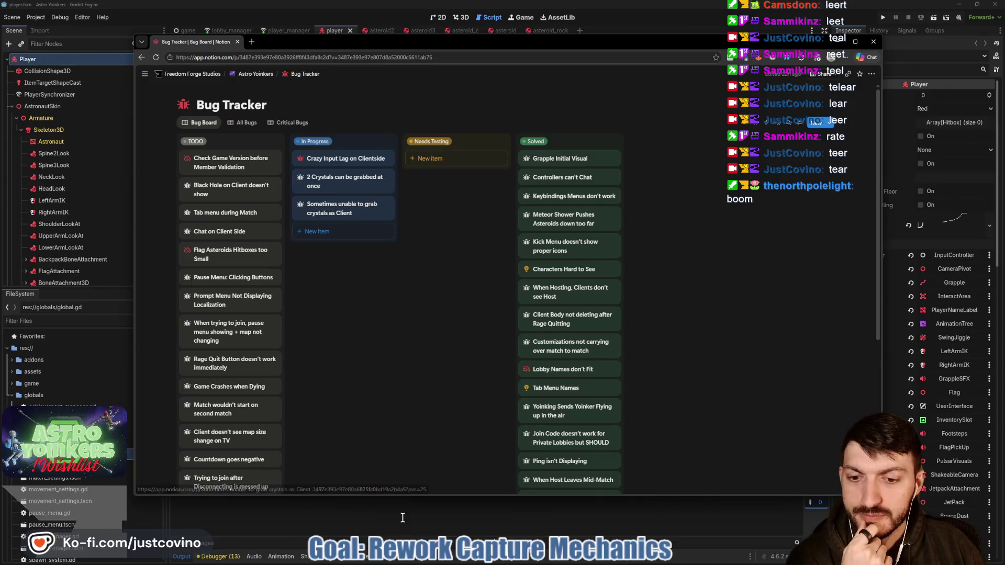
Glance over the player.gd script, then bring the Notion Bug Tracker board back in front
click(385, 520)
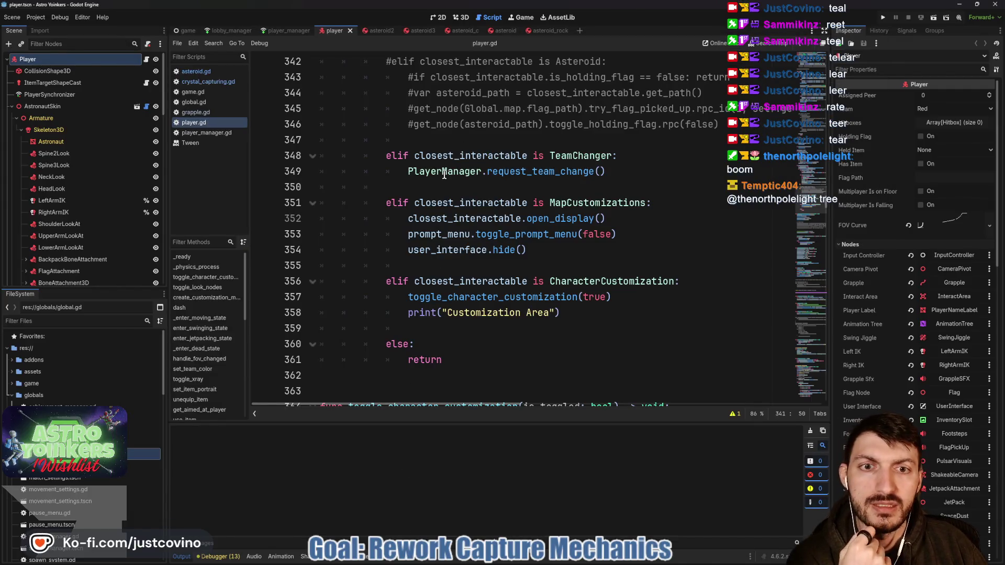
scroll(445, 175, up, 7)
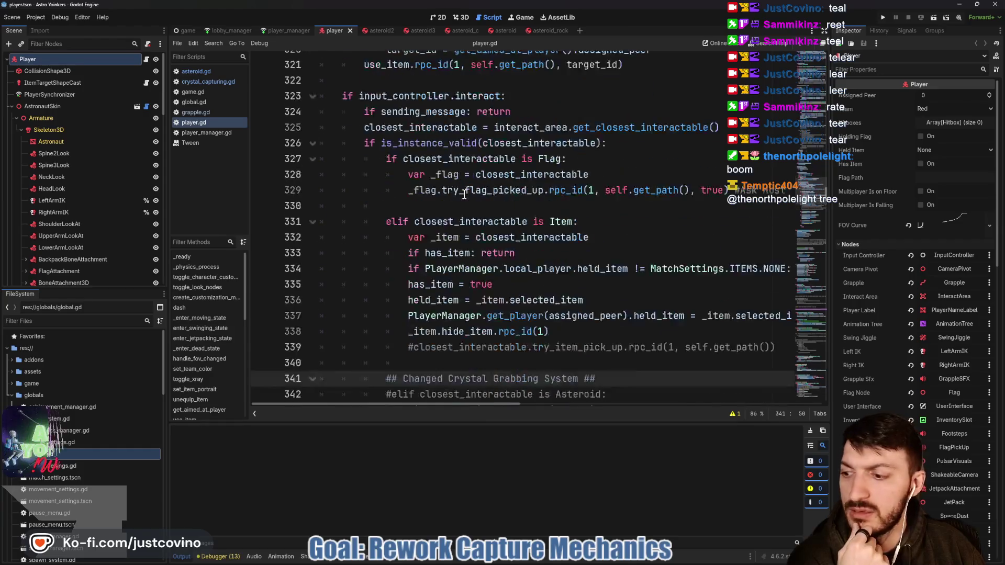
scroll(464, 194, down, 2)
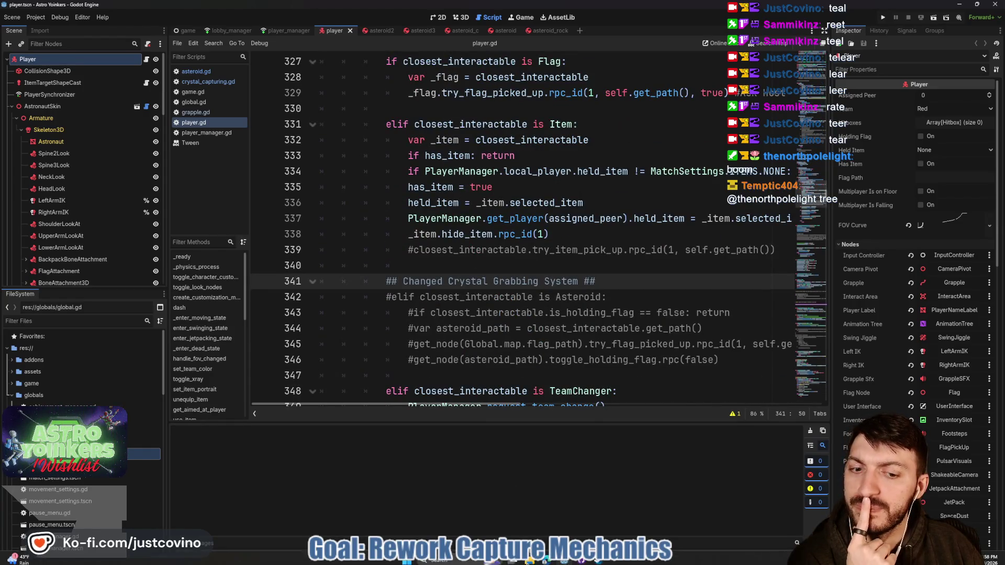
key(alt+Tab)
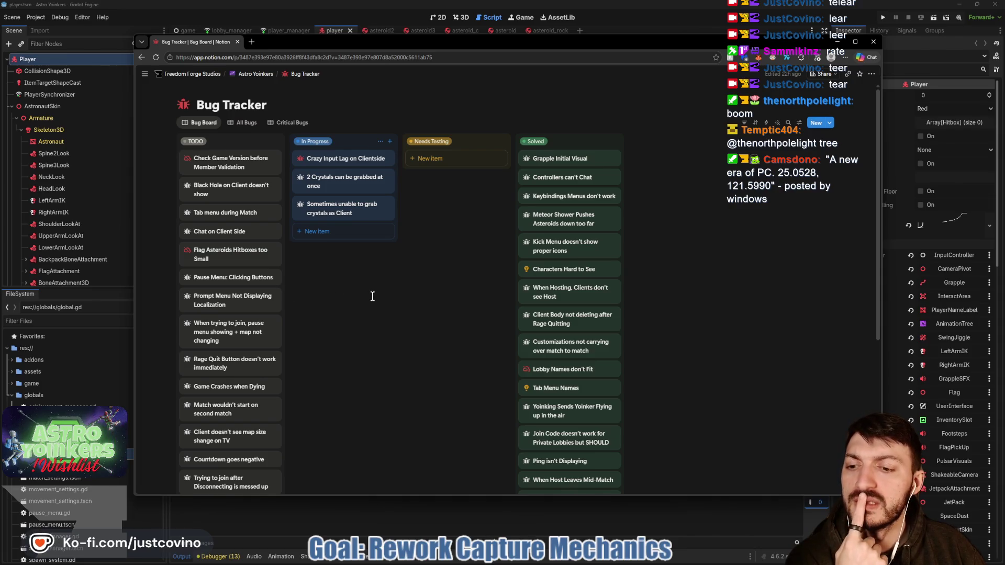
Scroll down and back up the Bug Tracker board, then return to player.gd in Godot
scroll(373, 296, down, 1)
scroll(372, 296, down, 3)
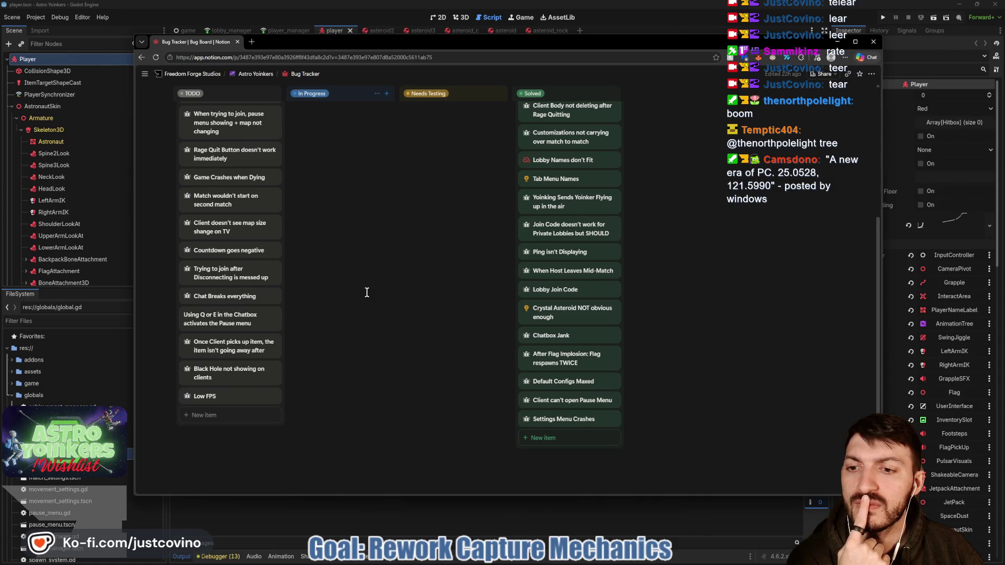
scroll(367, 292, up, 1)
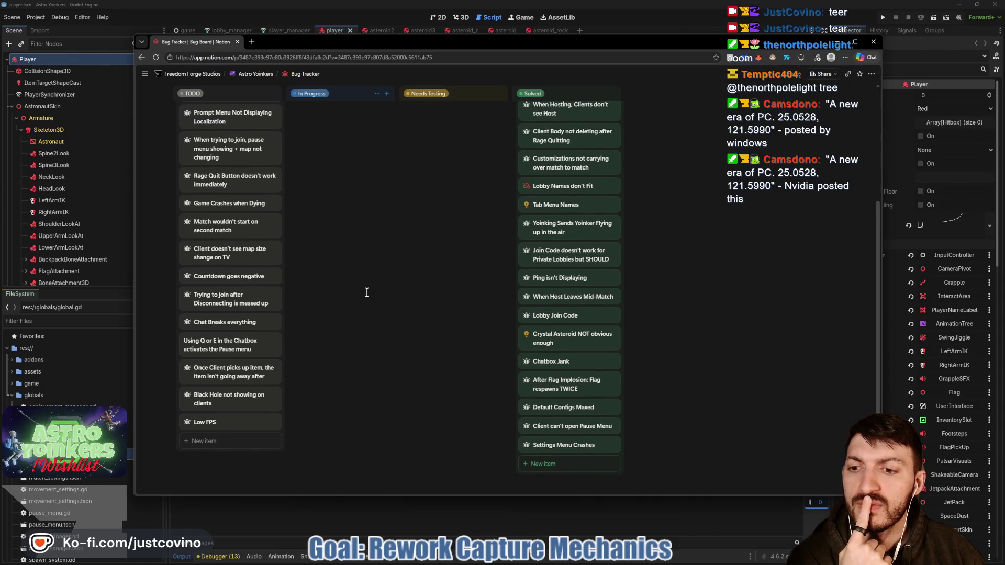
scroll(367, 293, up, 4)
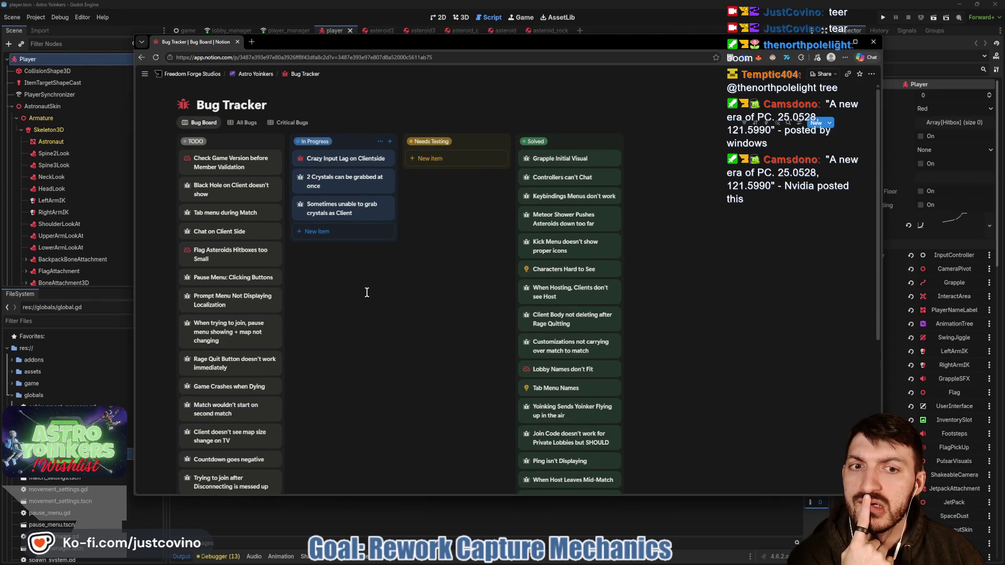
click(329, 523)
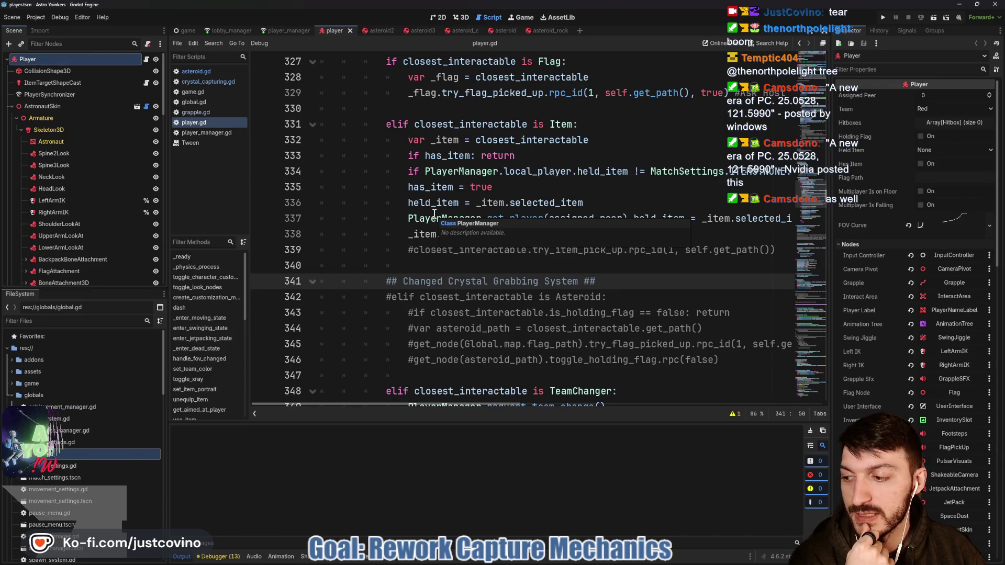
Open the asteroid_rock scene and switch the bottom panel to the Output log
scroll(434, 215, up, 9)
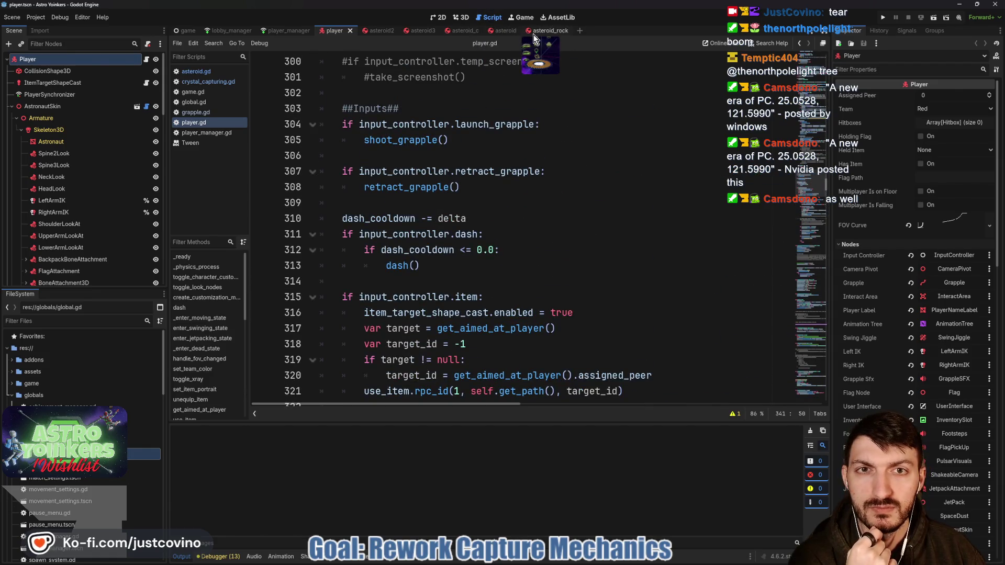
click(550, 31)
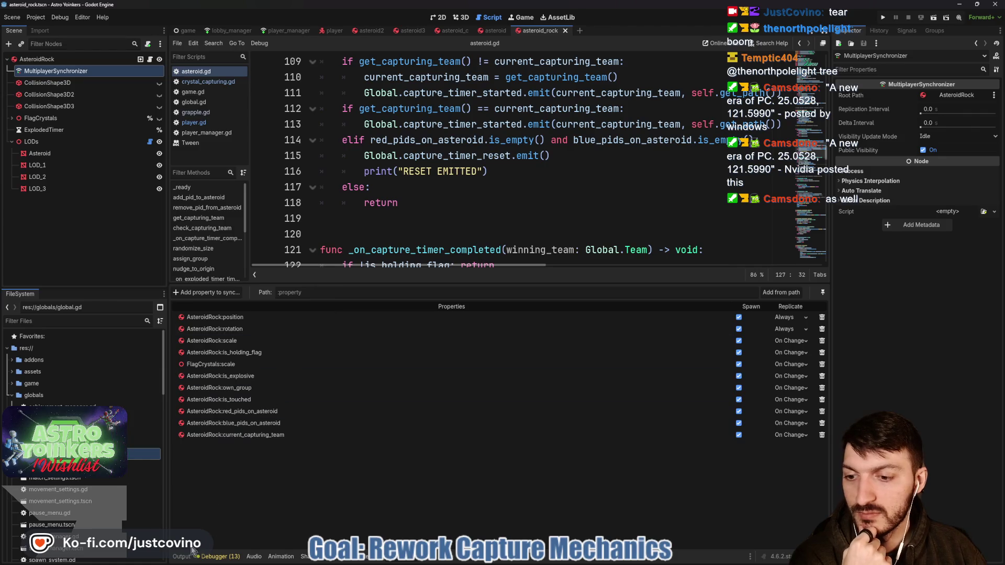
click(184, 557)
scroll(447, 282, up, 20)
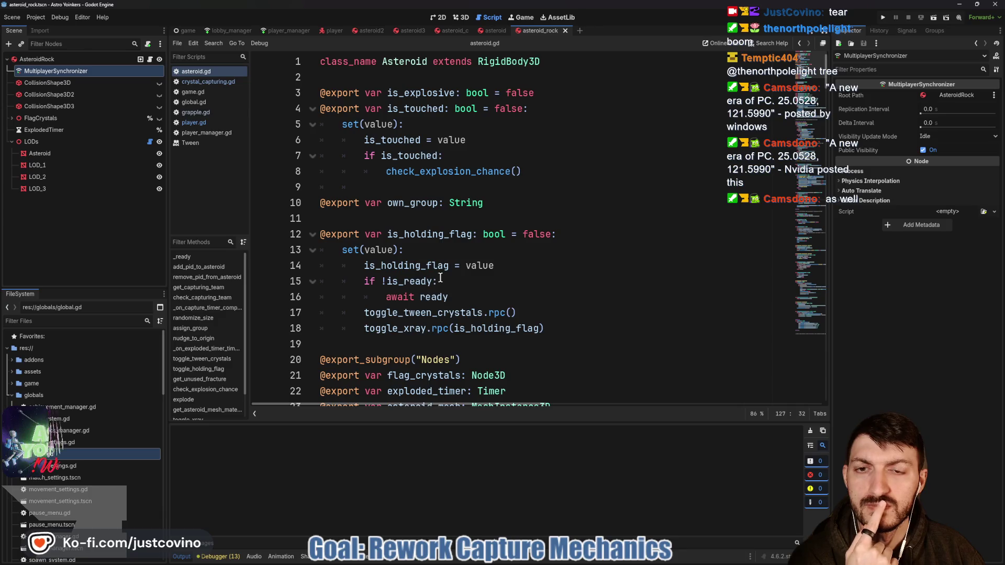
Select the toggle_tween_crystals name on line 17 and scroll down through asteroid.gd
click(401, 313)
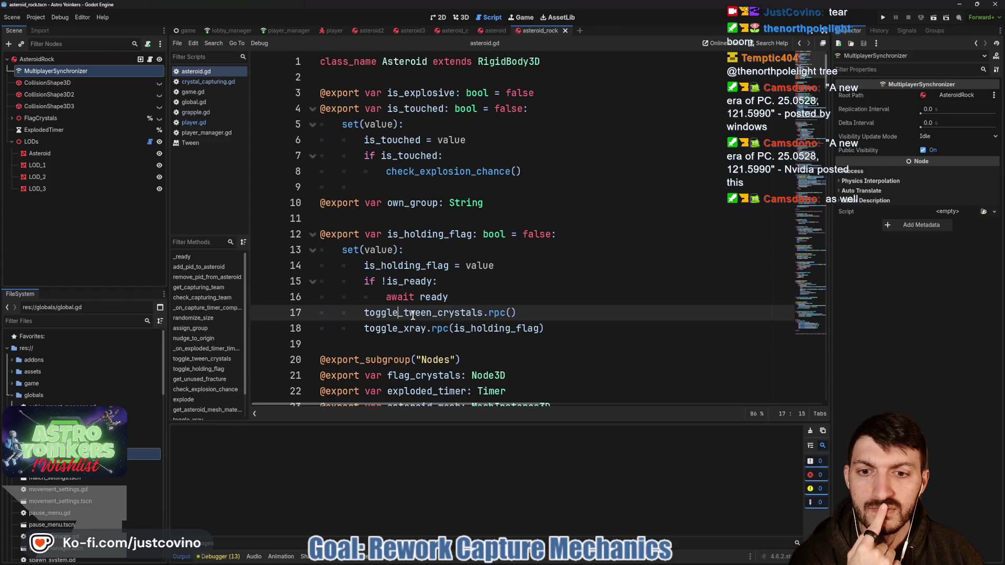
double_click(412, 313)
scroll(561, 263, down, 7)
scroll(562, 263, down, 20)
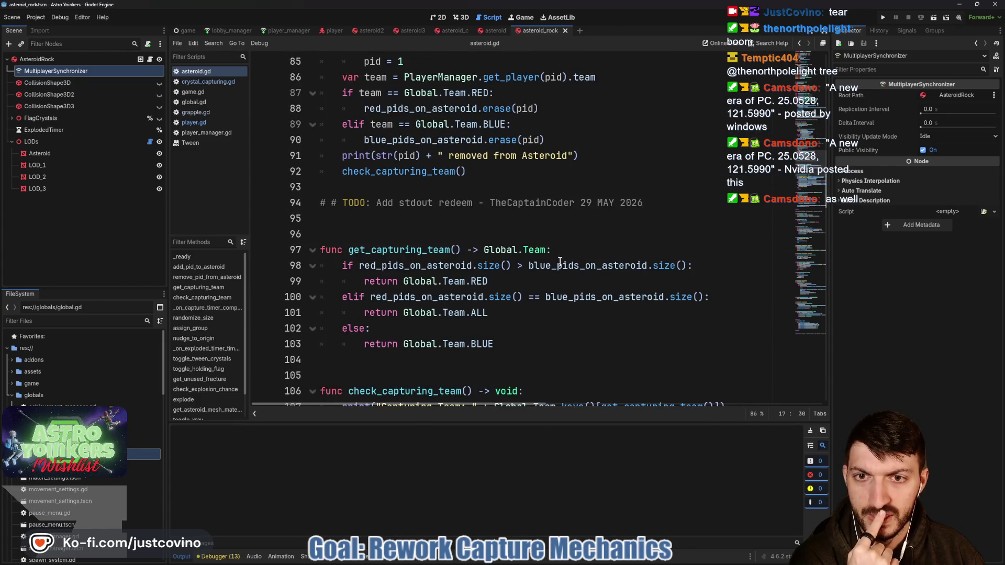
scroll(561, 262, down, 12)
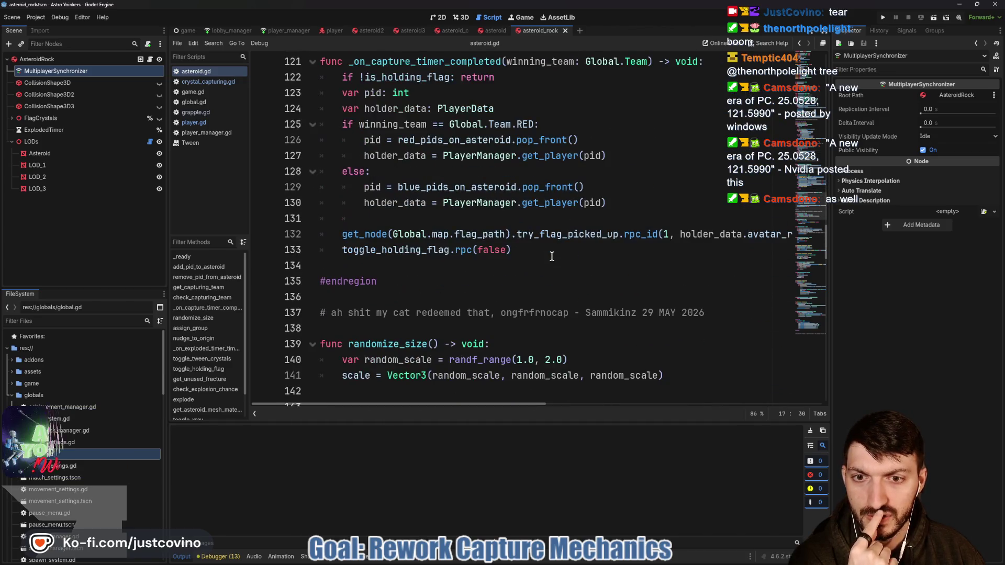
scroll(552, 256, down, 4)
scroll(552, 257, down, 4)
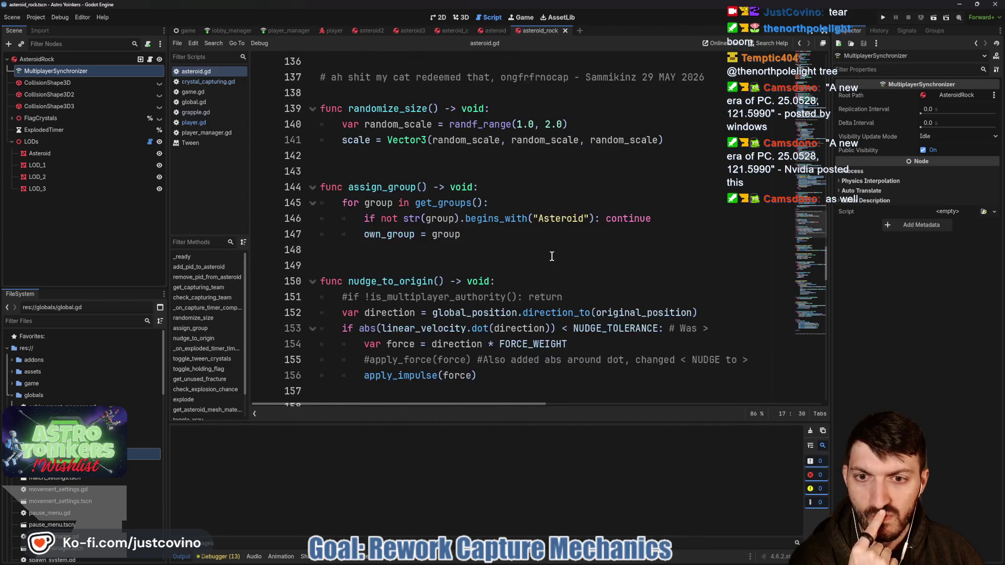
scroll(542, 249, down, 2)
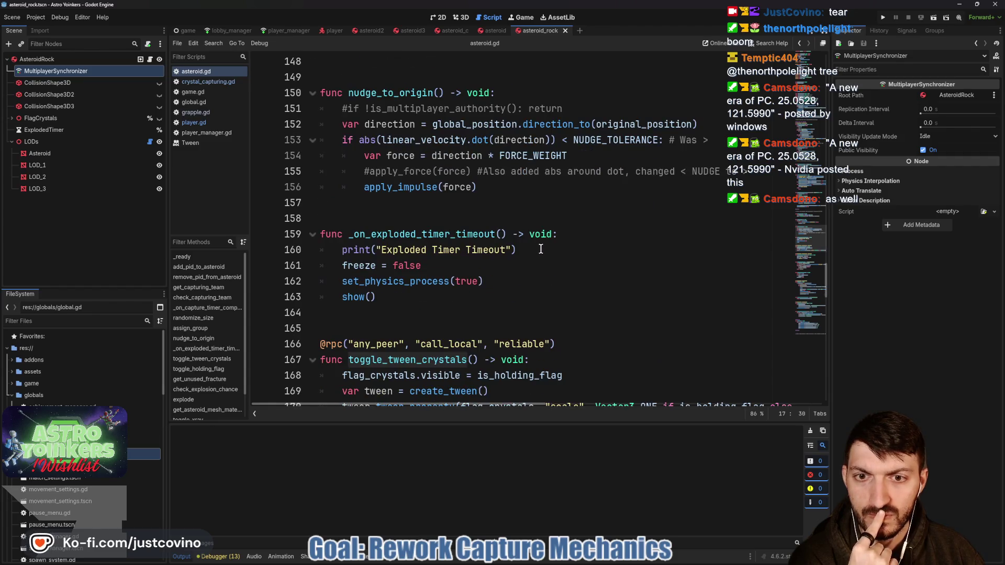
scroll(377, 283, down, 1)
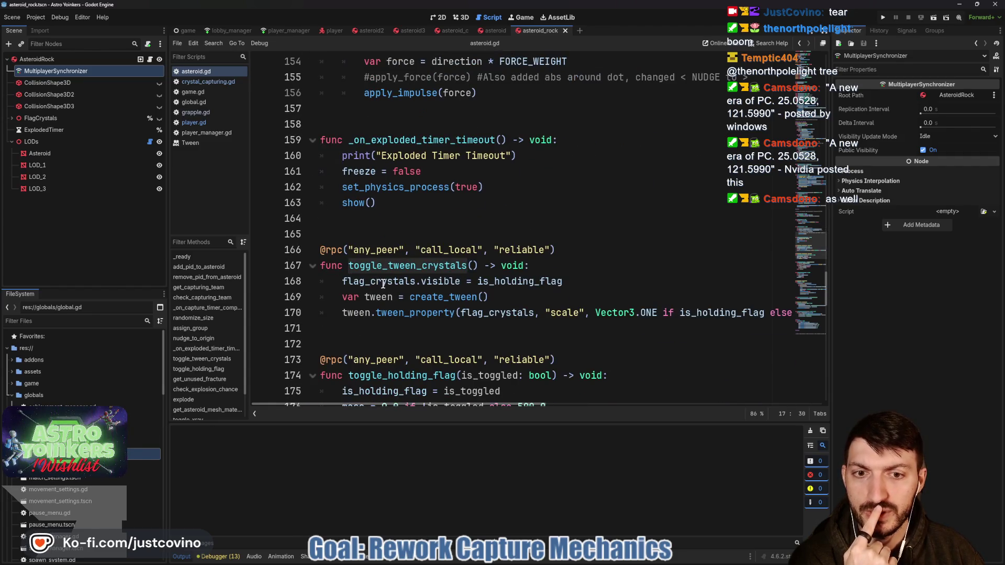
scroll(377, 283, down, 2)
Place the caret on the mass line, then select AsteroidRock's MultiplayerSynchronizer to view replicated properties
click(355, 312)
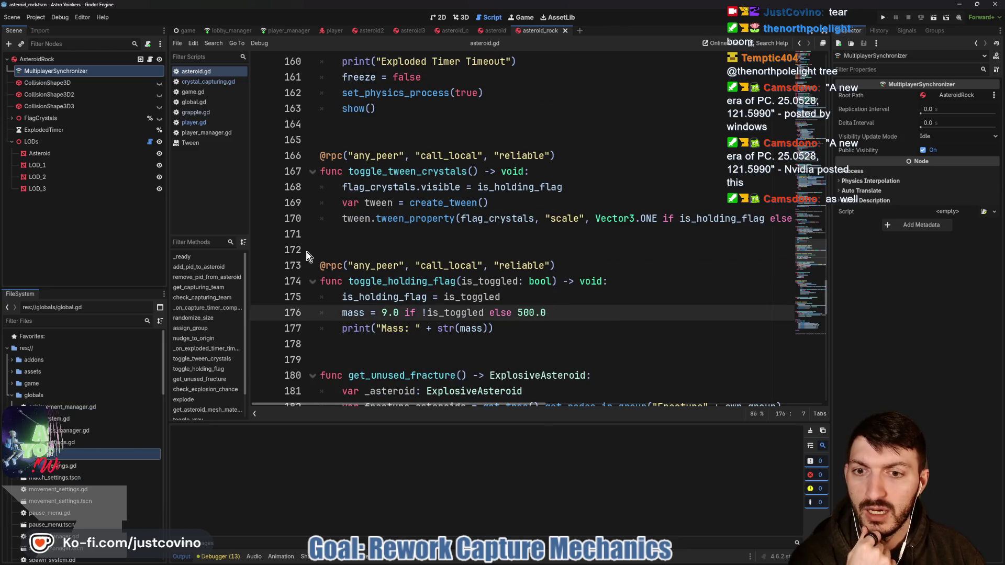
click(37, 59)
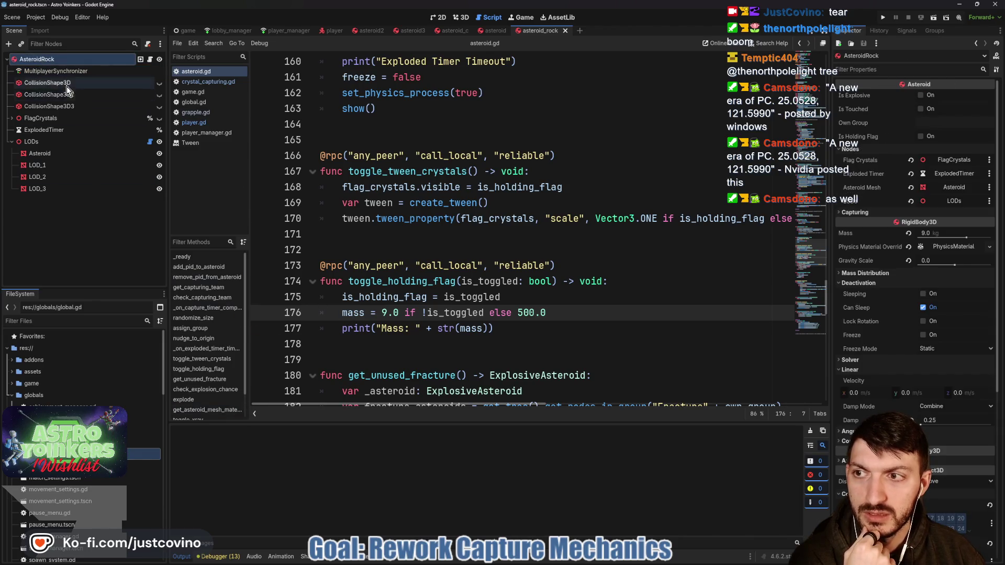
click(54, 71)
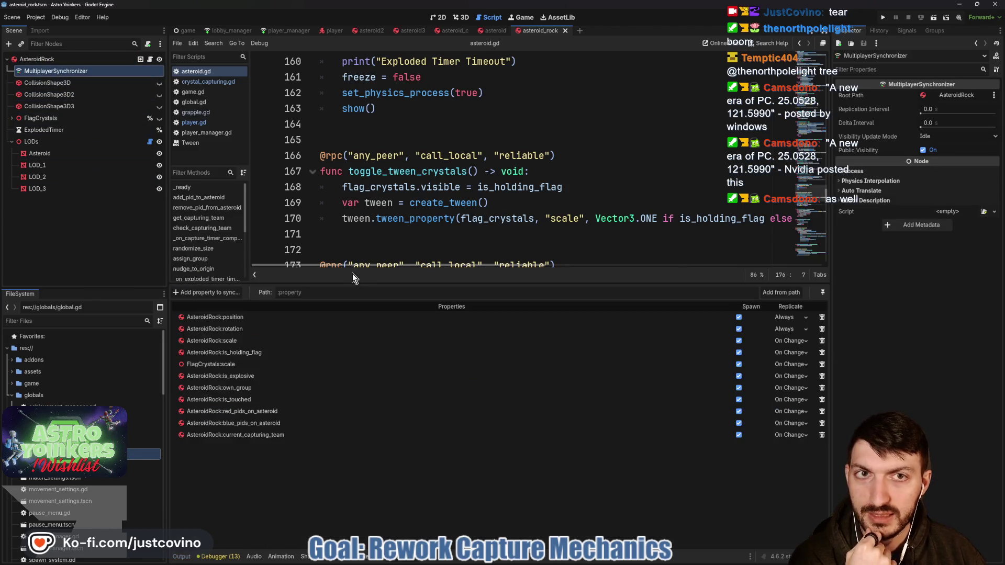
Add AsteroidRock's mass property to the MultiplayerSynchronizer replication list and save asteroid_rock
click(203, 293)
click(469, 169)
click(473, 409)
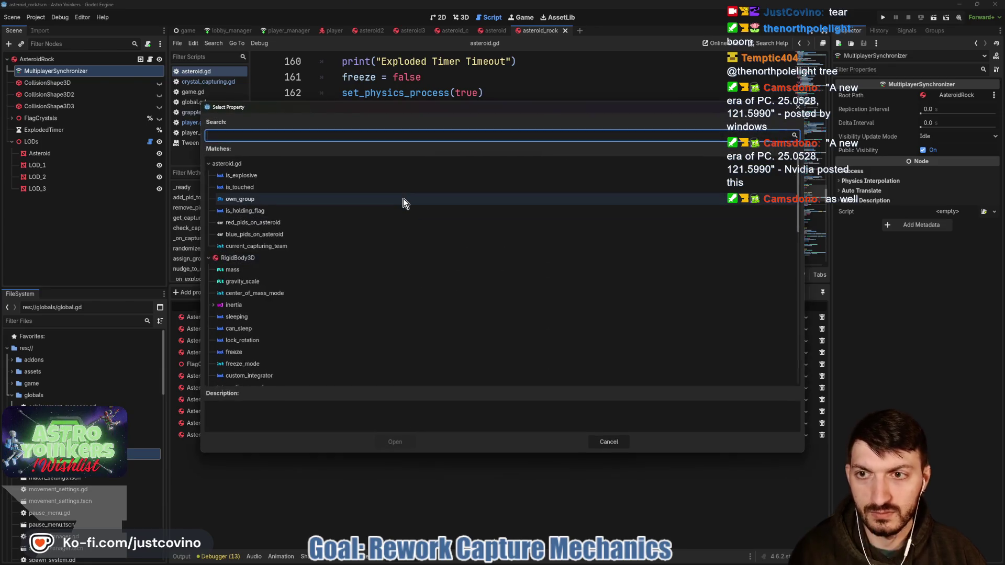
text(mass)
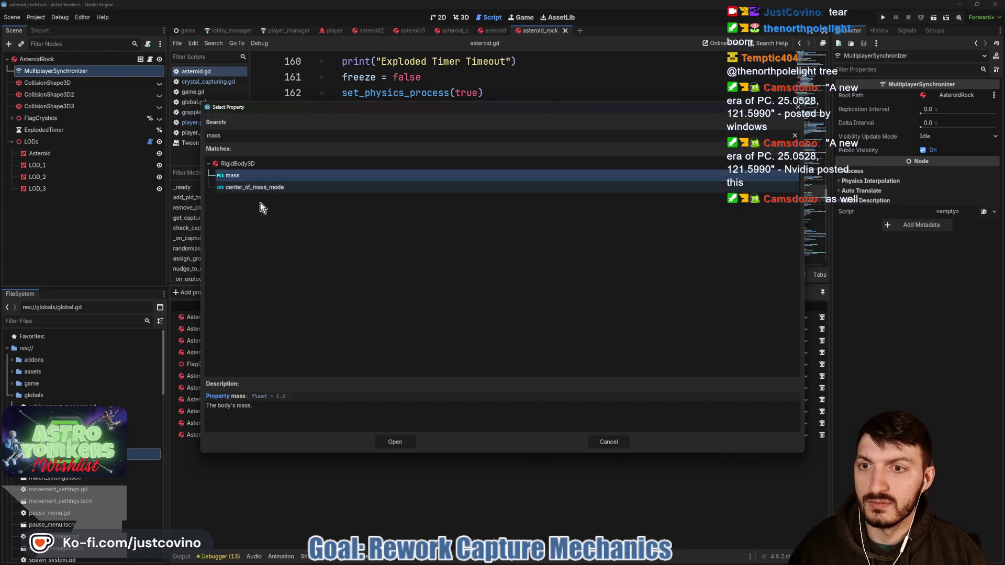
click(393, 442)
key(ctrl+s)
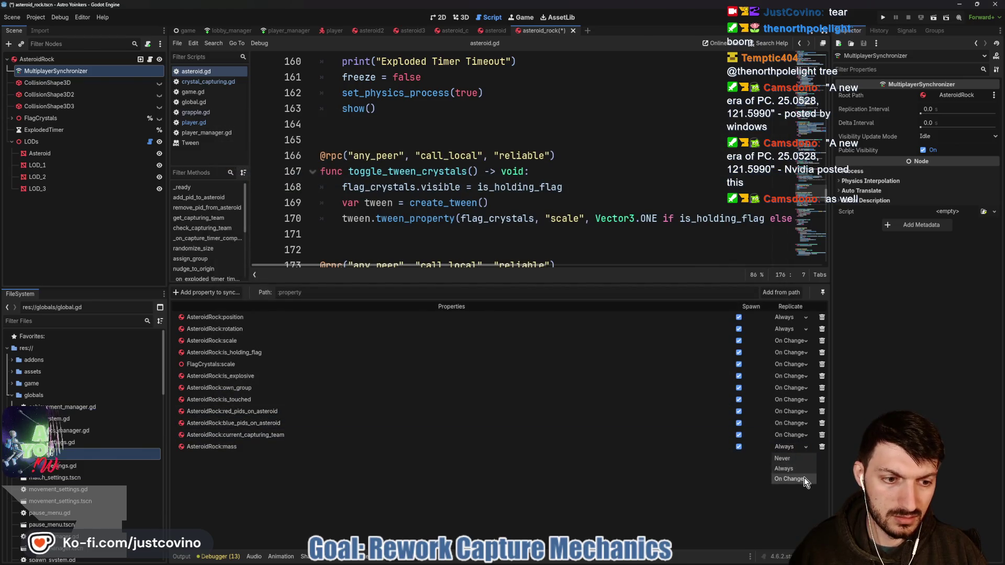
In the asteroid scene, add Asteroid:mass to its MultiplayerSynchronizer and save
click(495, 30)
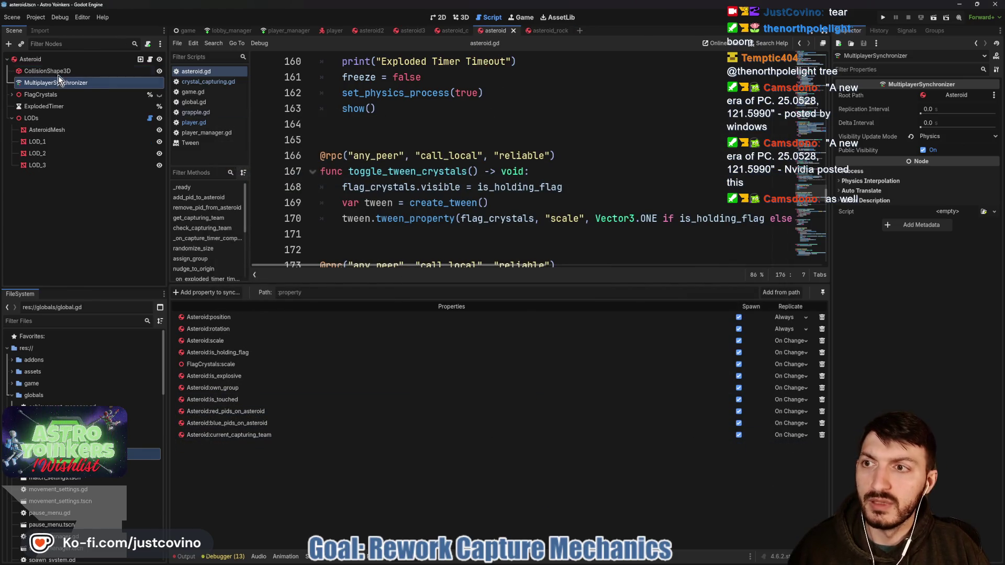
click(59, 60)
click(45, 82)
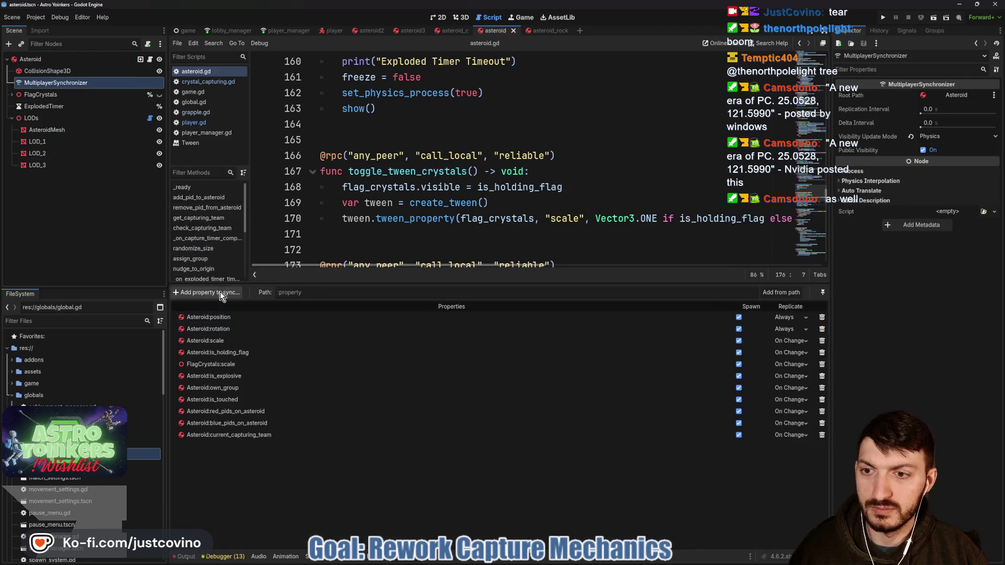
click(218, 292)
click(472, 409)
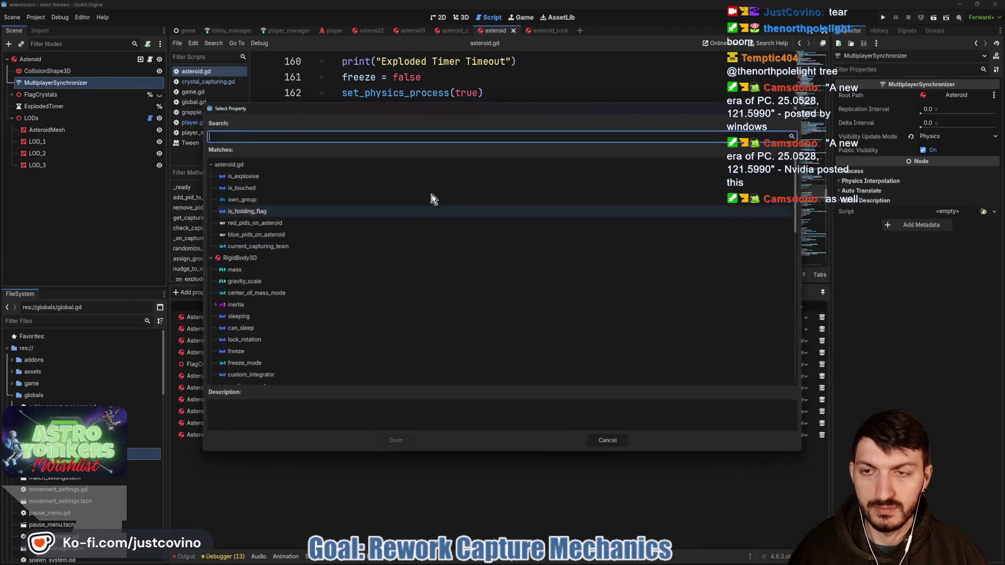
text(mass)
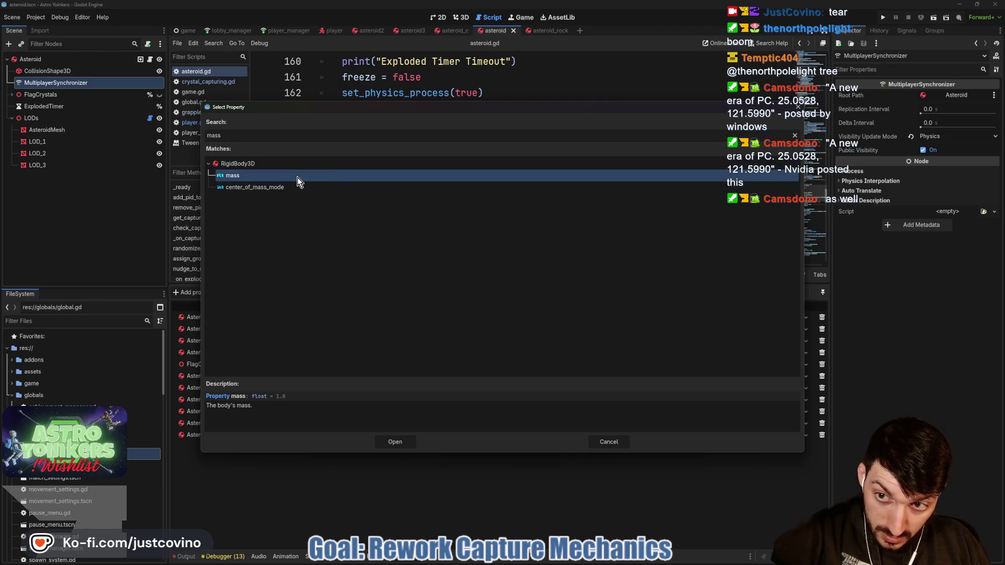
click(394, 442)
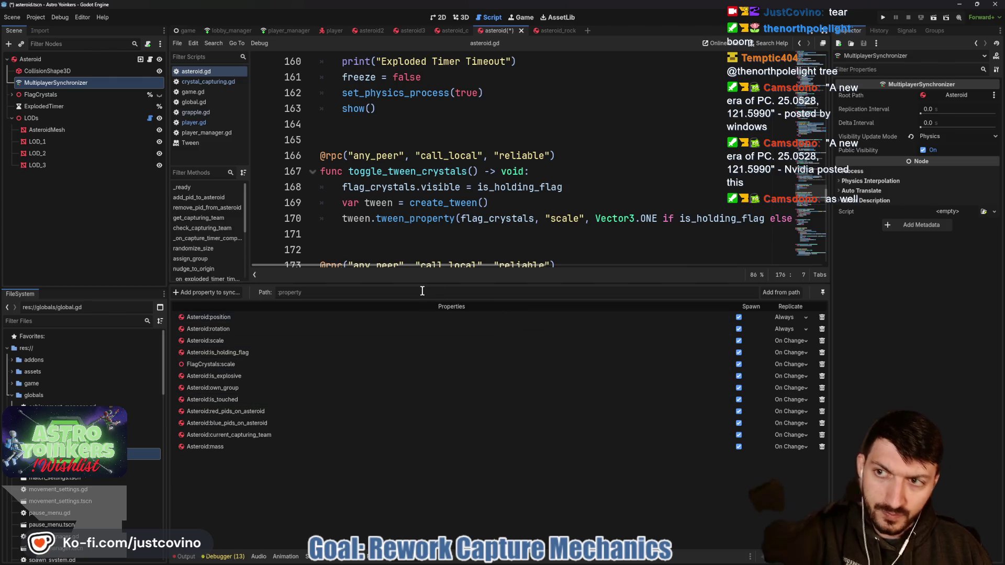
key(ctrl+s)
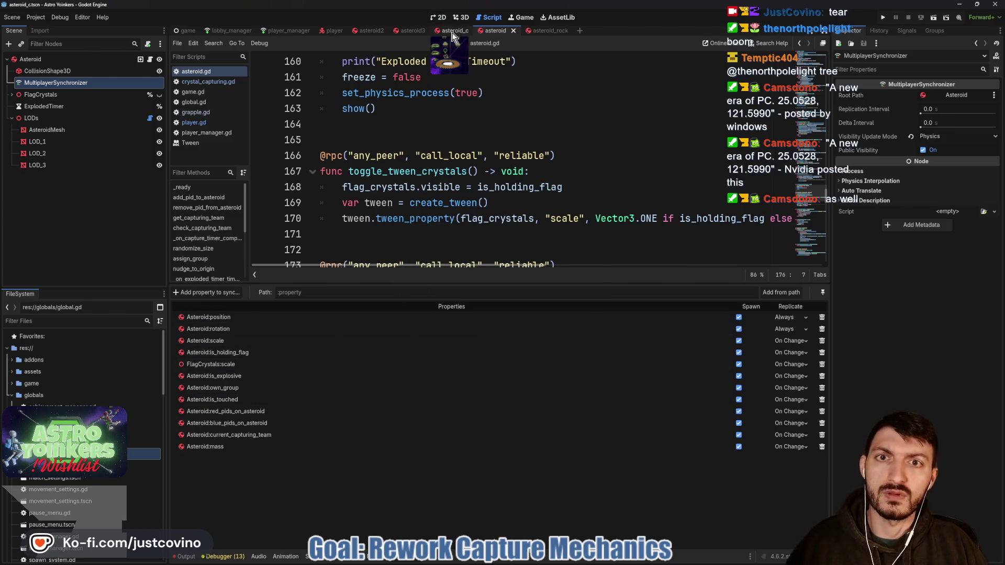
Add AsteroidC's mass property to its MultiplayerSynchronizer and save the asteroid_c scene
click(449, 30)
click(210, 293)
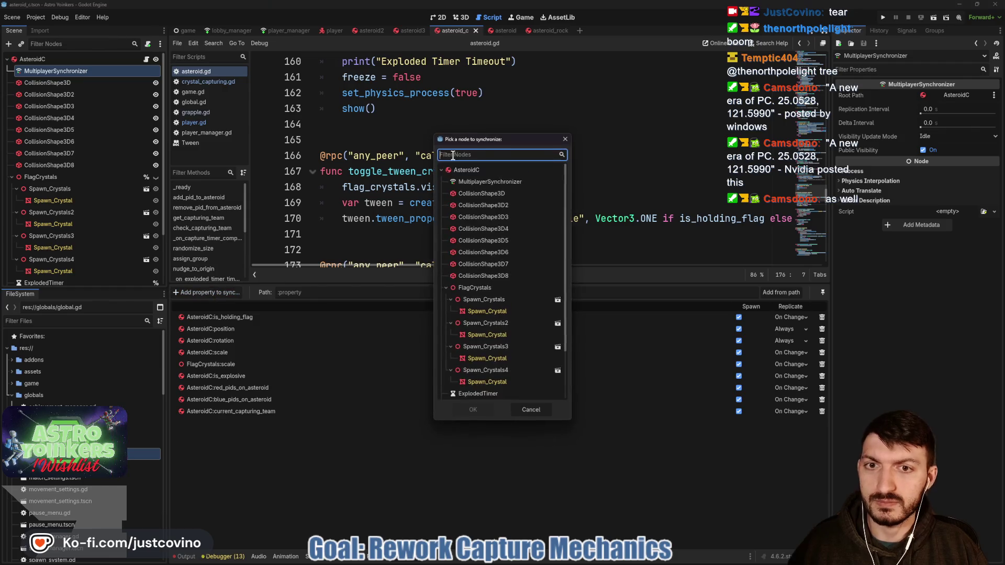
click(466, 170)
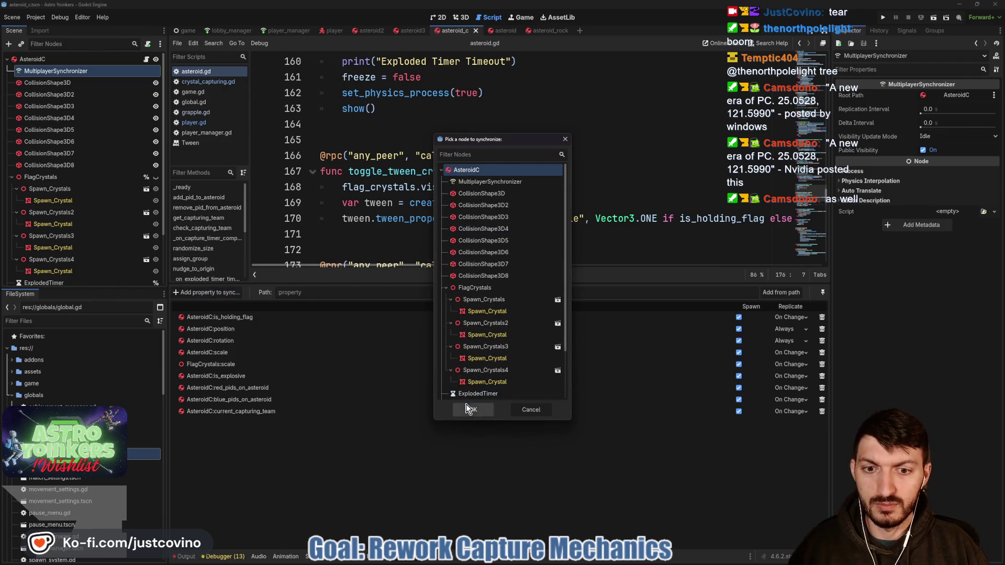
click(471, 409)
text(mass)
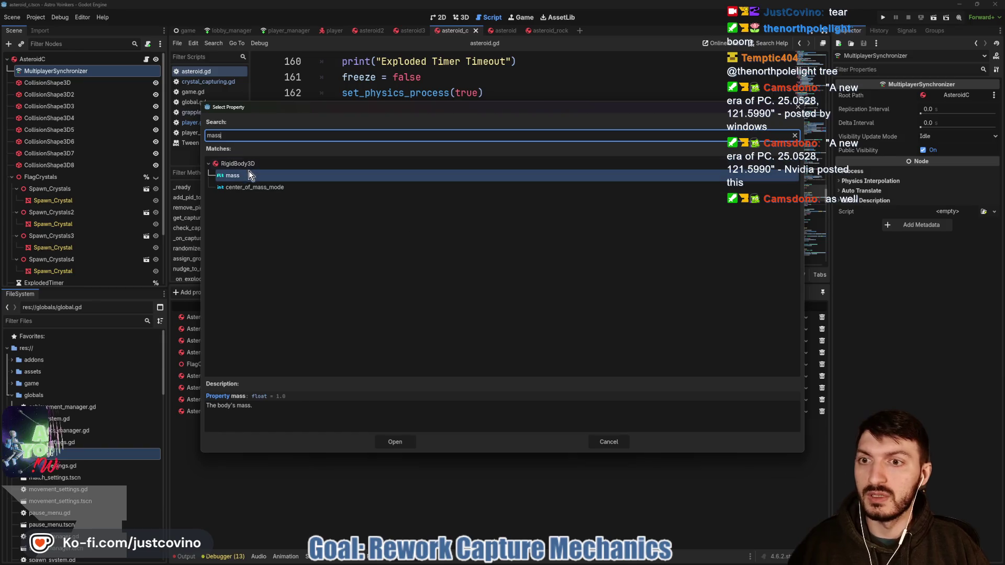
click(395, 442)
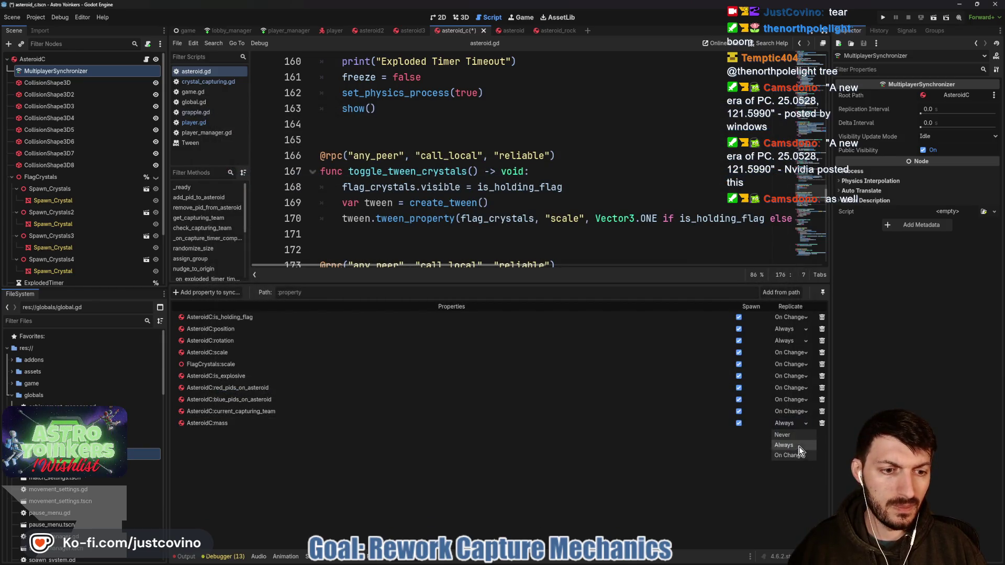
key(ctrl+s)
Sync Asteroid3's mass on change in its MultiplayerSynchronizer and save the asteroid3 scene
click(413, 31)
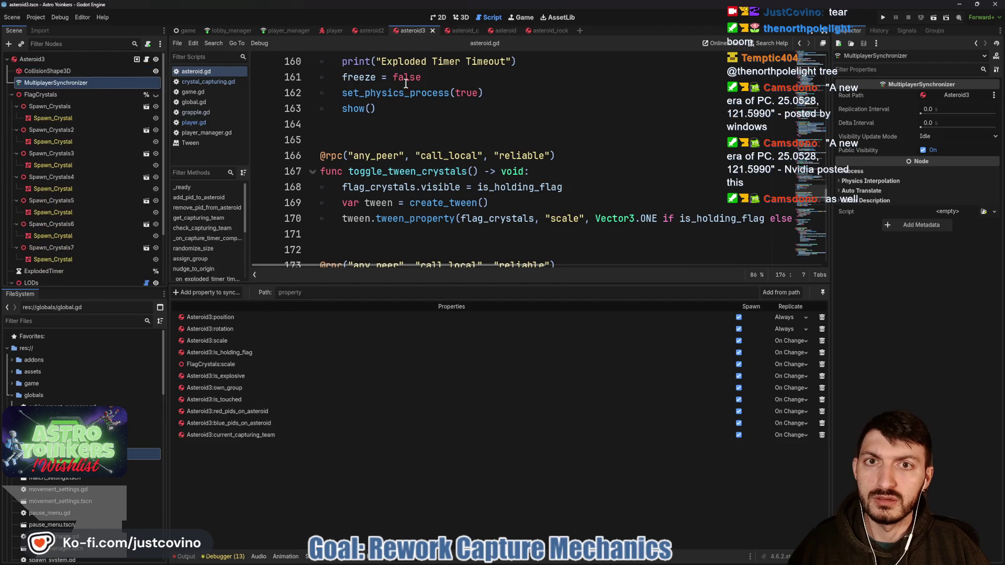
click(210, 292)
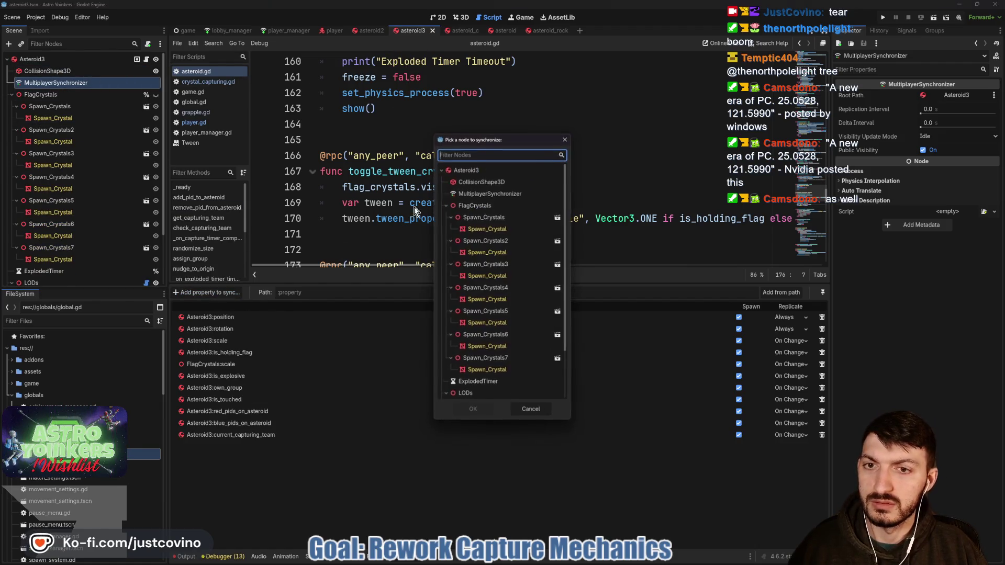
text(mas)
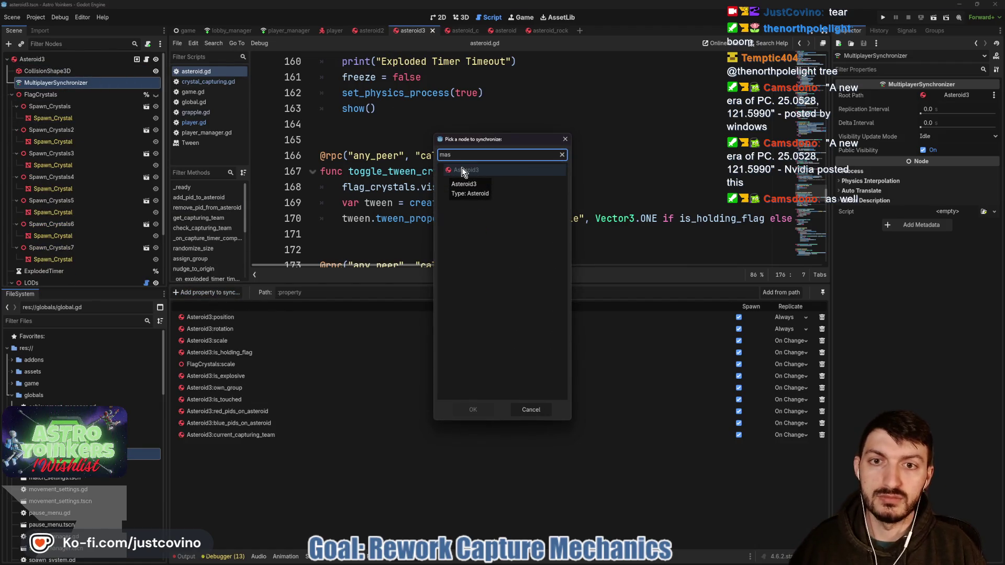
key(BackSpace)
key(BackSpace)
click(462, 170)
click(473, 409)
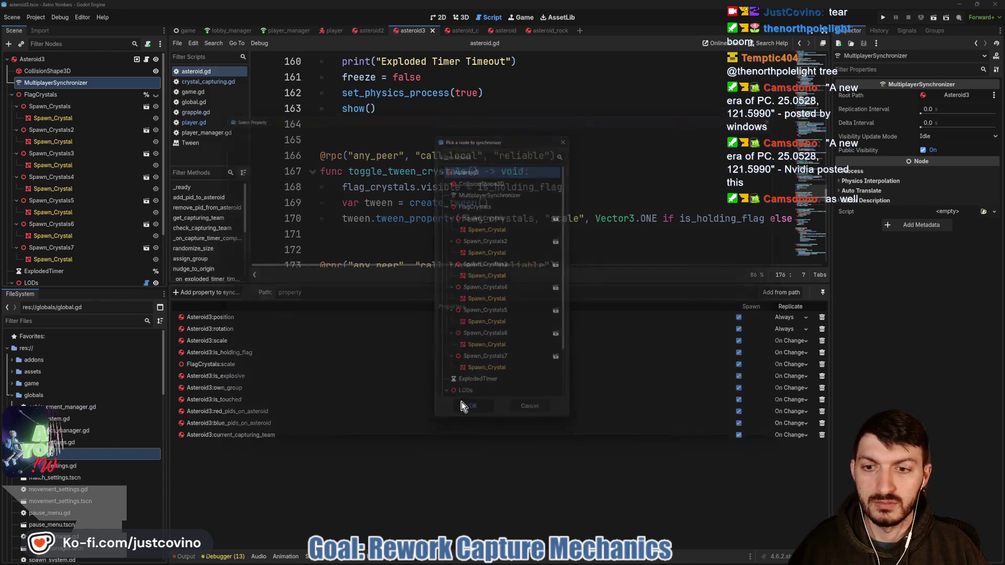
text(mass)
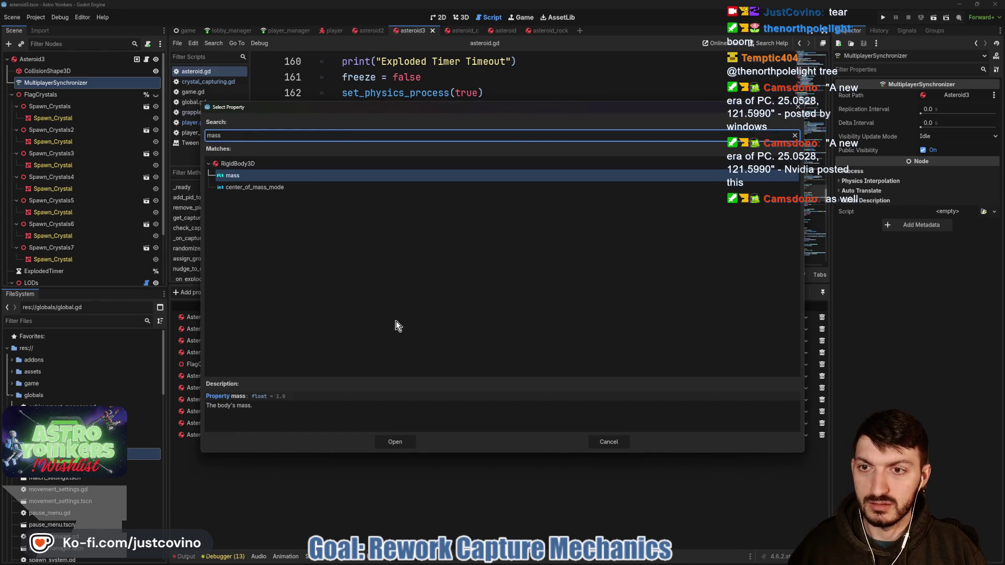
click(395, 442)
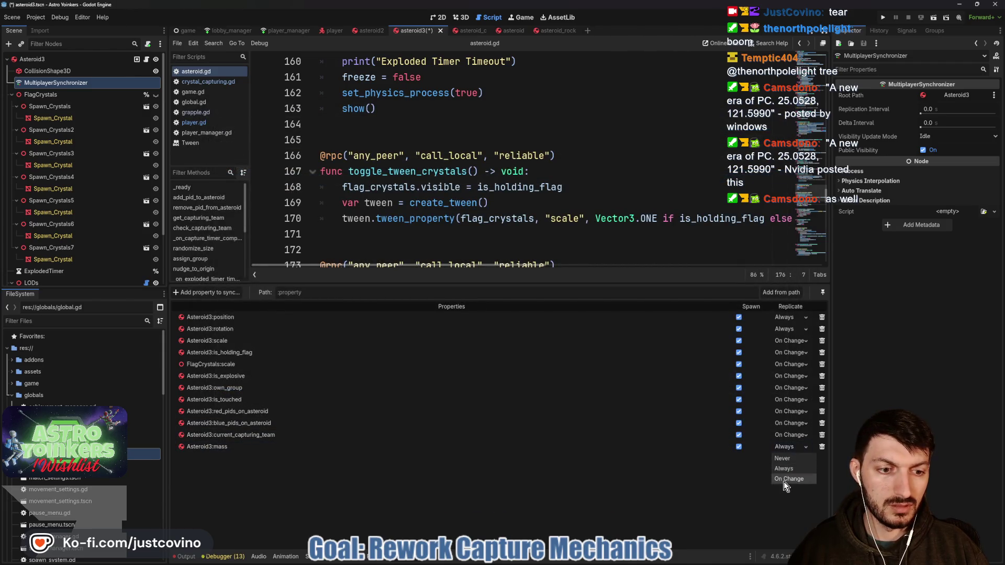
click(784, 479)
key(ctrl+s)
Sync Asteroid2's mass on change in its MultiplayerSynchronizer and save the asteroid2 scene
click(370, 30)
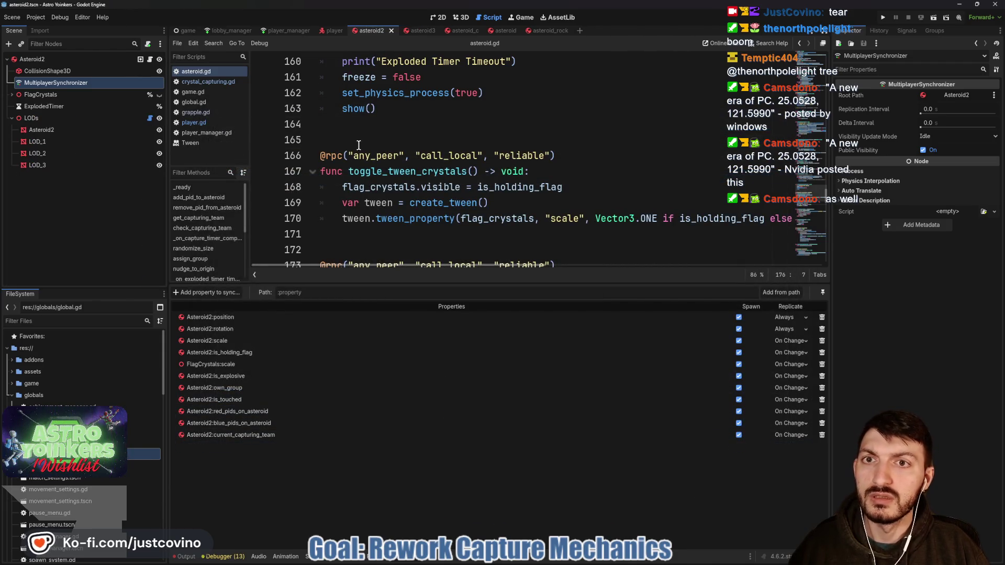
click(208, 292)
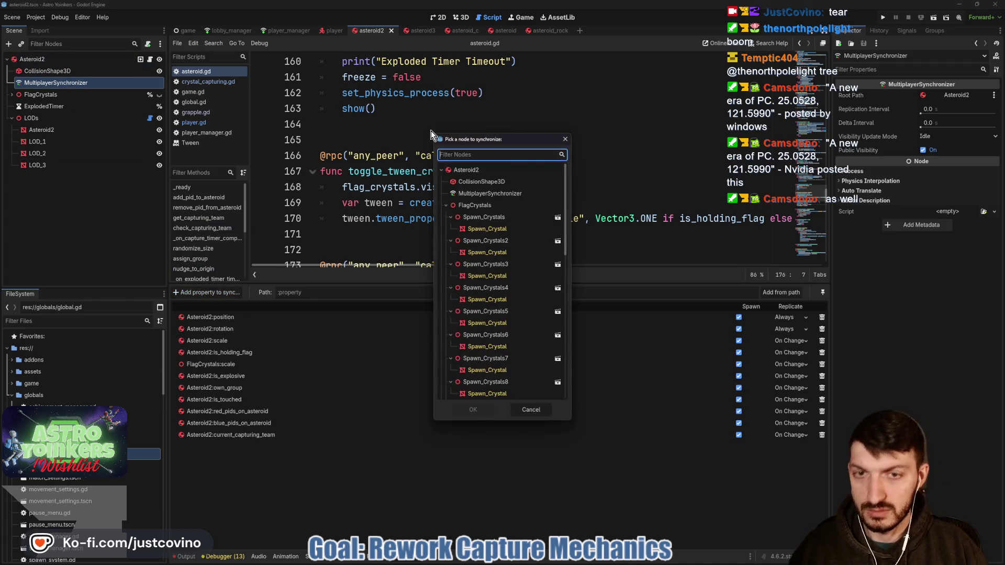
text(mass)
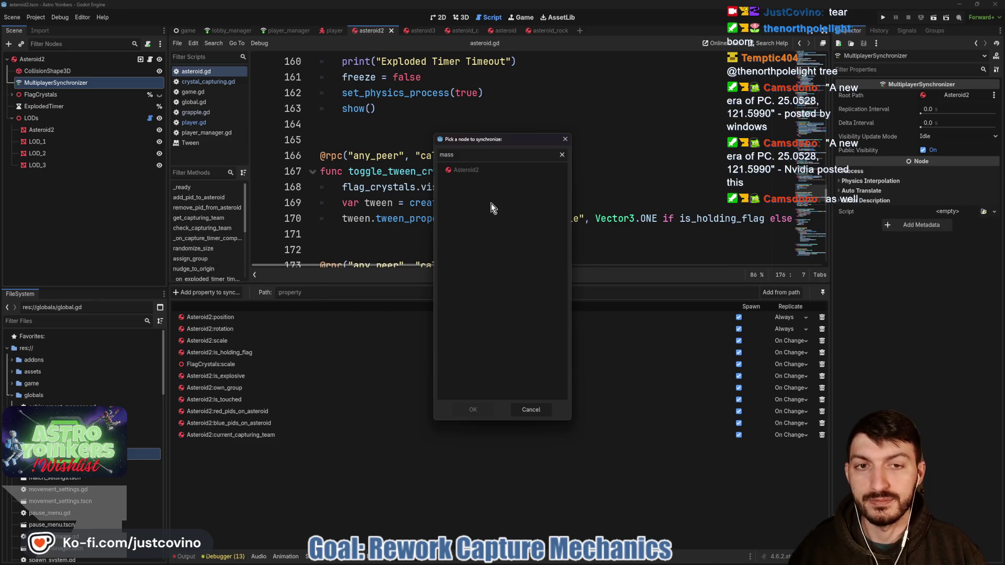
click(562, 155)
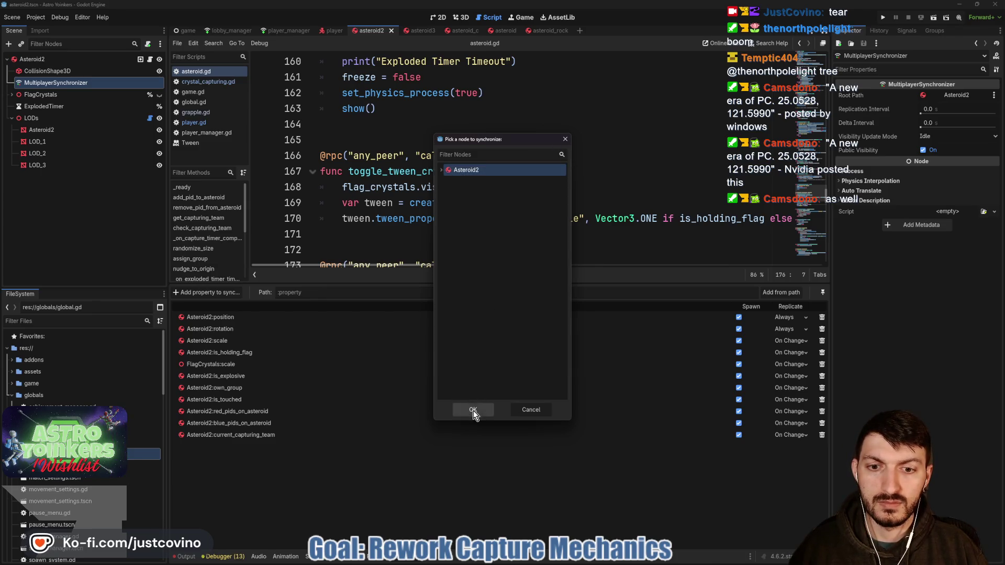
click(472, 410)
text(mass)
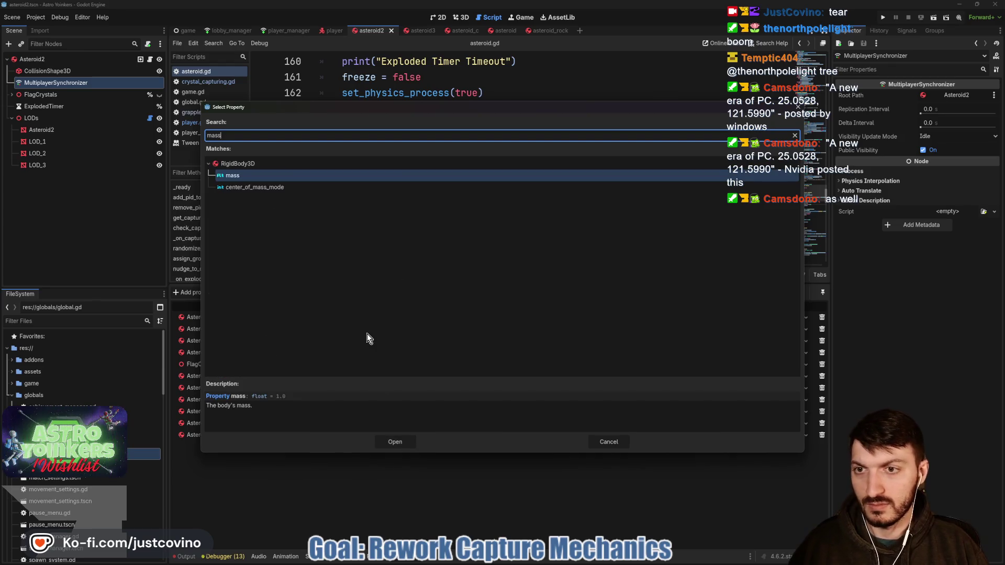
click(394, 441)
click(806, 448)
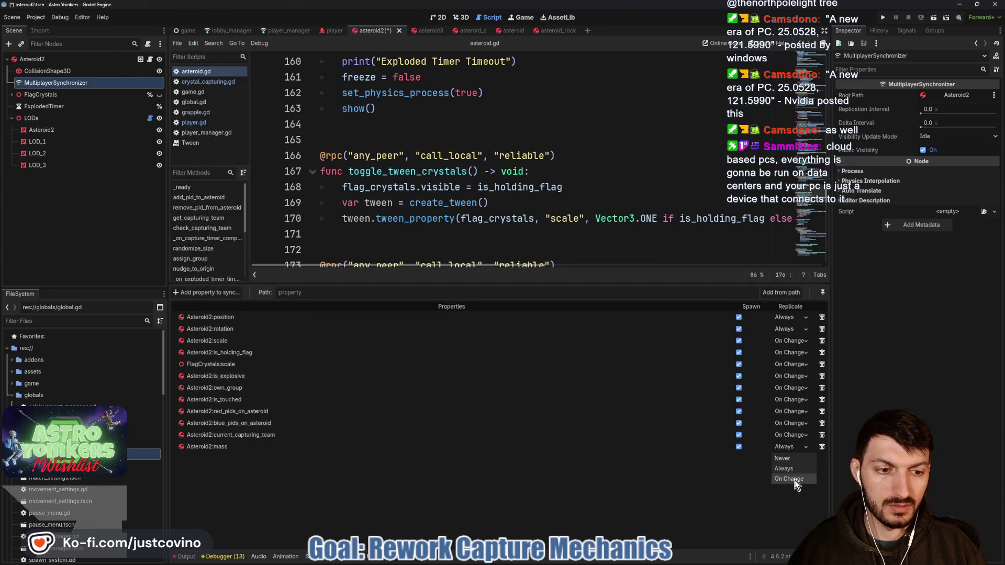
click(790, 480)
click(510, 145)
key(ctrl+s)
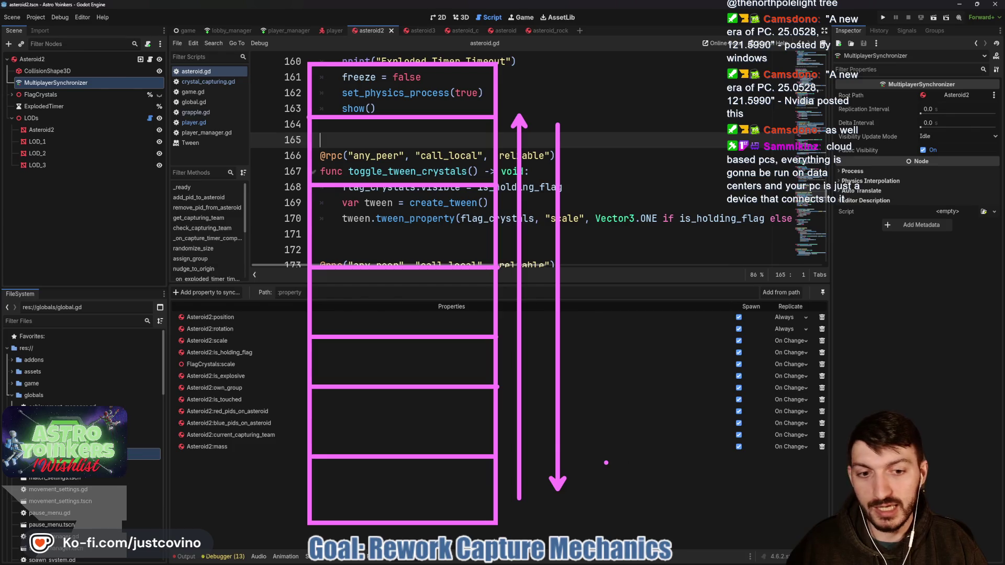
mouse_move(605, 463)
mouse_down()
mouse_move(708, 334)
mouse_move(830, 340)
mouse_move(853, 462)
mouse_up()
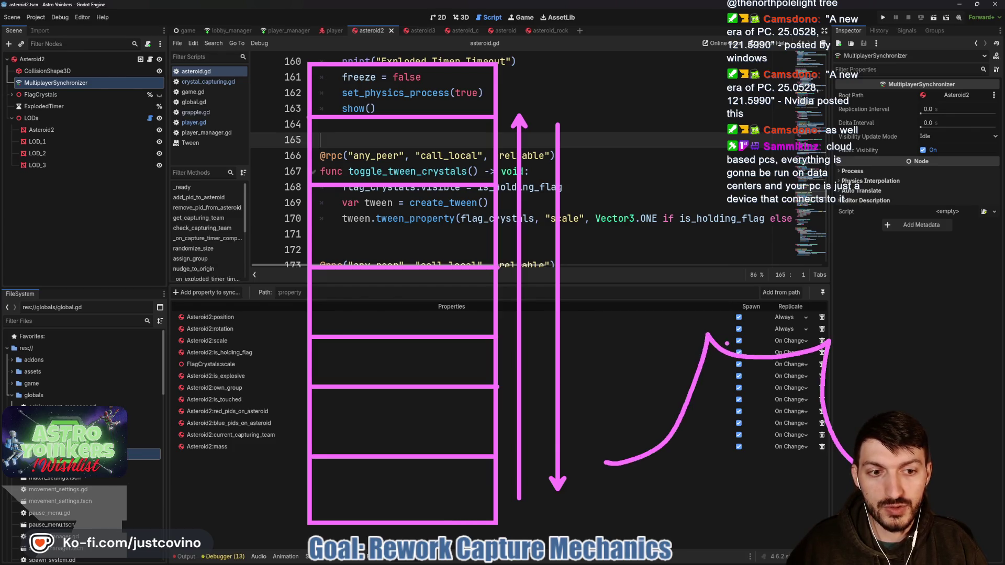
drag(709, 333, 834, 338)
drag(767, 372, 754, 377)
click(717, 433)
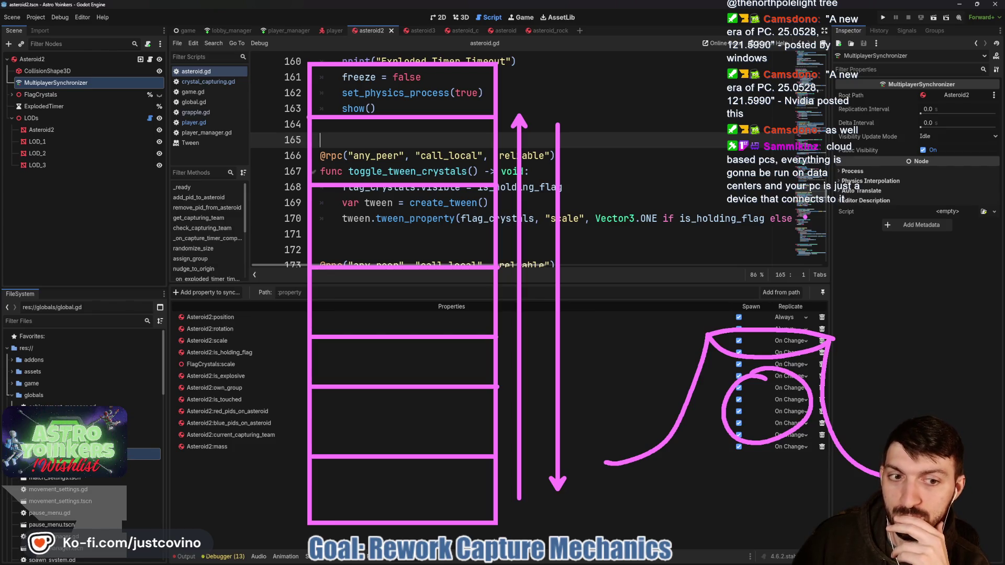
key(Escape)
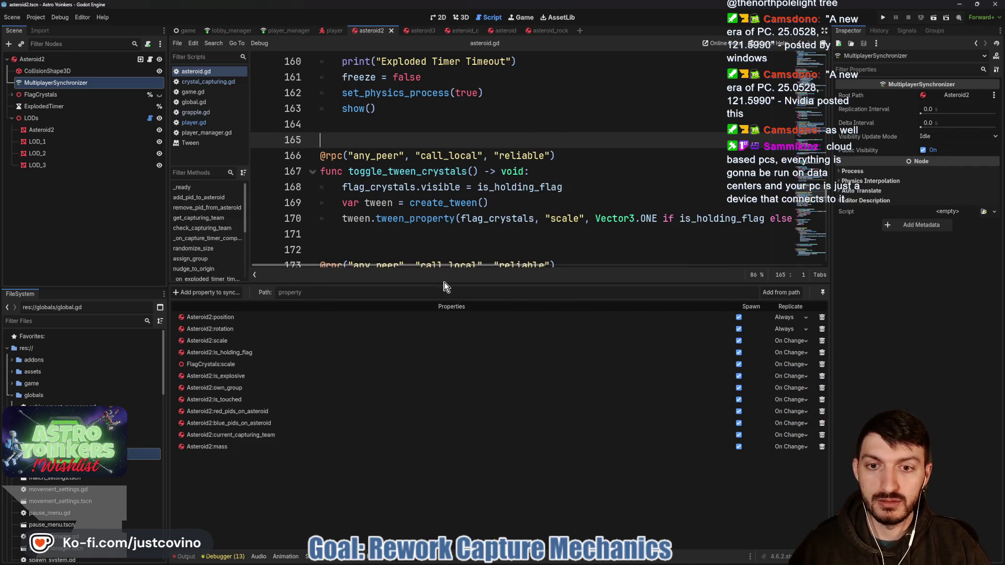
drag(576, 289, 576, 471)
Place the caret after toggle_holding_flag's mass print line and run the project to test
click(430, 251)
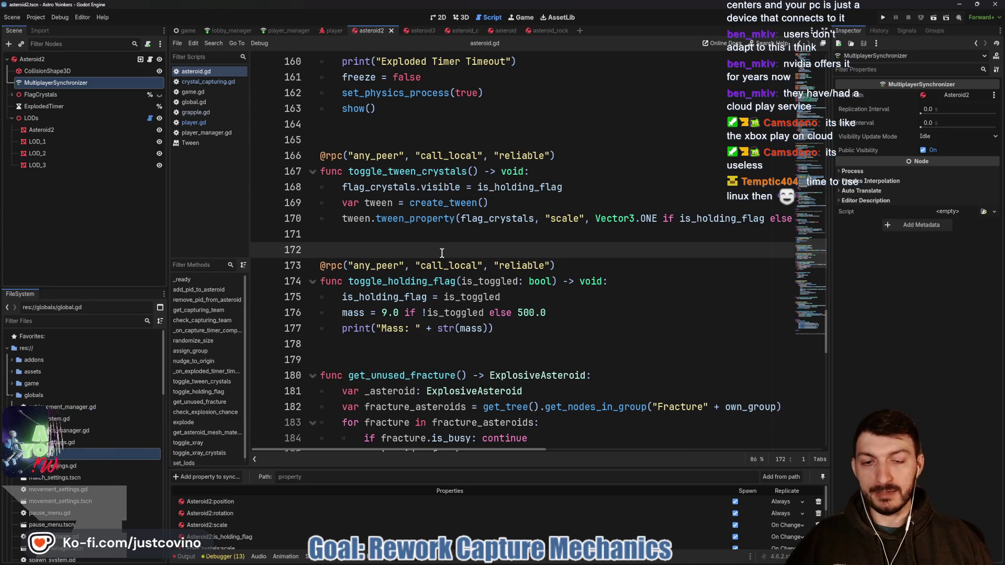
click(517, 329)
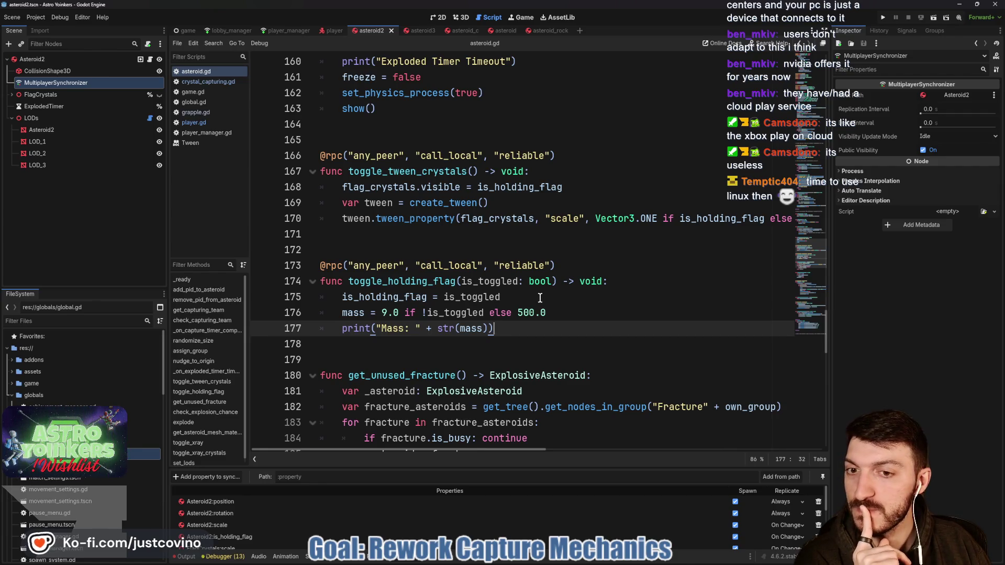
click(882, 19)
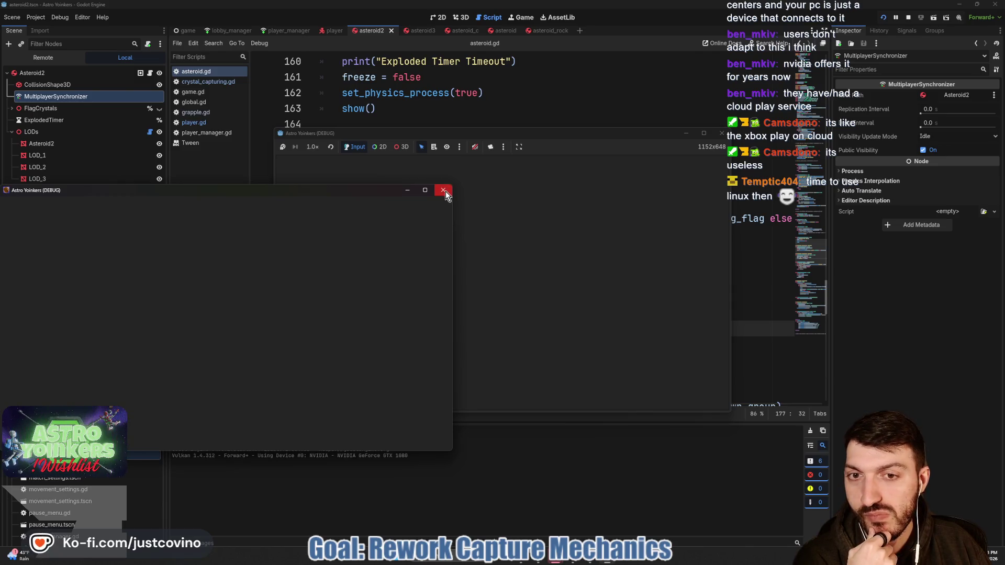
Close the extra game window and host a new lobby in the running game
click(446, 194)
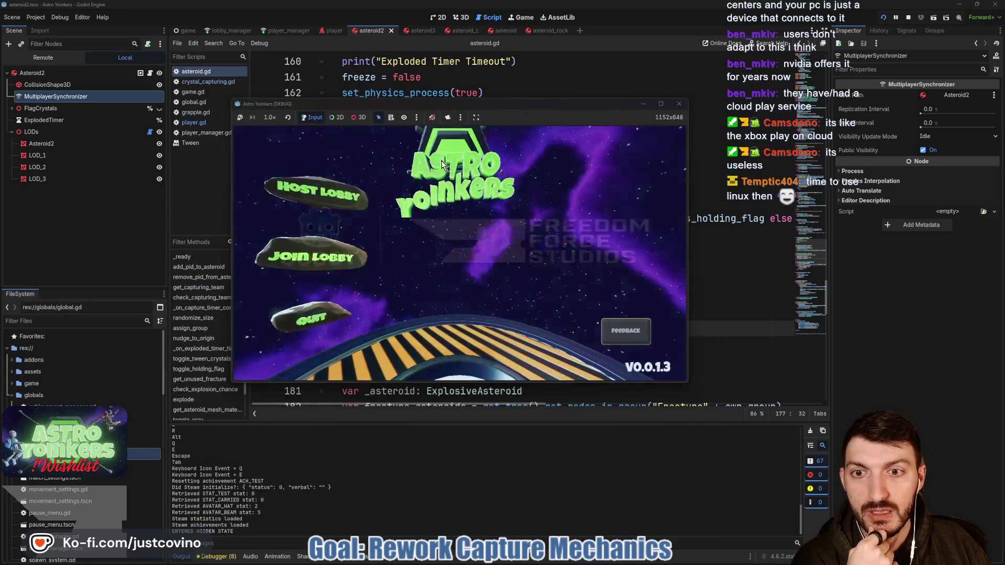
click(317, 194)
click(437, 214)
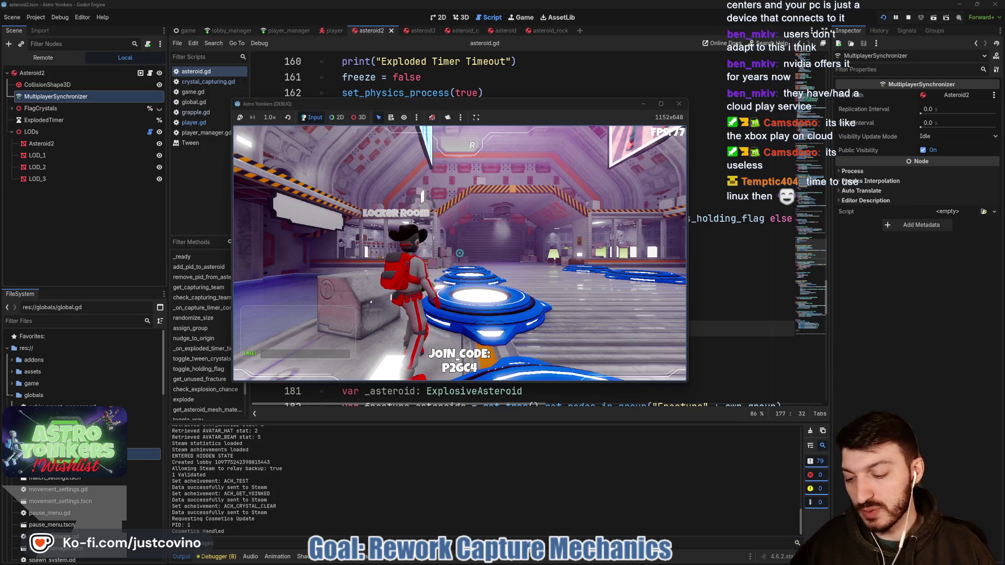
Run and grapple the character out of the hangar into the purple hub toward the Asteroid Map
key(w)
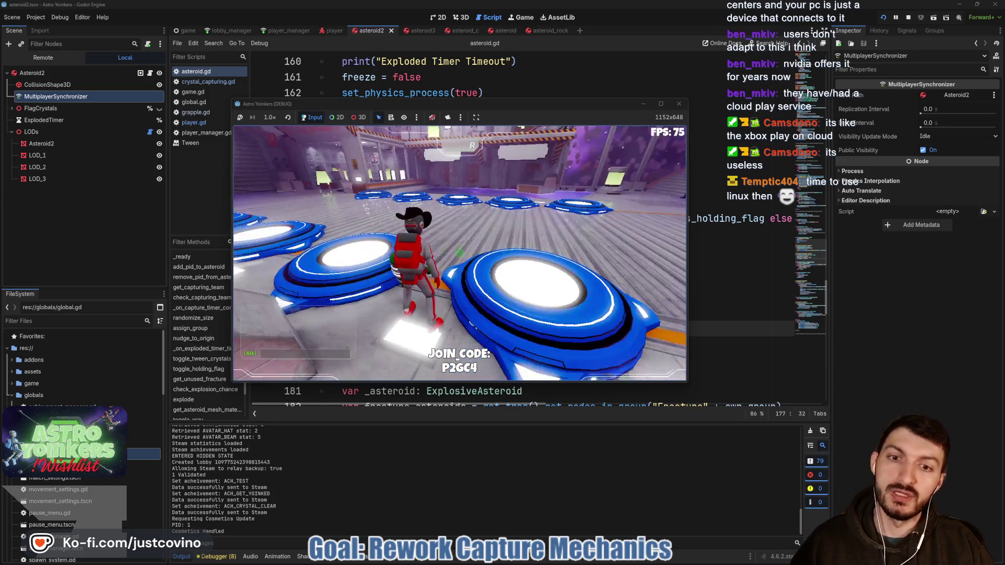
key(w)
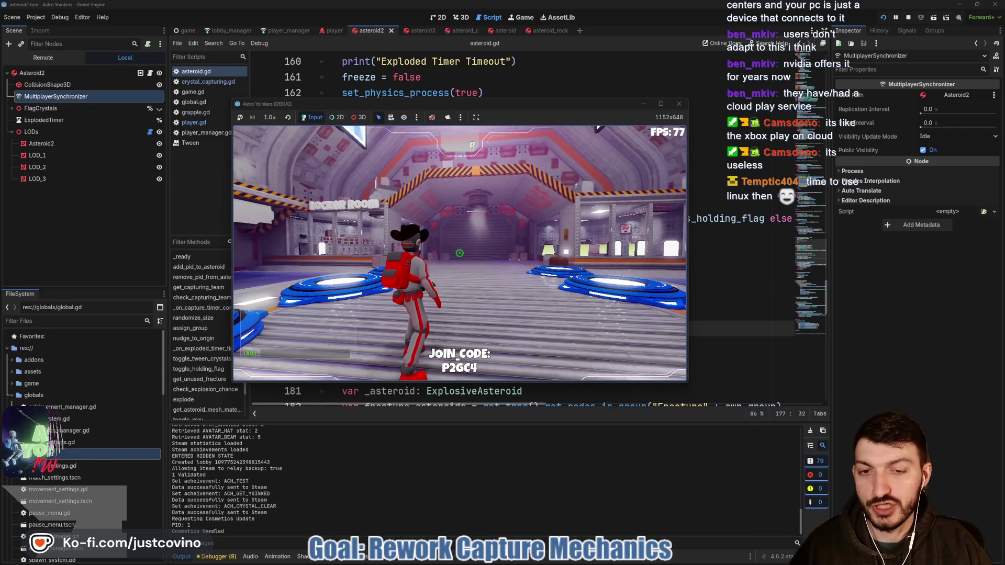
key(e)
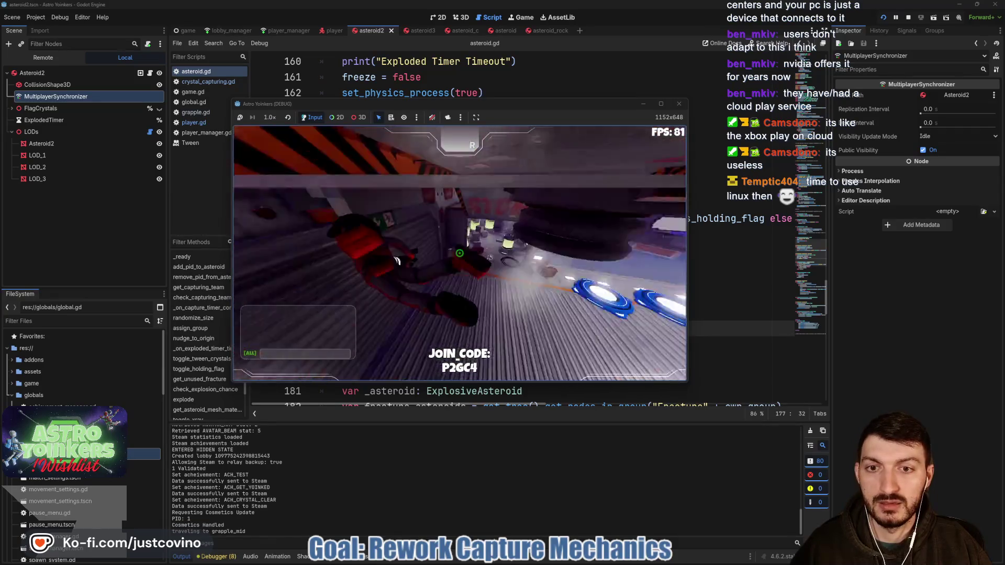
key(w)
key(w)
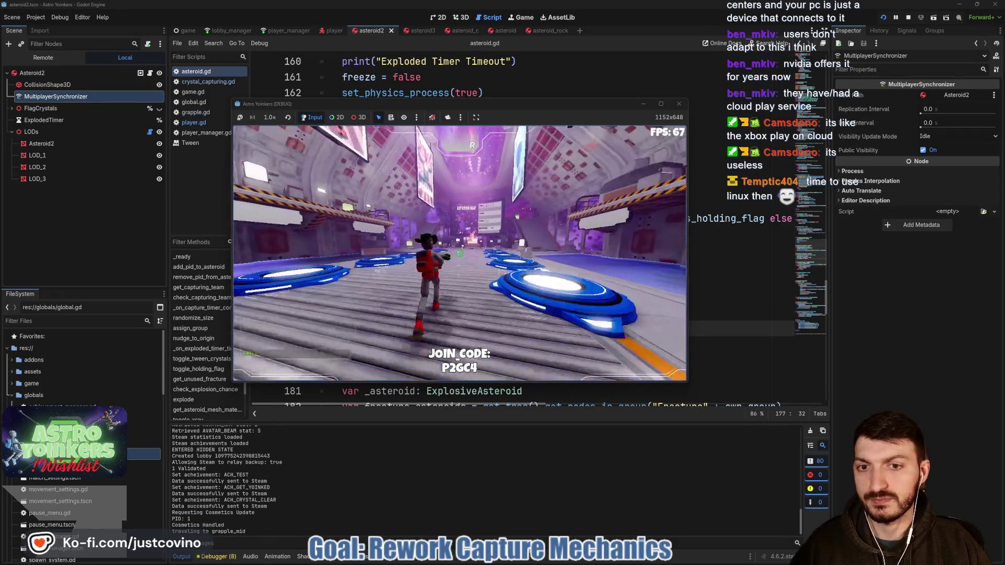
key(w)
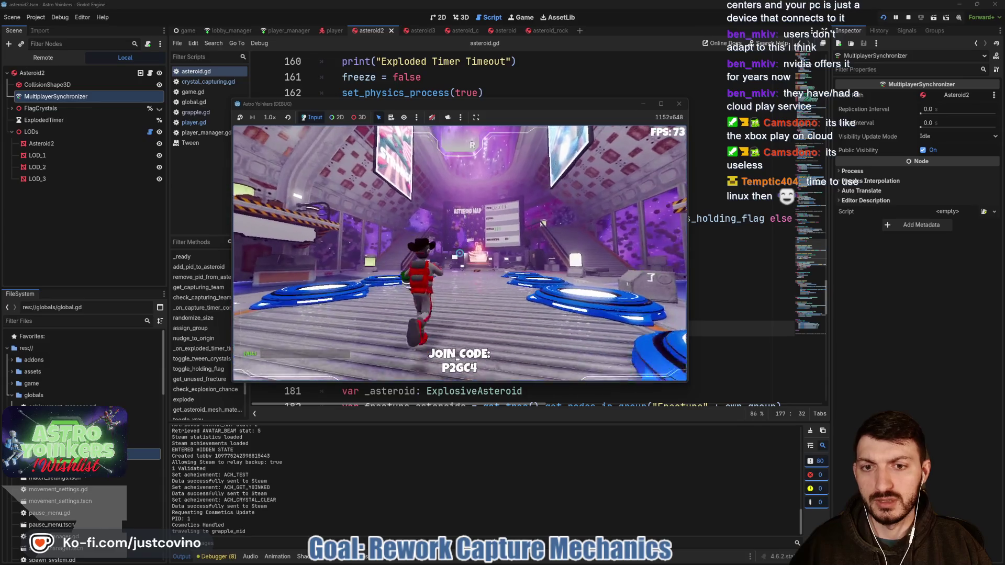
key(w)
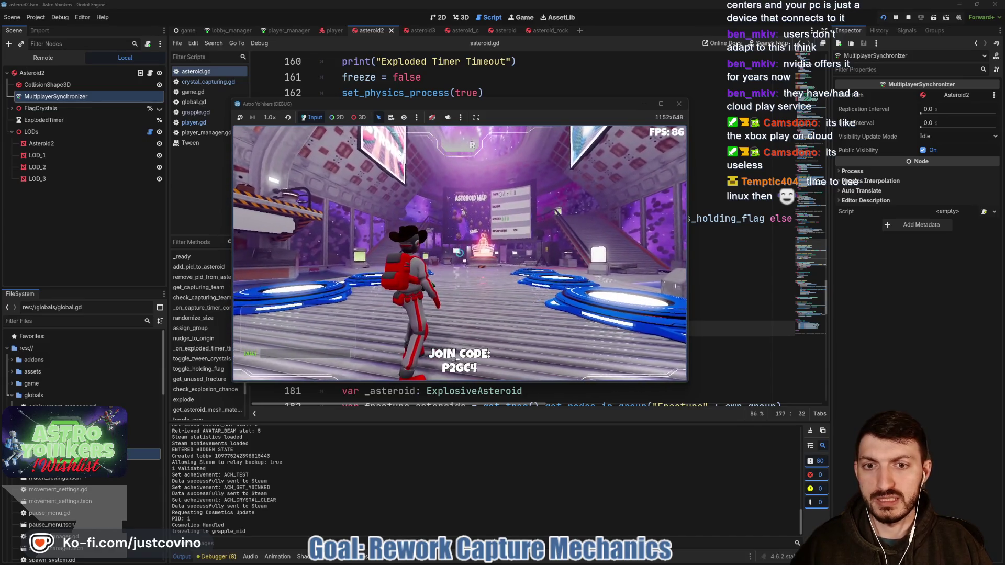
key(w)
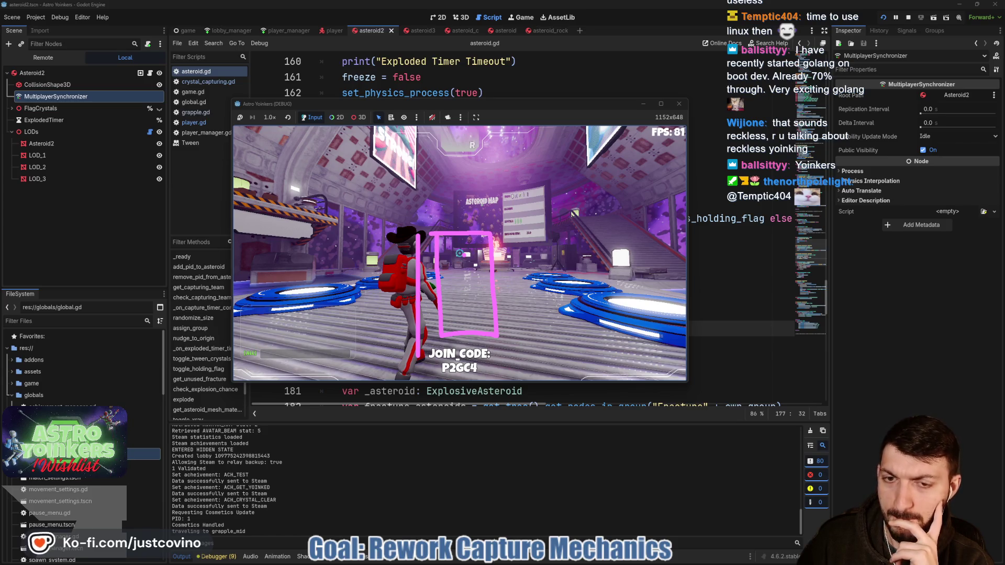
Walk the character through the hangar and back to the hub, stopping by the crate near the pillar
key(w)
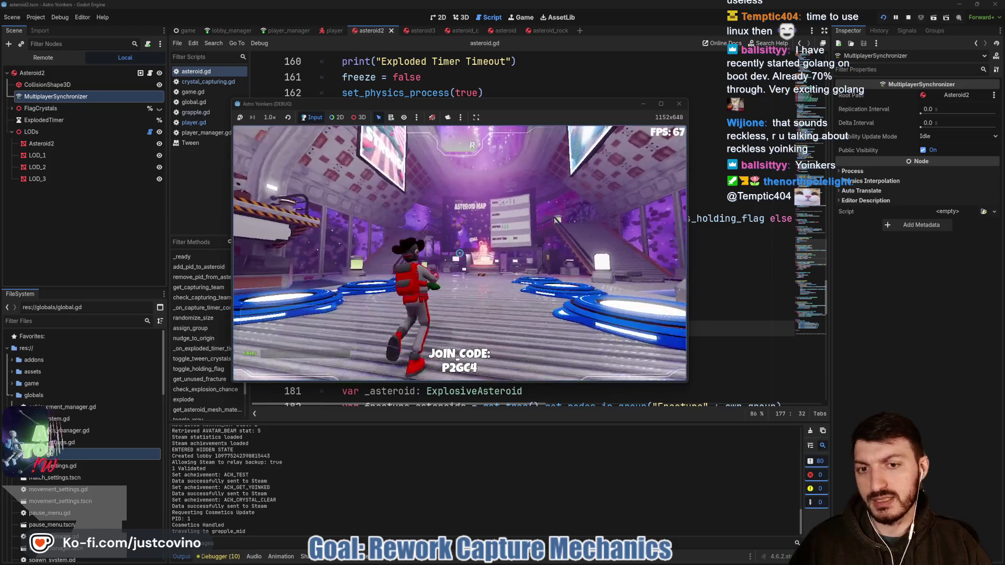
key(a)
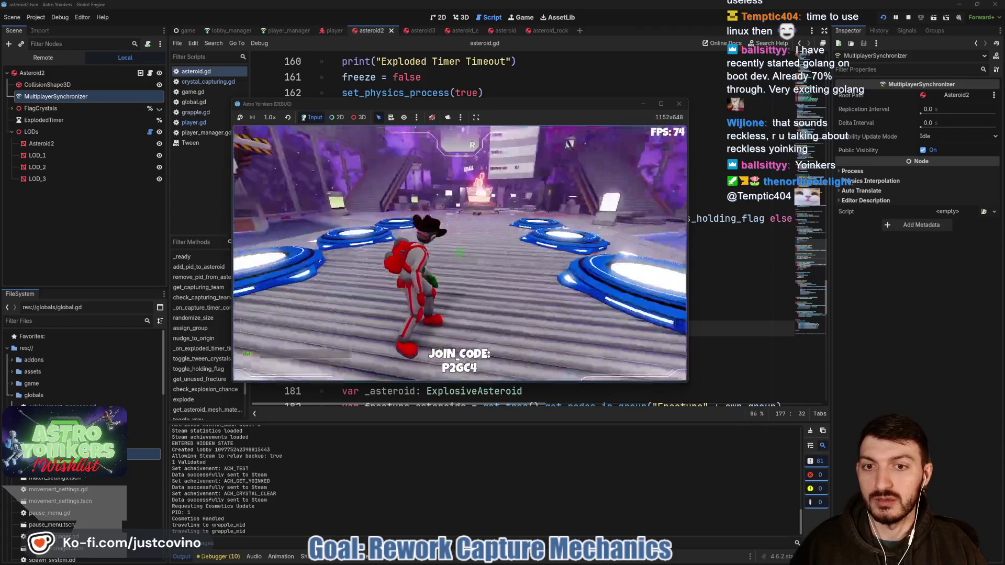
key(w)
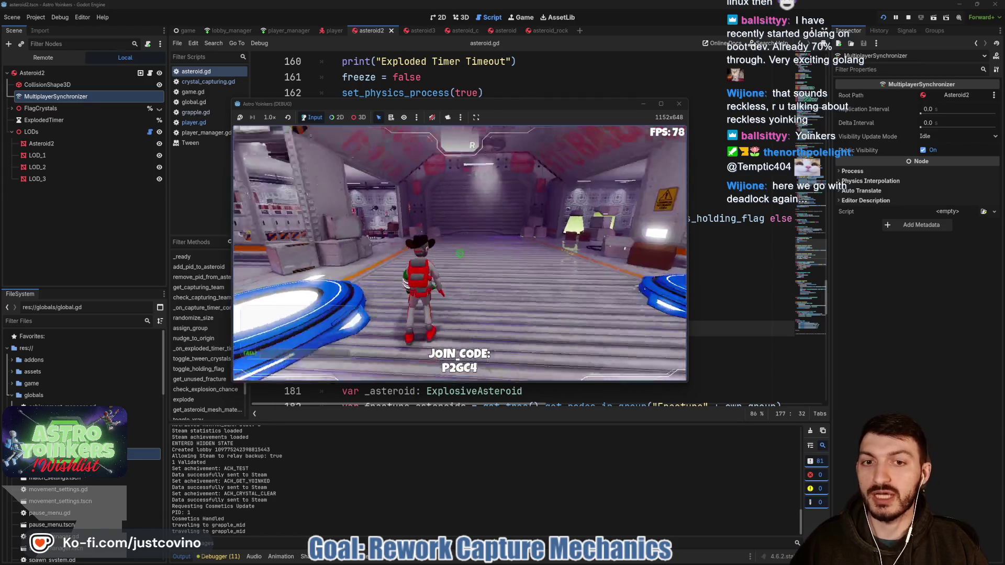
key(w)
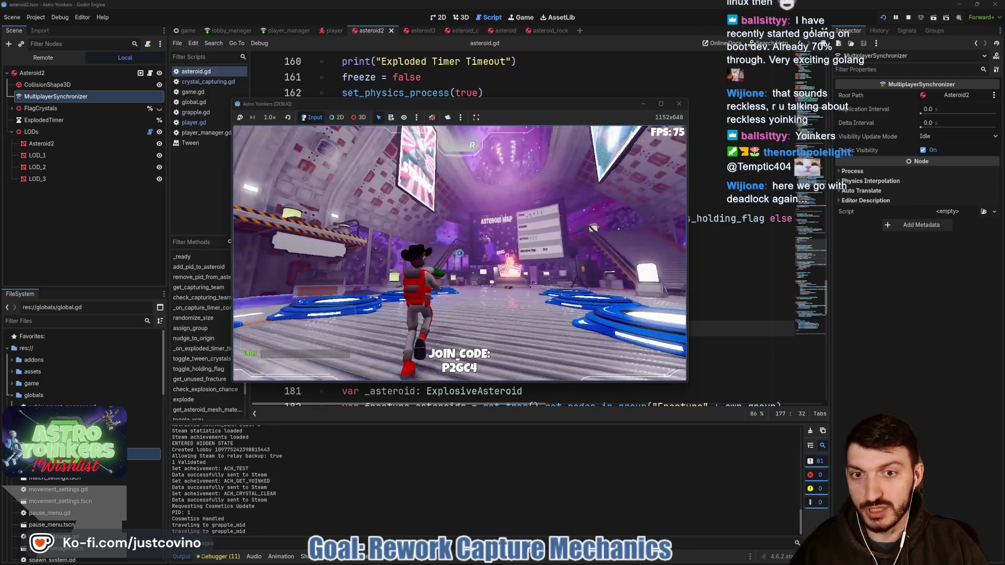
key(w)
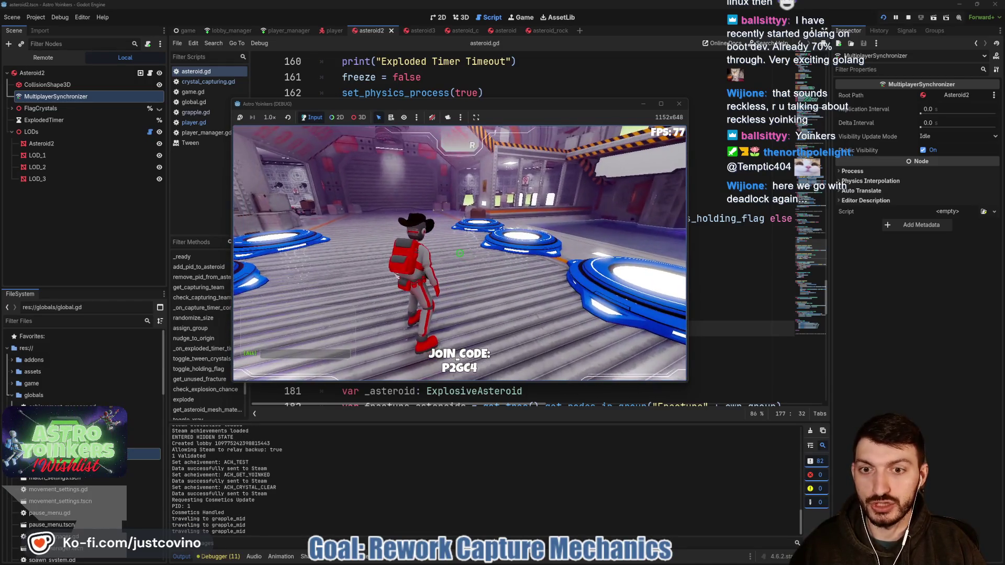
key(w)
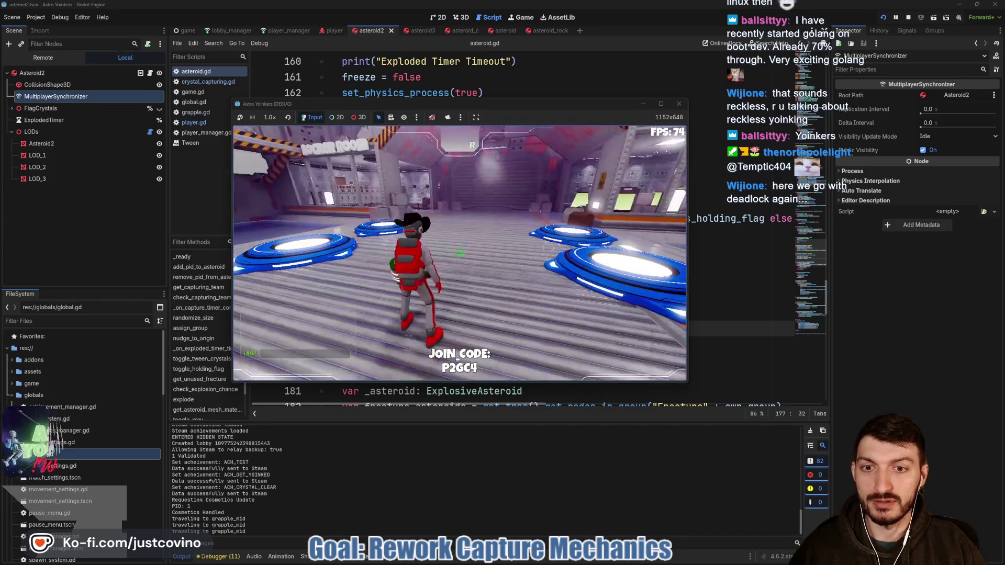
key(w)
key(w)
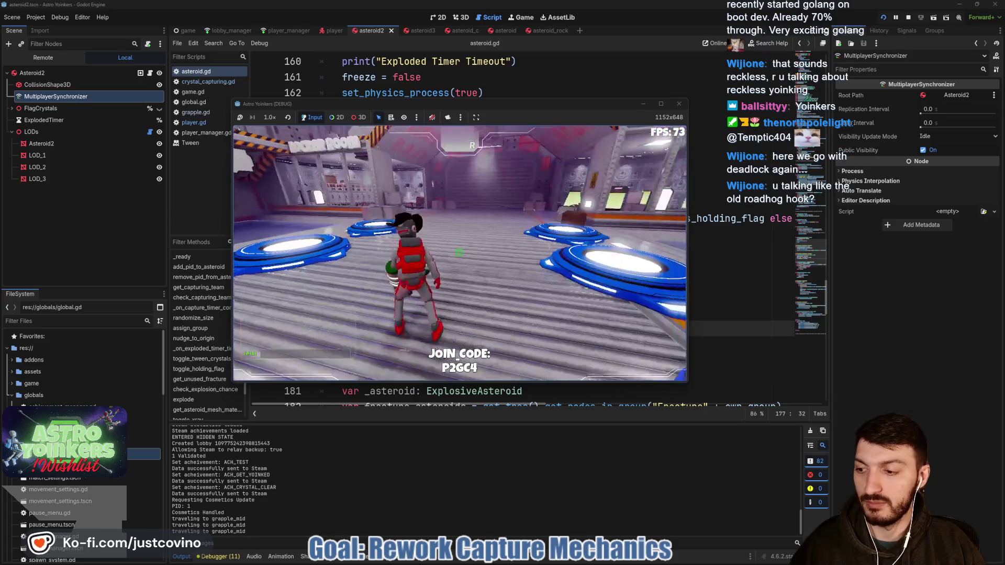
key(w)
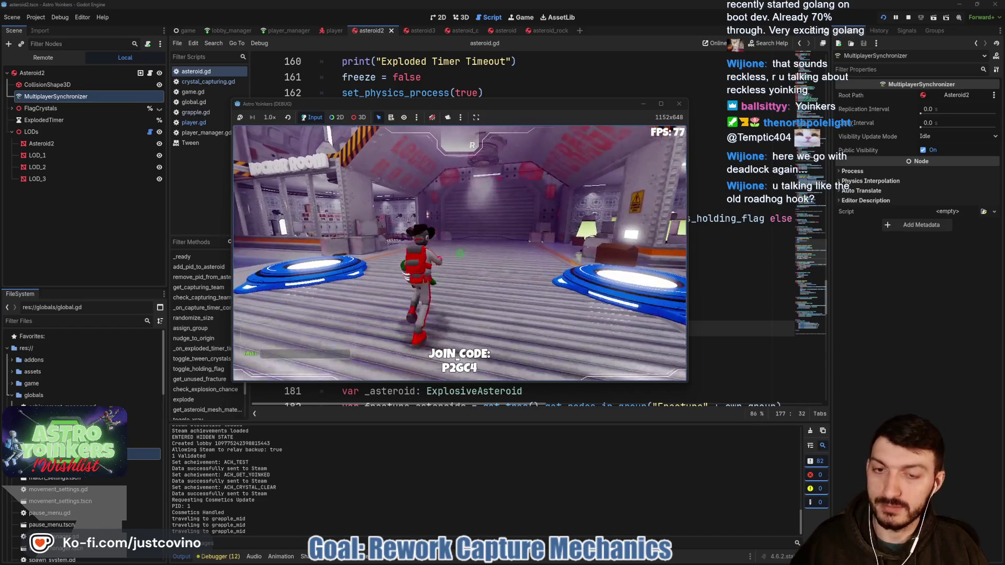
key(w)
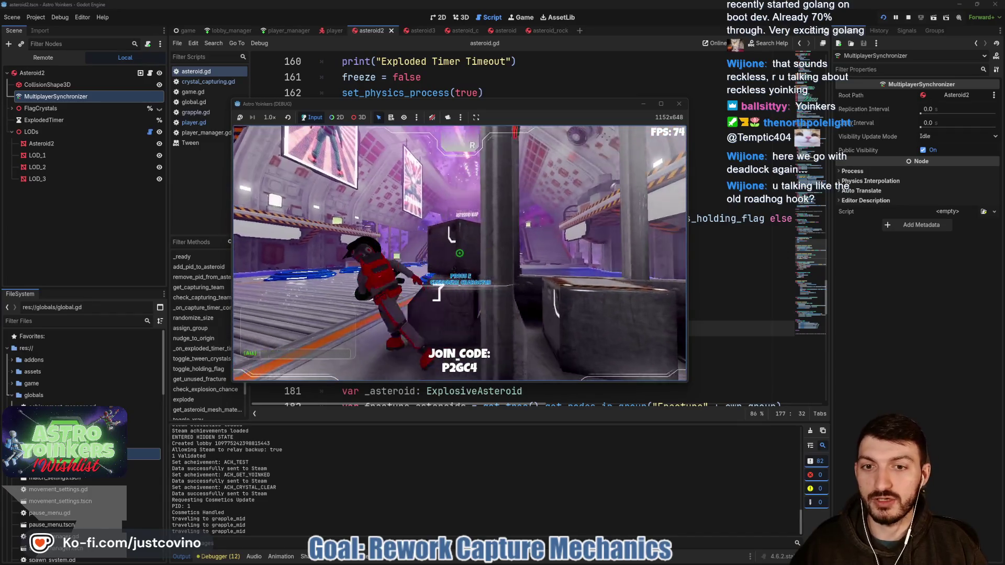
key(w)
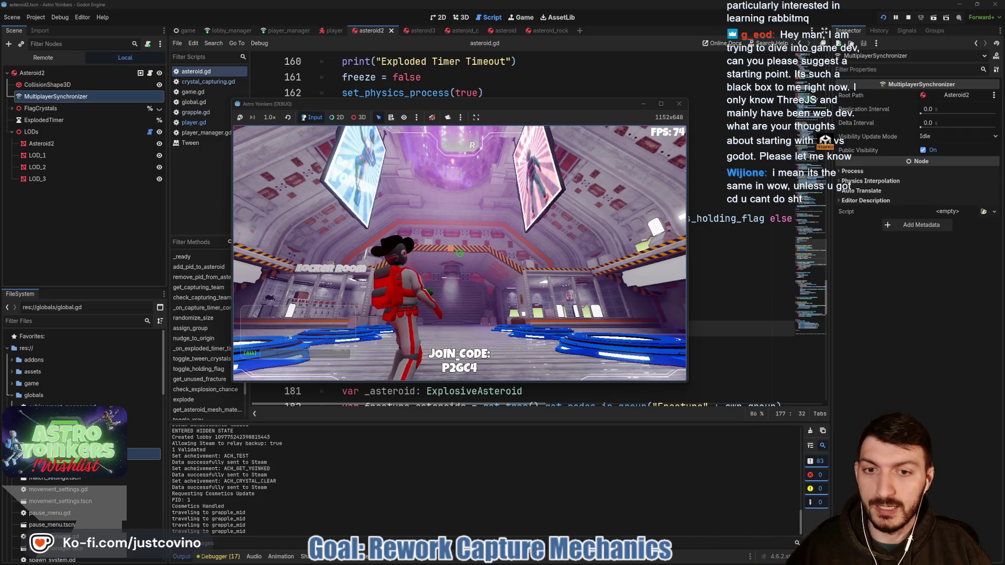
Turn the character toward the locker-room doorway, then stop the running game with F8
key(w)
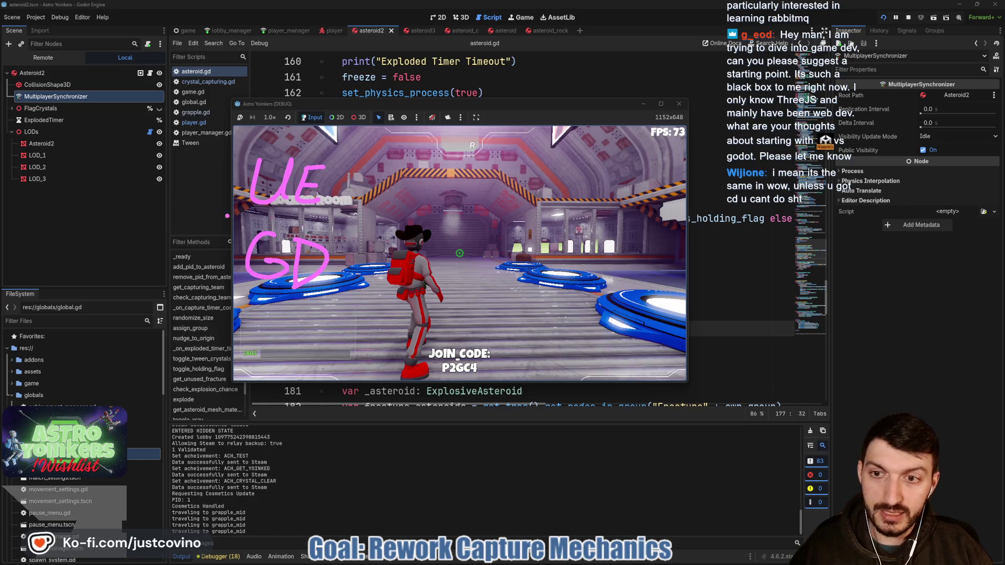
drag(223, 213, 369, 310)
drag(91, 245, 214, 257)
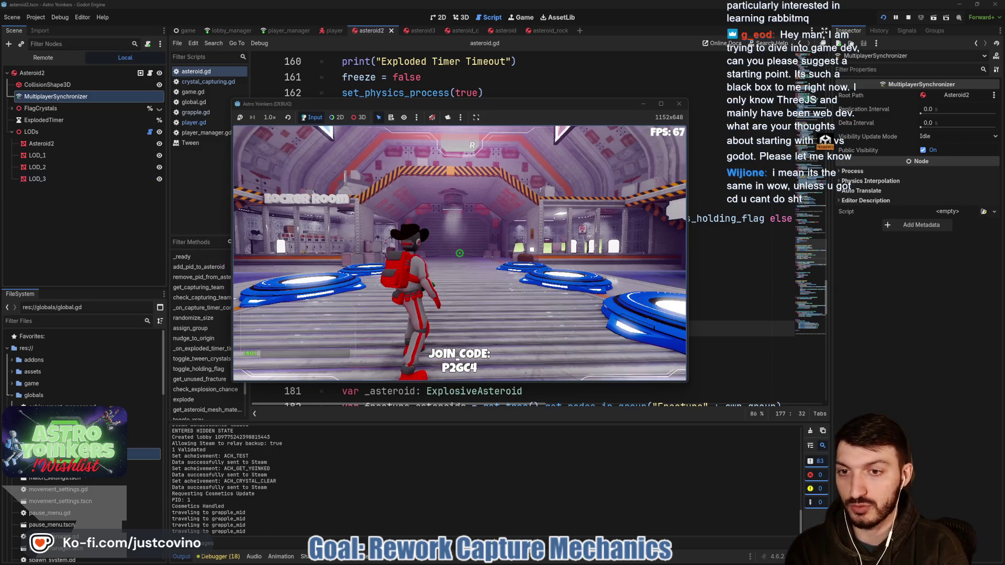
key(F8)
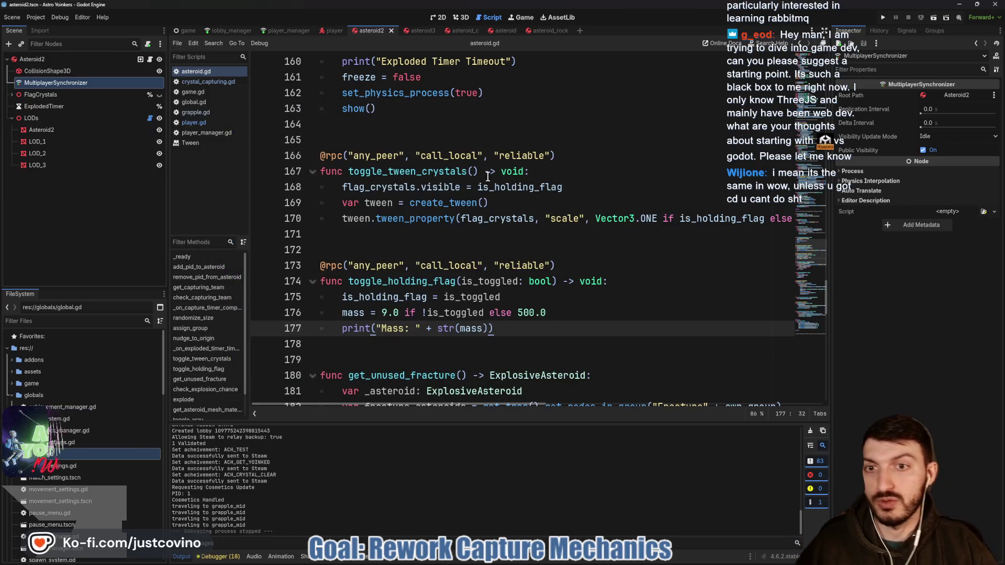
Scroll through asteroid.gd to view randomize_size, assign_group and nudge_to_origin
scroll(400, 278, up, 8)
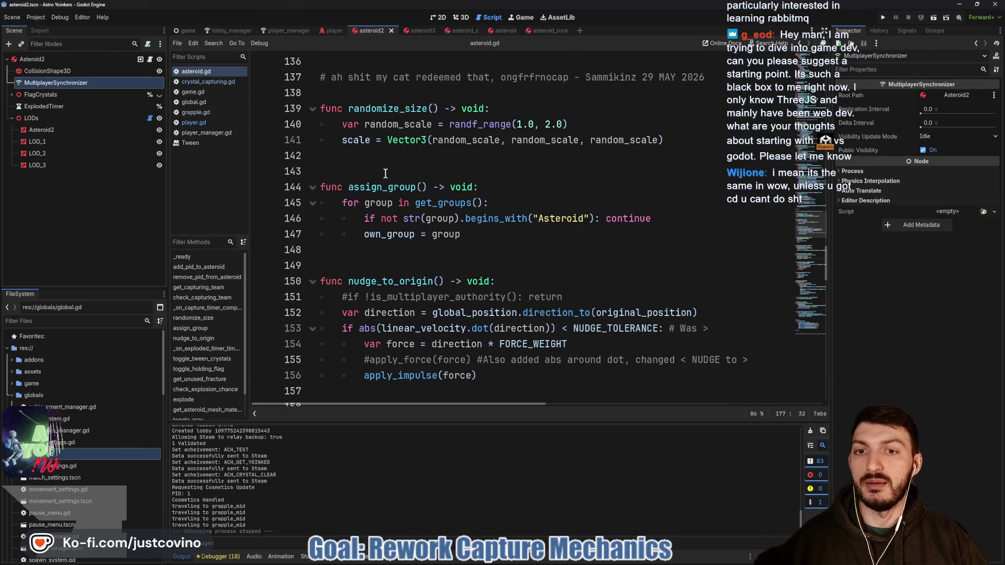
scroll(385, 174, down, 1)
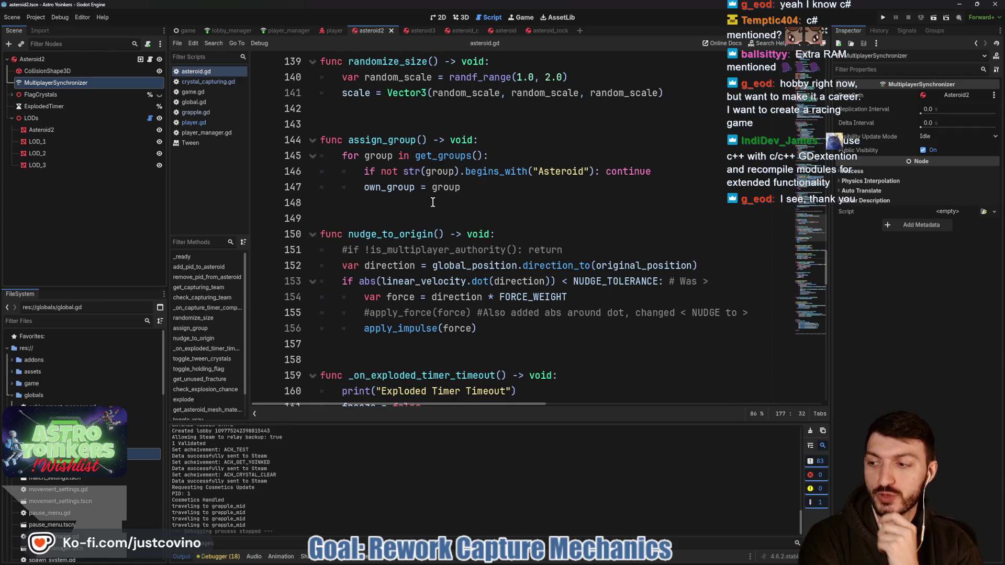
Save the asteroid scene with Ctrl+S and move the caret to the blank line below #endregion
click(417, 219)
key(ctrl+s)
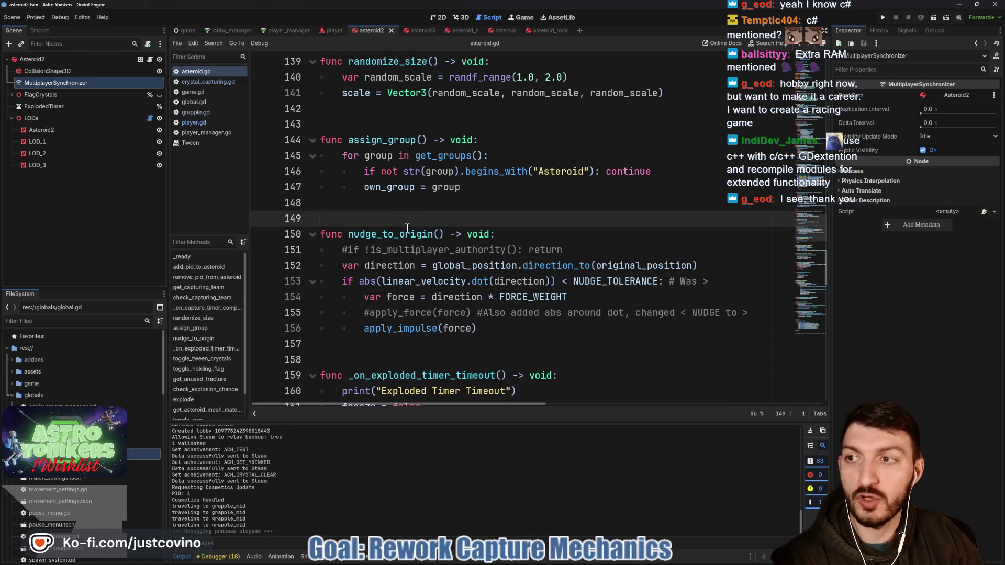
click(447, 203)
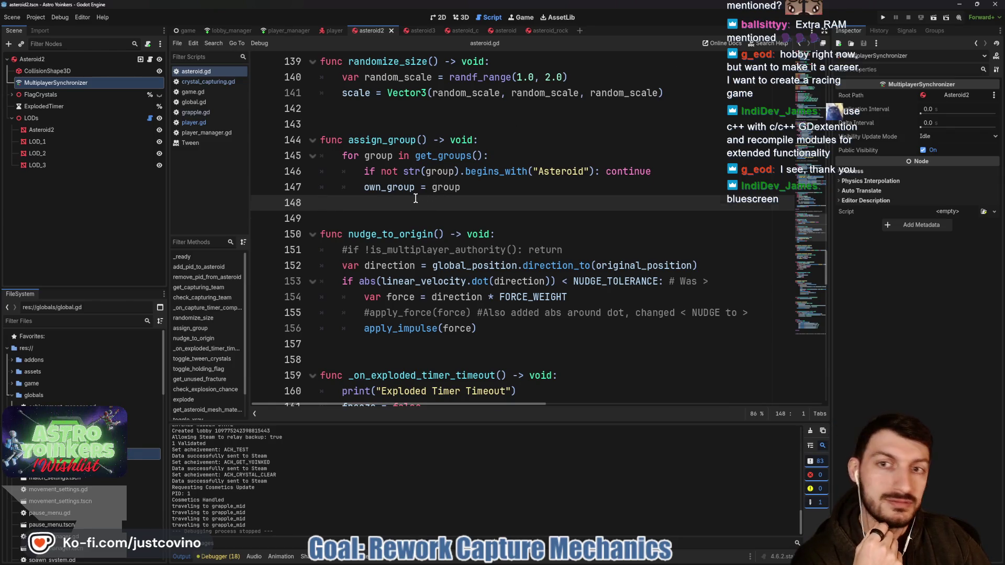
scroll(415, 199, up, 5)
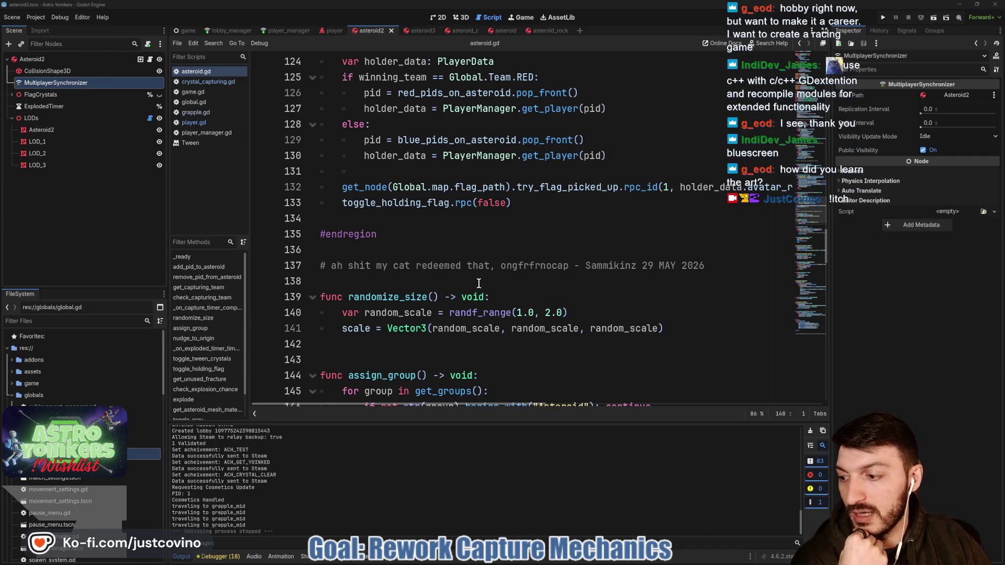
click(526, 251)
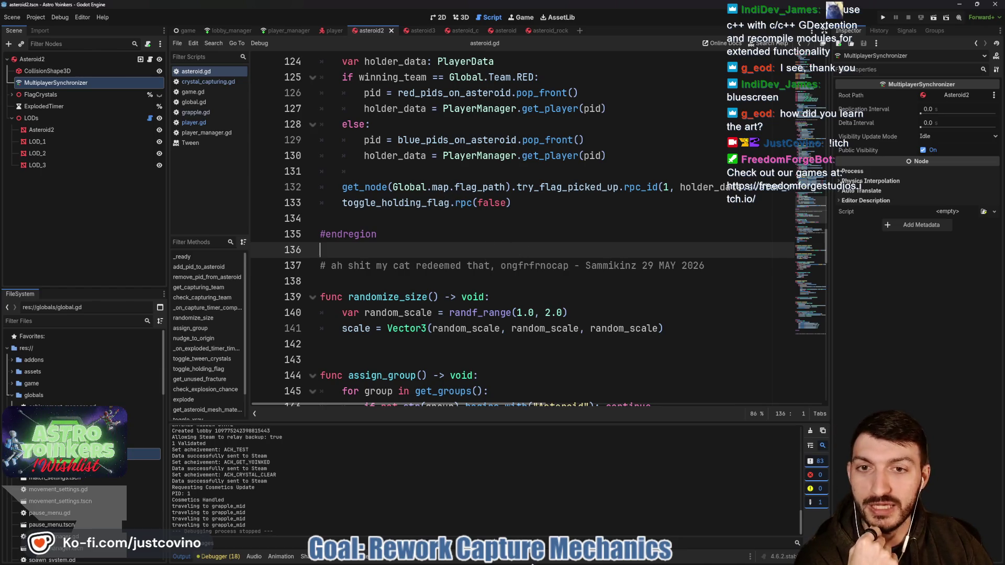
In a new browser tab, go to itch.io and the Freedom Forge Studios page
click(539, 560)
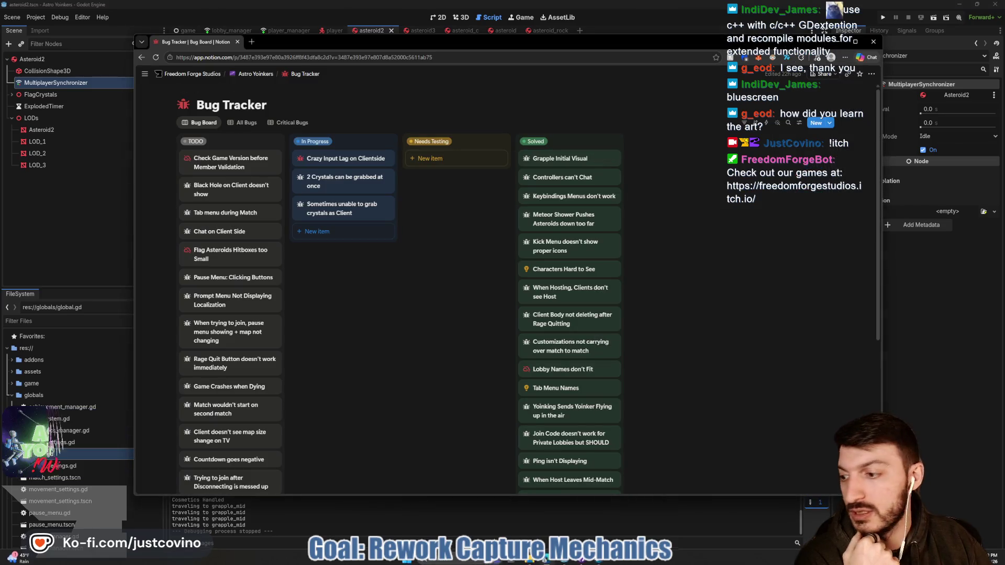
click(252, 42)
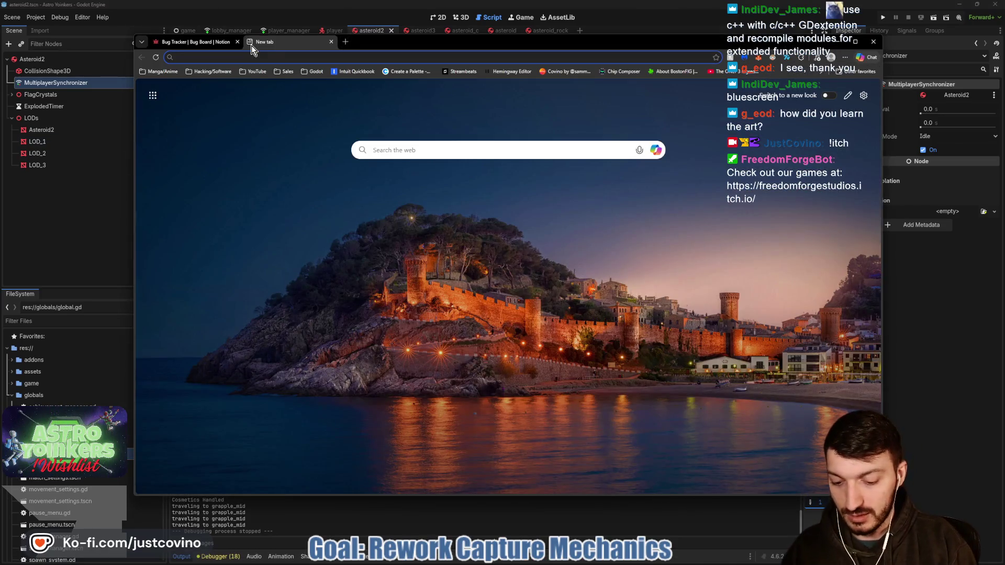
text(itch.io/game-assets/tag-3d/tag-godot)
key(Return)
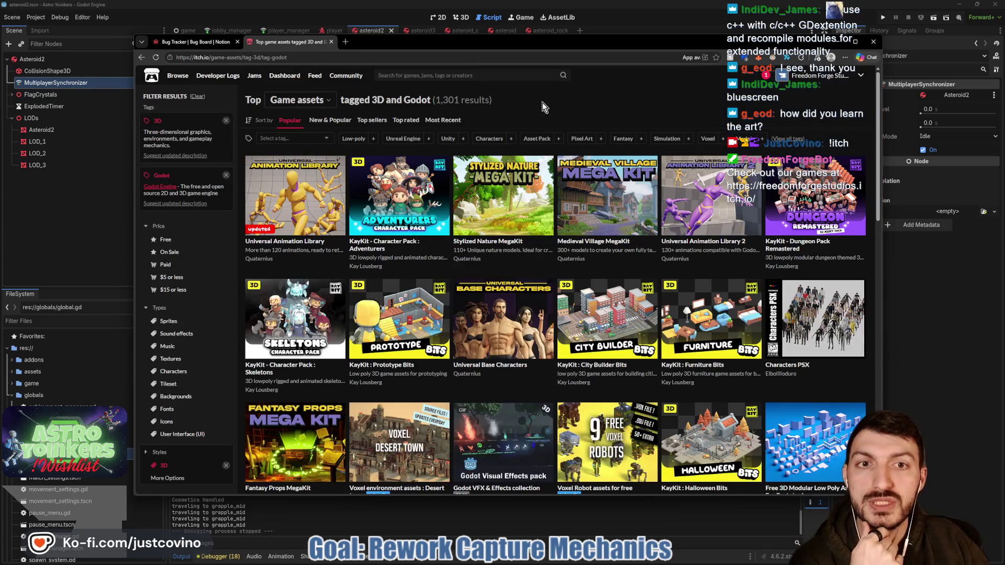
click(812, 75)
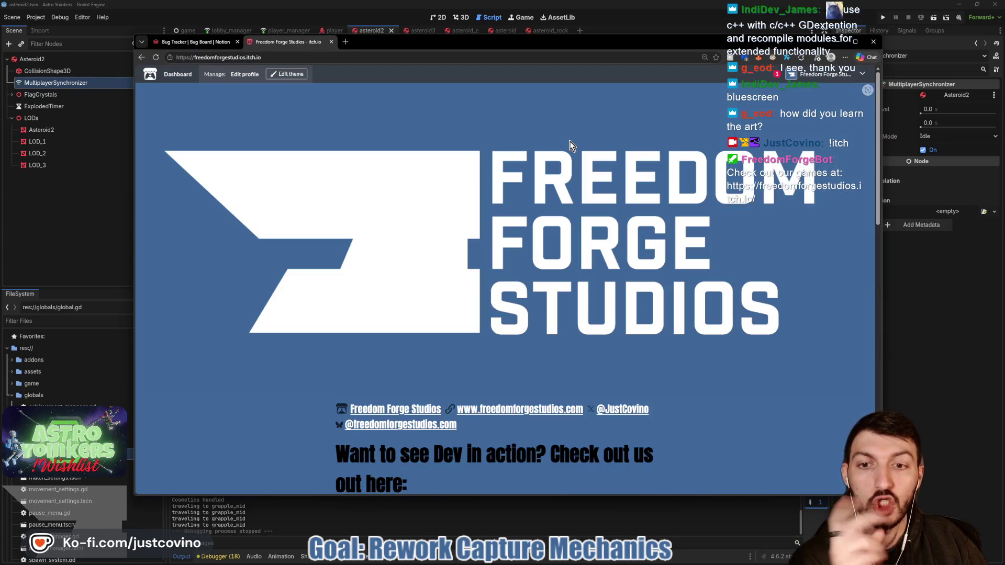
scroll(564, 172, down, 5)
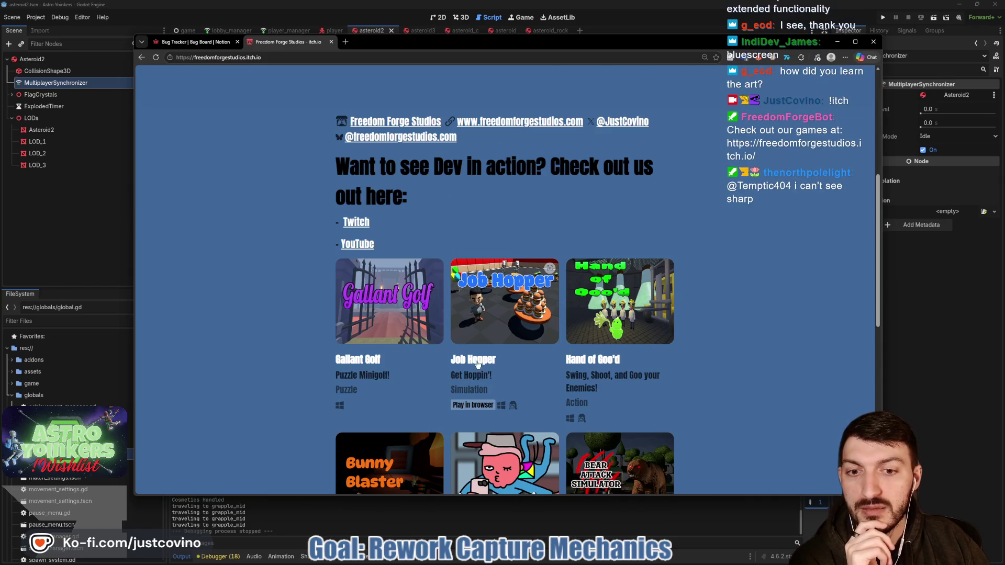
Open Job Hopper, view its screenshots enlarged, then return to the studio page
click(482, 323)
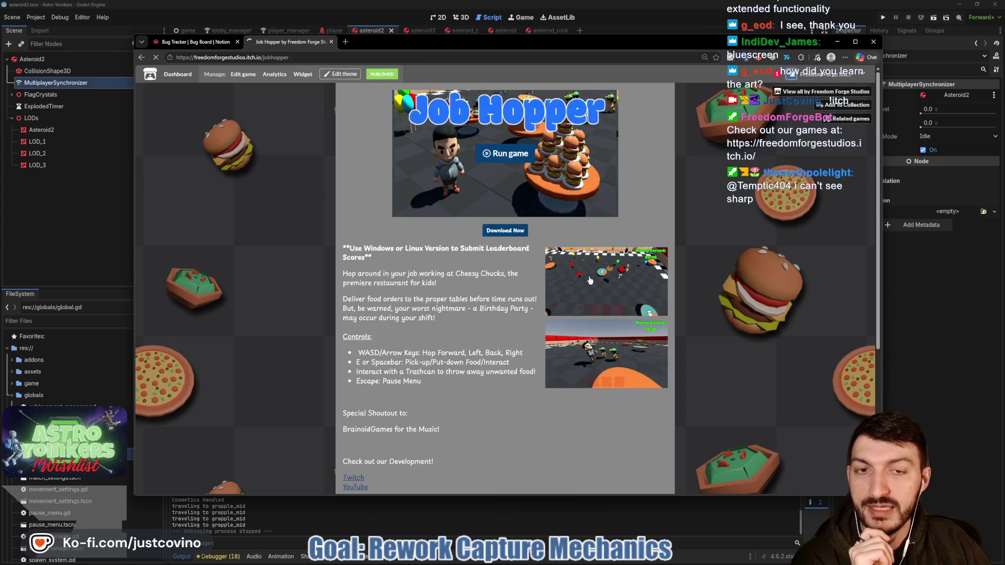
scroll(594, 291, down, 1)
click(603, 316)
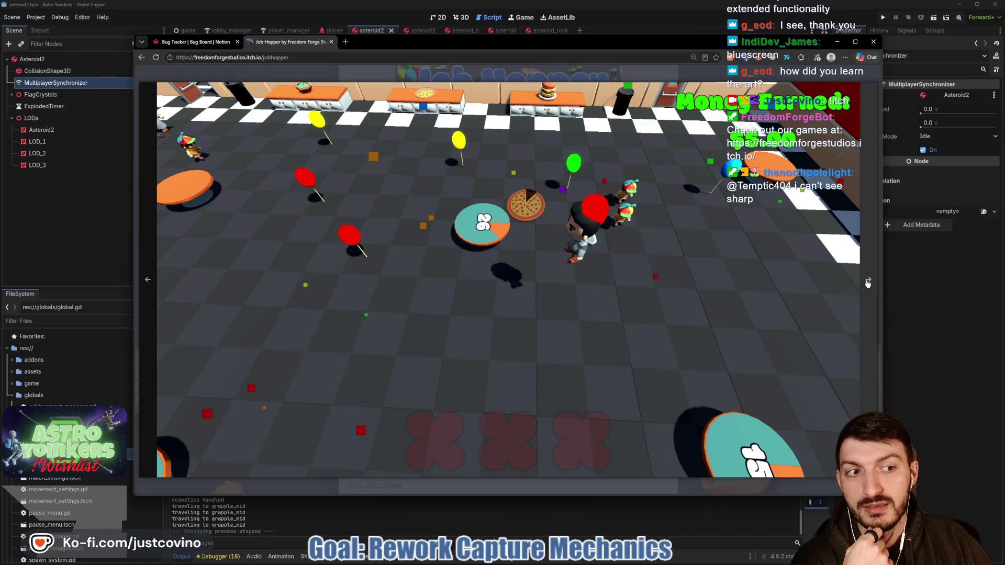
click(869, 279)
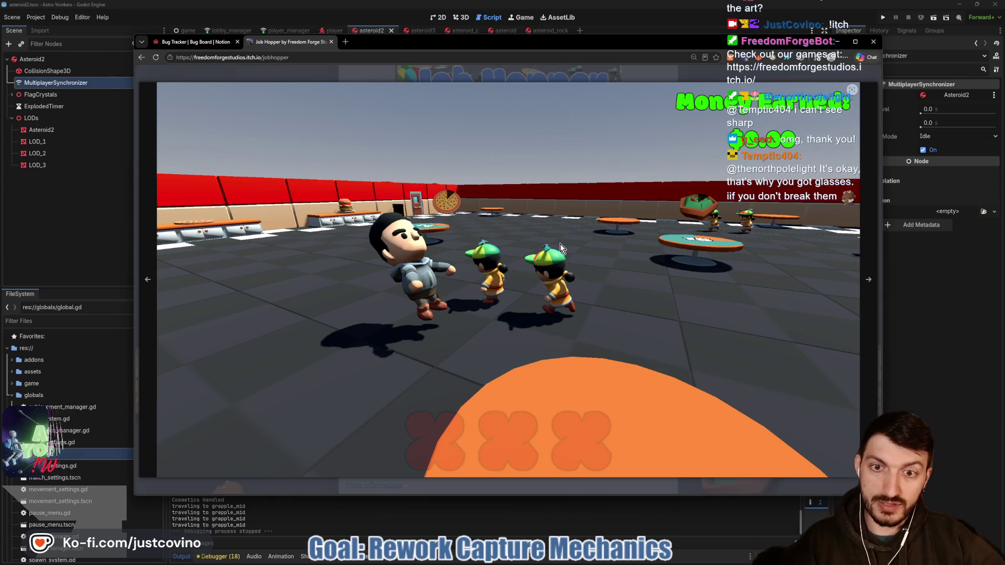
key(Escape)
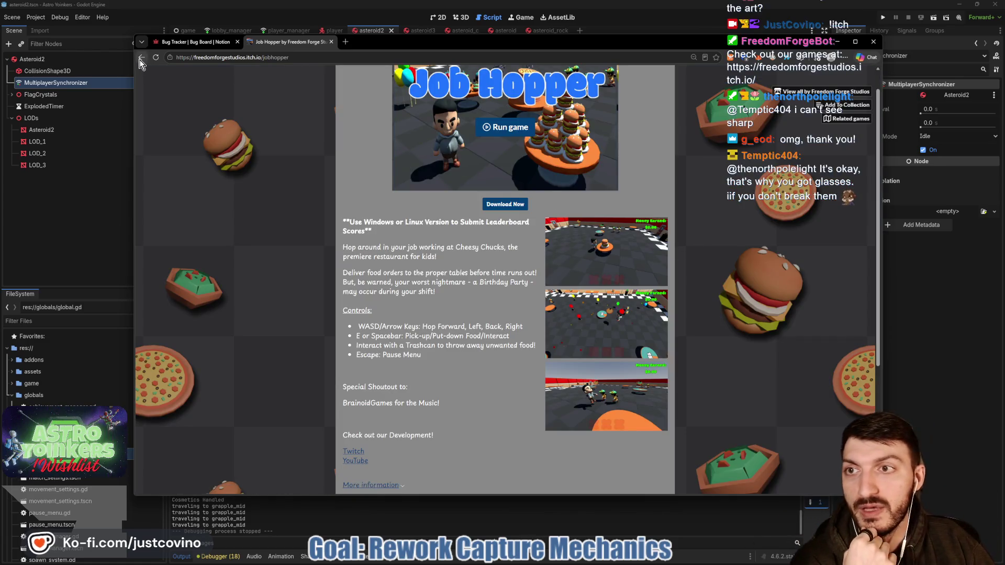
click(141, 59)
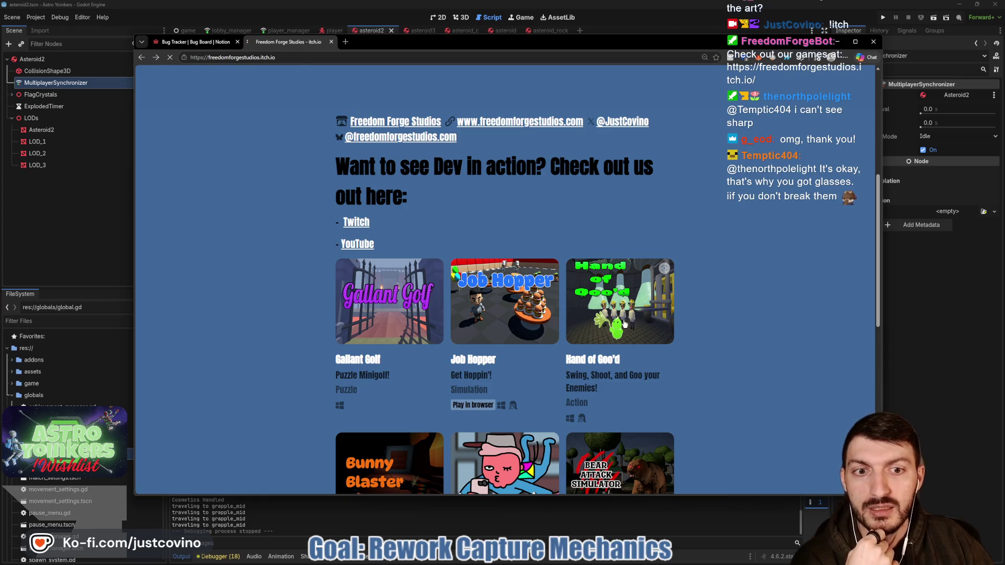
Scroll through the Hand of Goo'd game page, then close its tab
click(625, 325)
scroll(576, 293, down, 5)
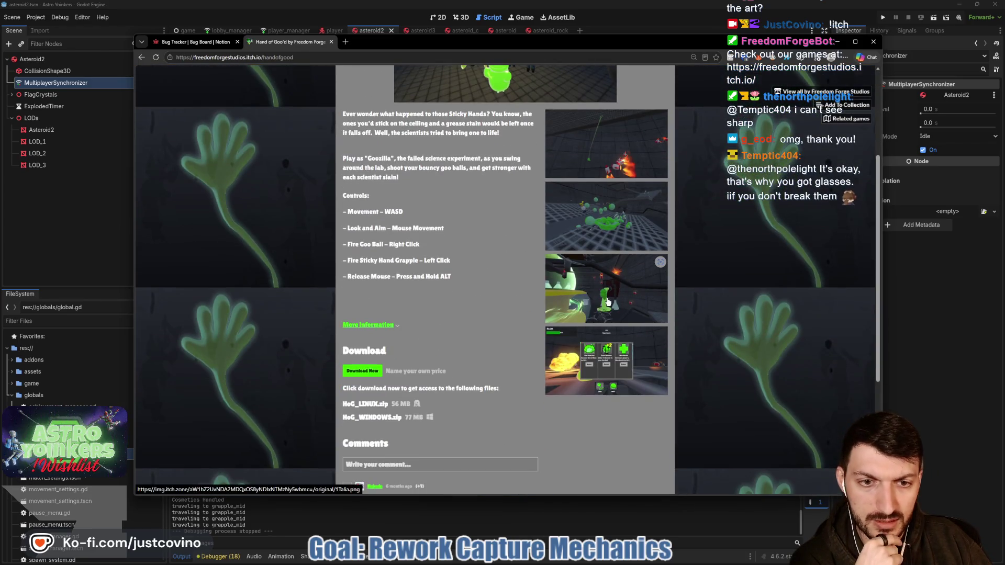
scroll(613, 324, down, 2)
scroll(602, 235, up, 3)
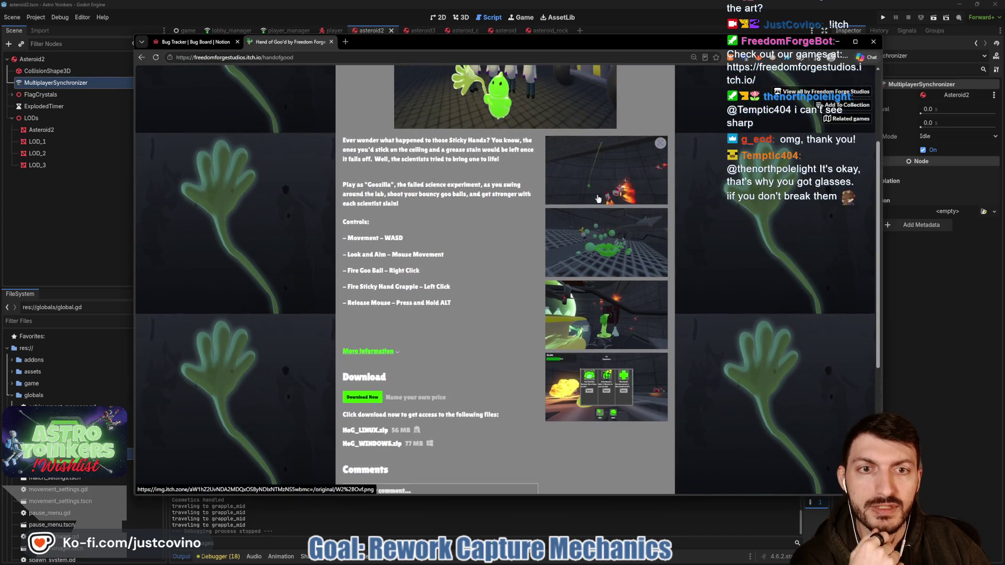
scroll(599, 199, up, 2)
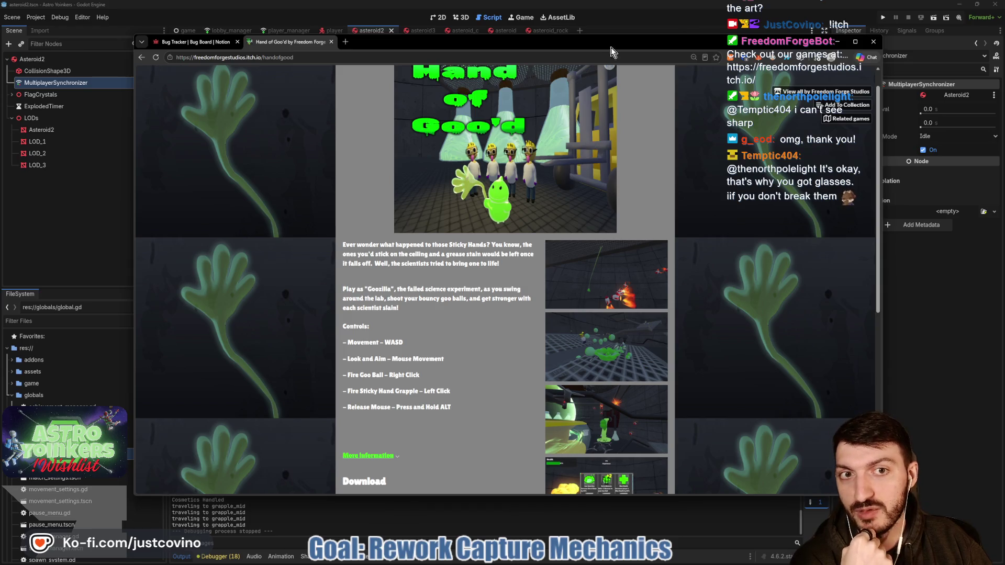
scroll(586, 134, up, 1)
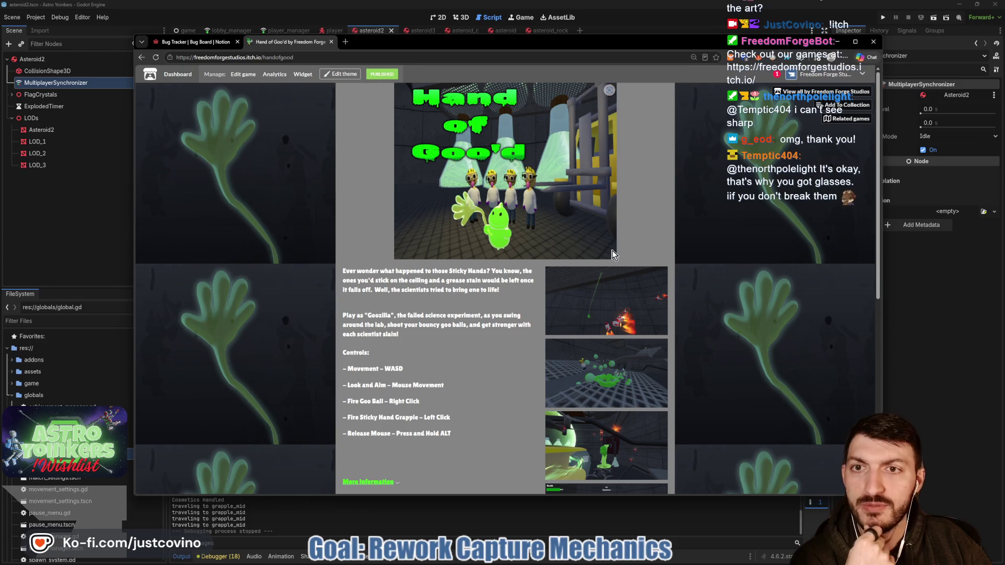
click(331, 42)
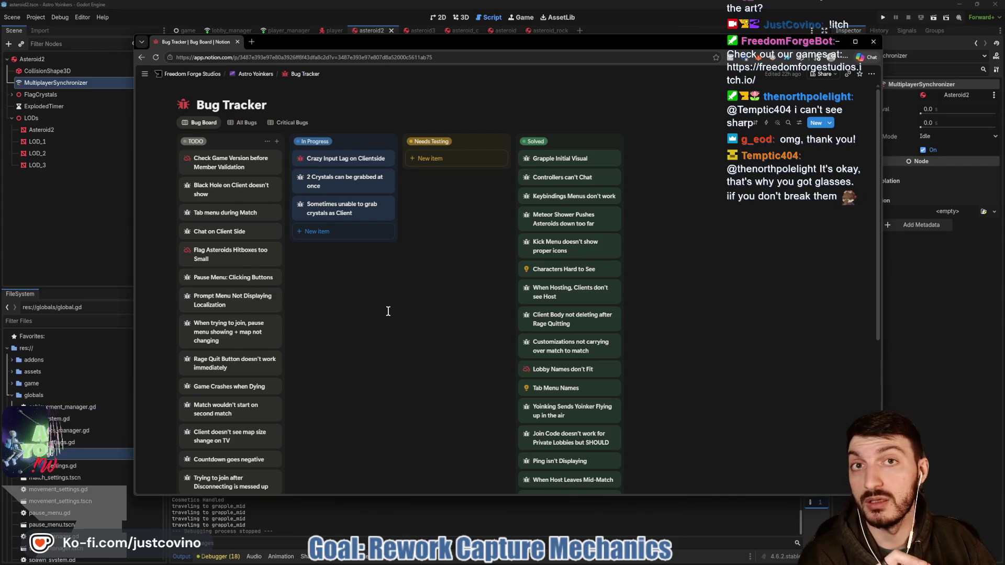
Open itch.io in a new tab and go to the Freedom Forge Studios page
click(251, 42)
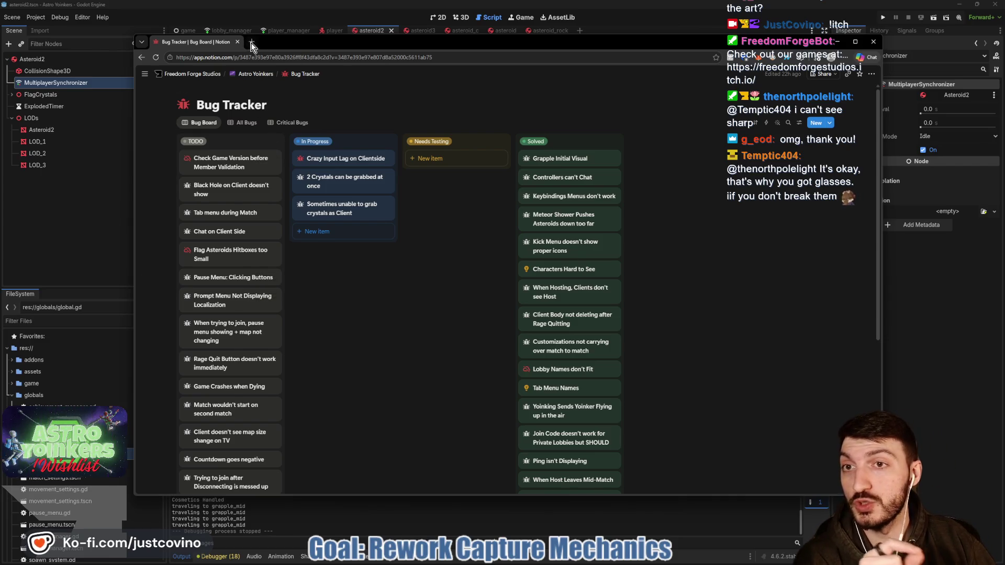
text(itch)
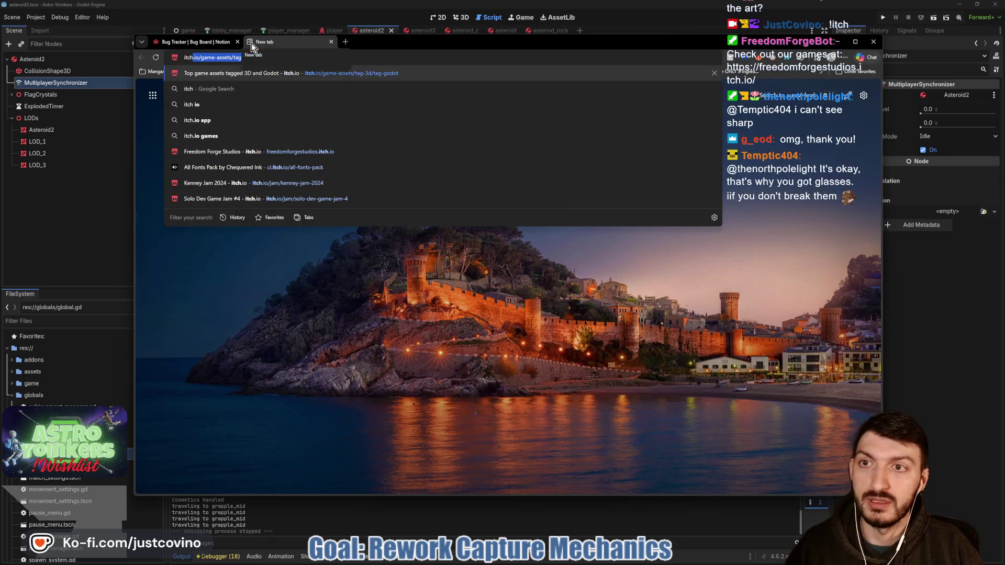
key(Return)
click(821, 76)
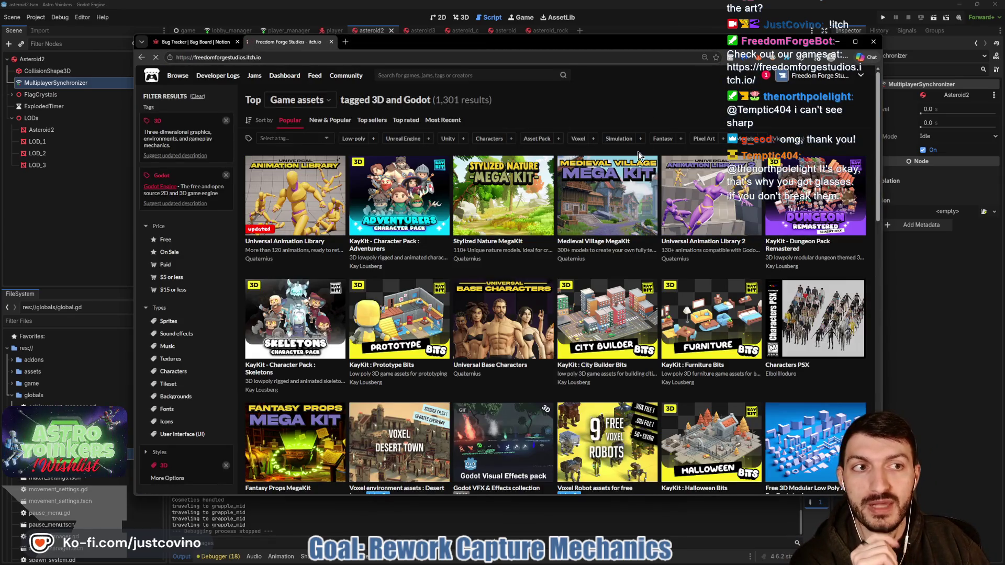
scroll(637, 154, down, 10)
scroll(636, 159, up, 1)
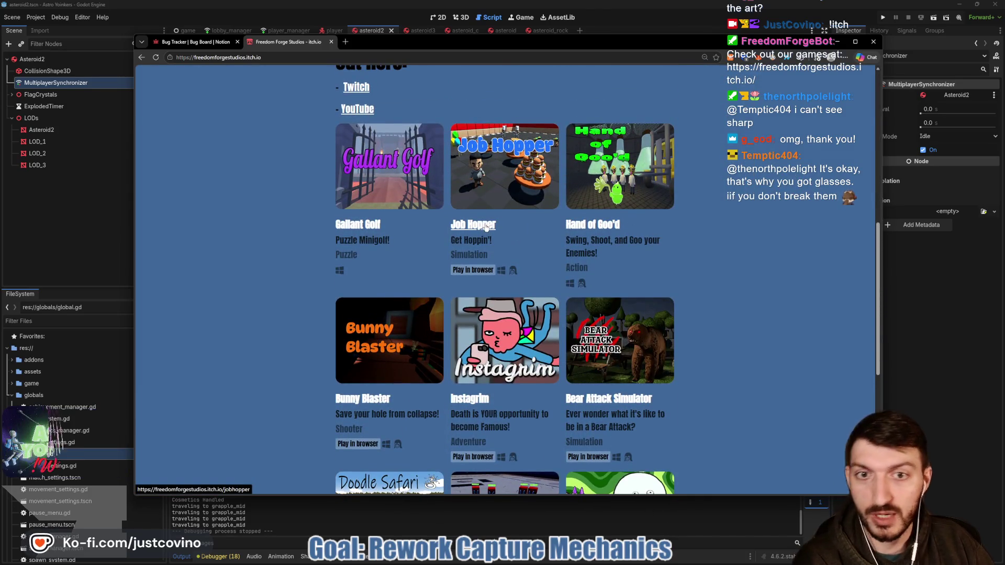
Open Job Hopper, page through its enlarged screenshots, and go back to the studio's games
click(486, 226)
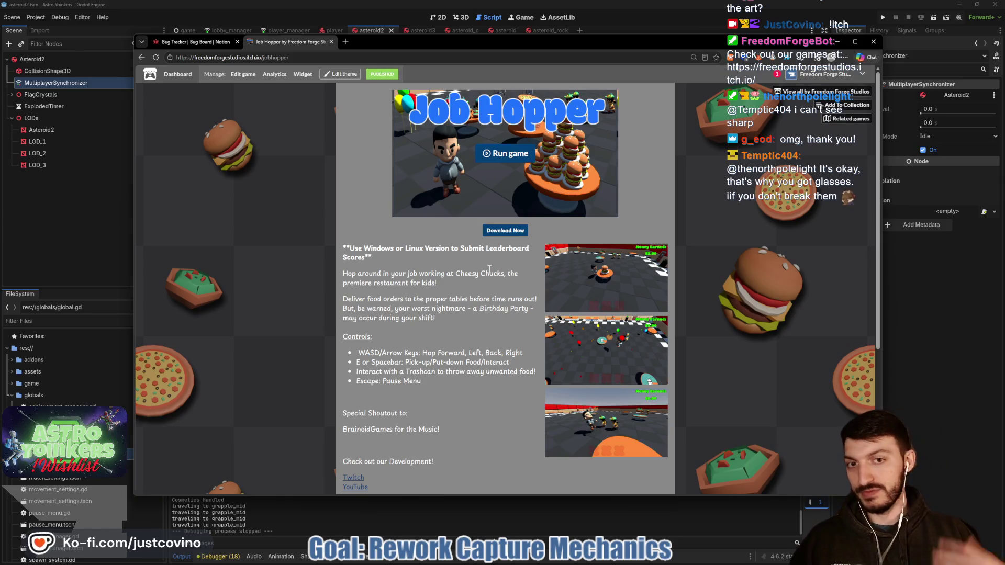
click(610, 359)
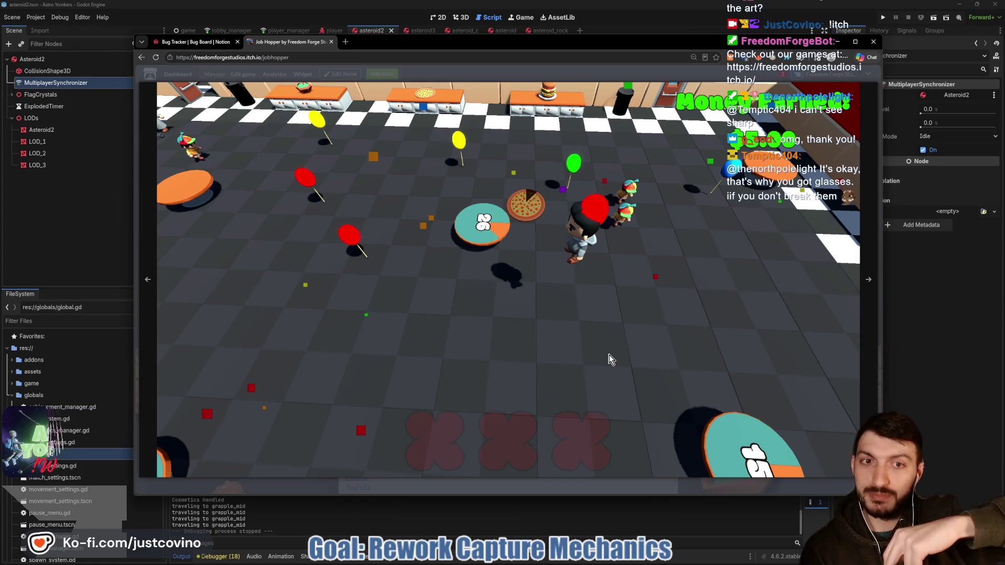
click(868, 279)
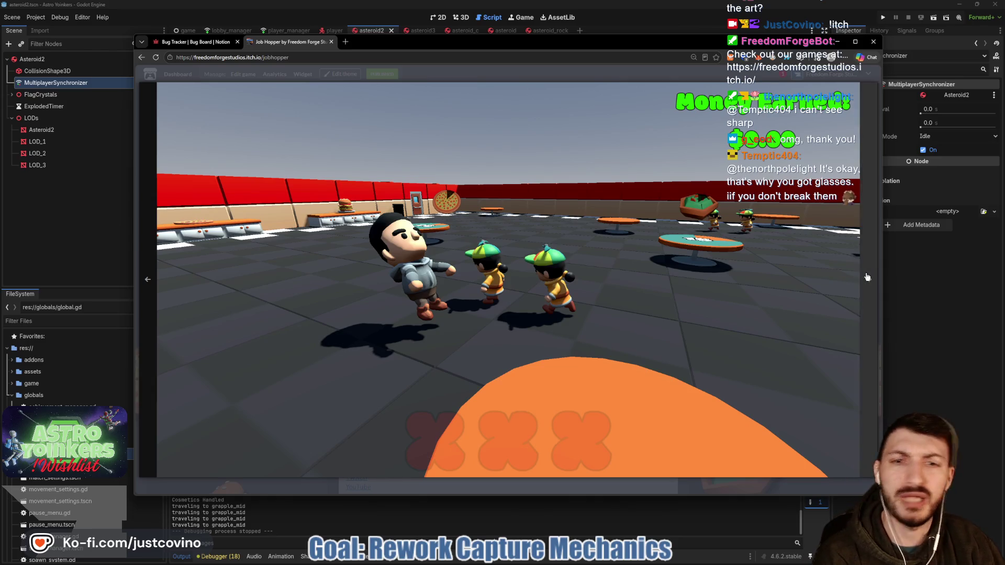
click(868, 277)
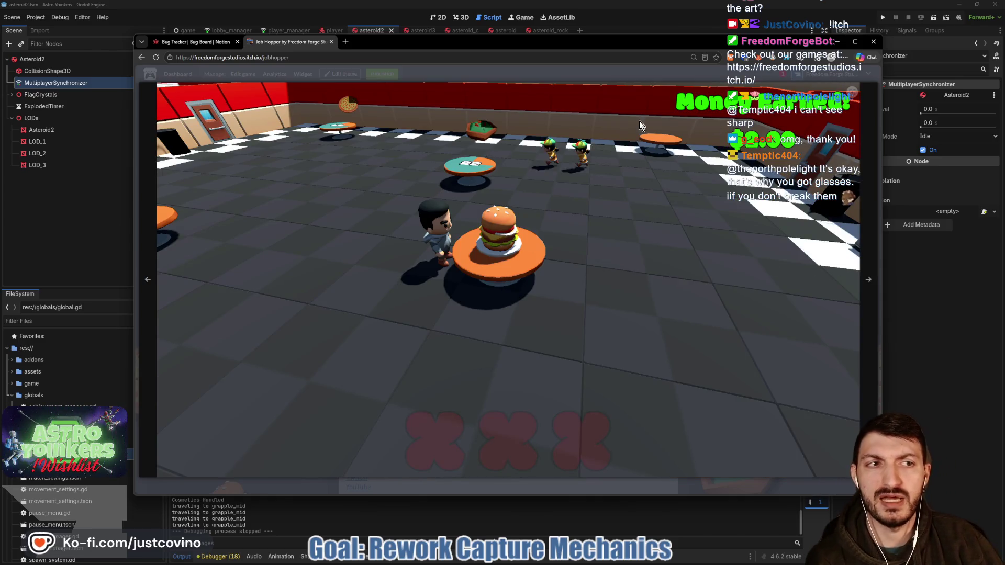
click(443, 74)
scroll(487, 258, down, 3)
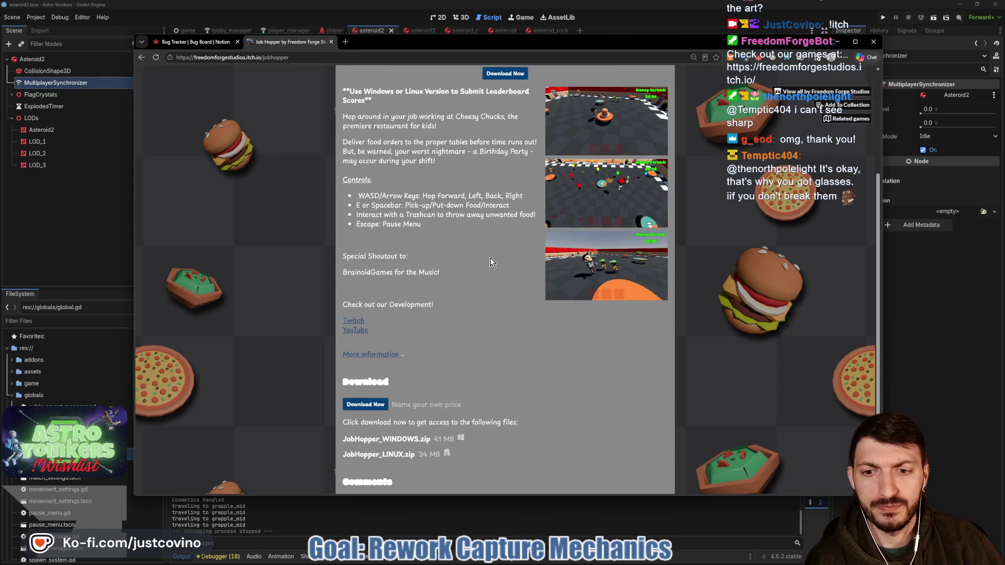
scroll(491, 258, up, 2)
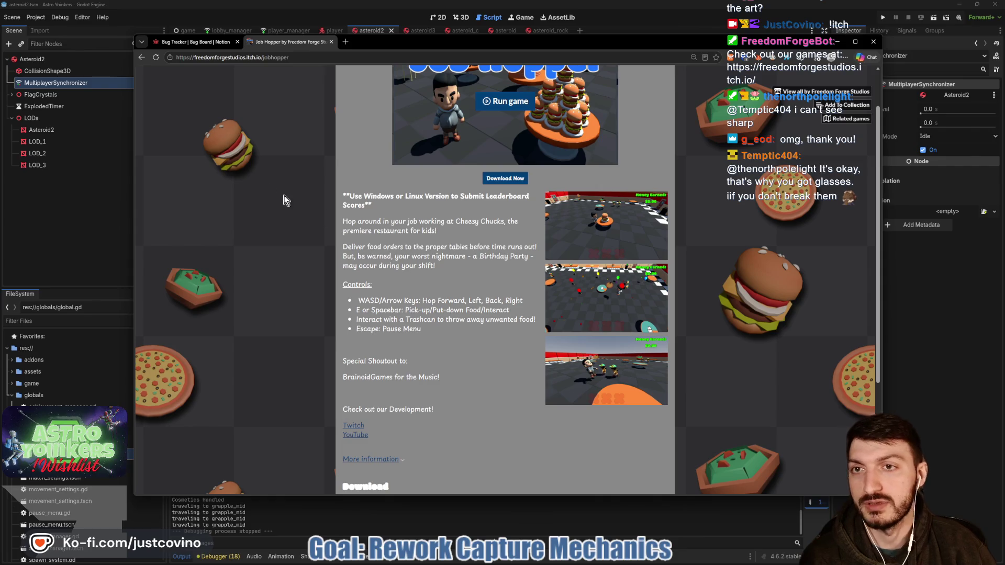
click(141, 57)
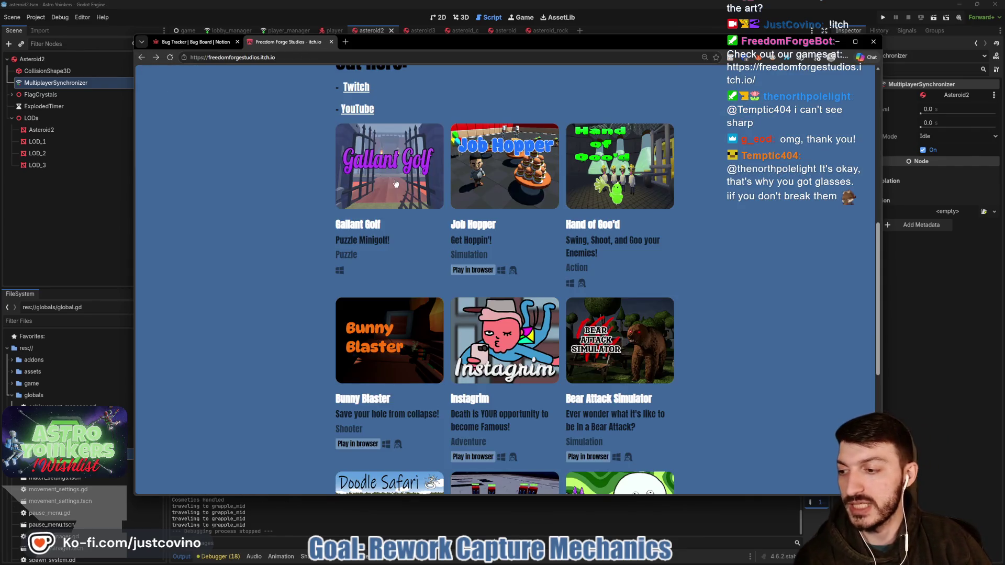
Scroll through the studio's game grid, then bring Godot's script editor back to front
scroll(740, 247, down, 3)
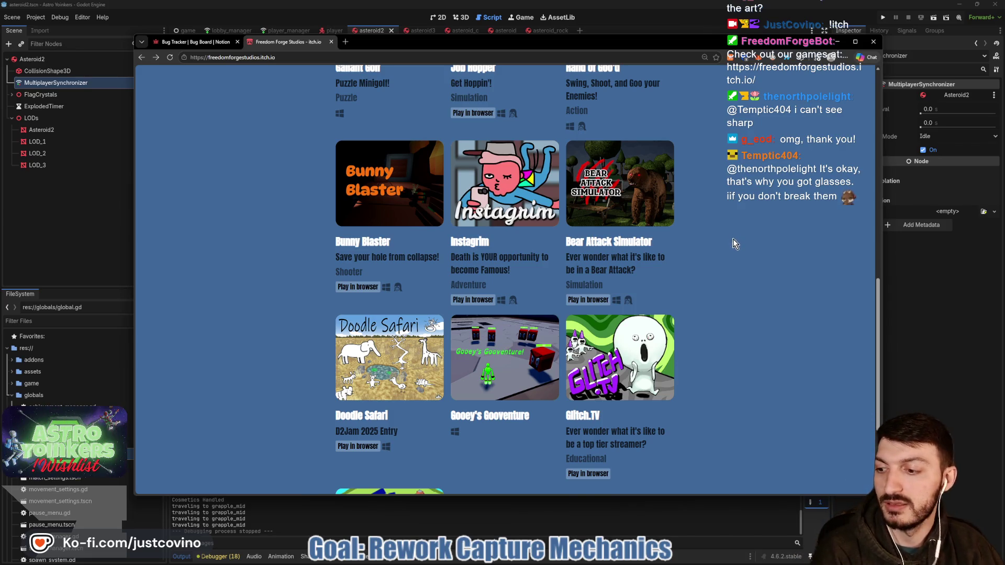
scroll(738, 256, down, 2)
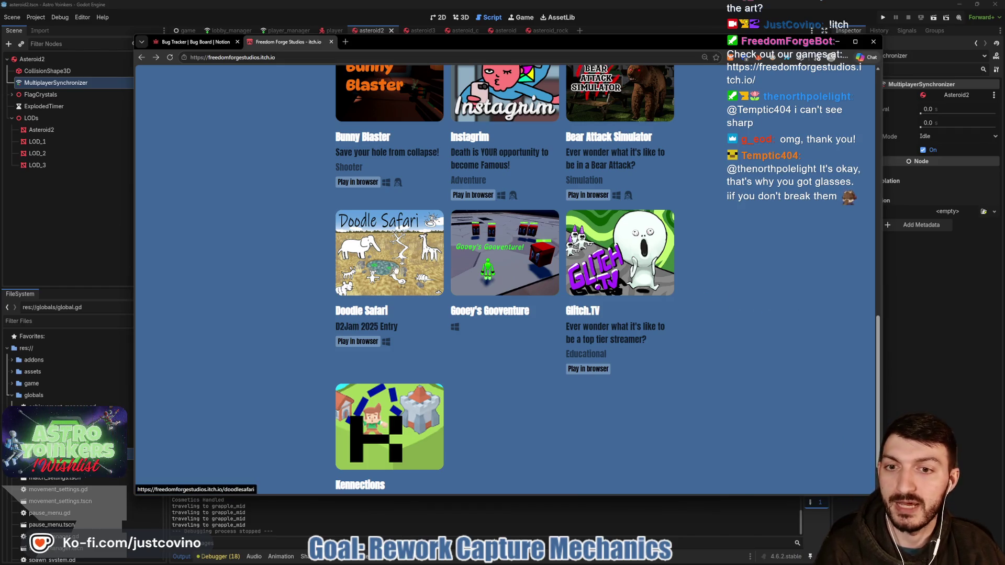
scroll(768, 266, up, 2)
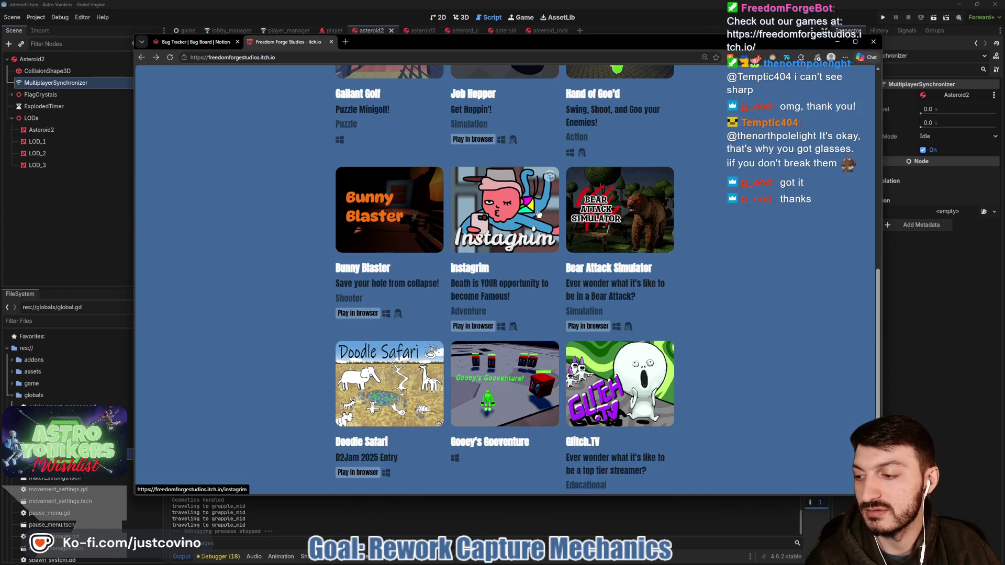
scroll(645, 235, up, 2)
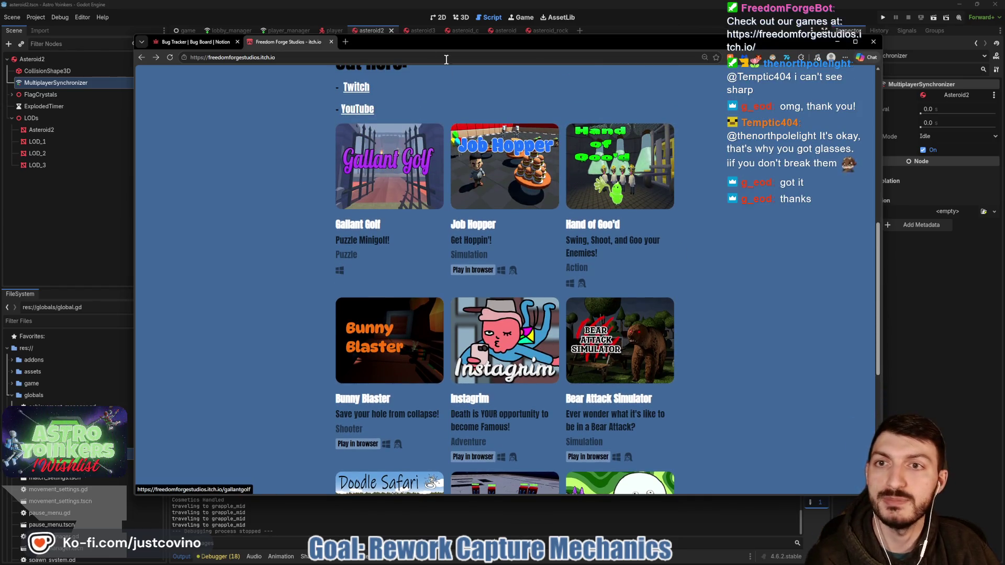
click(83, 197)
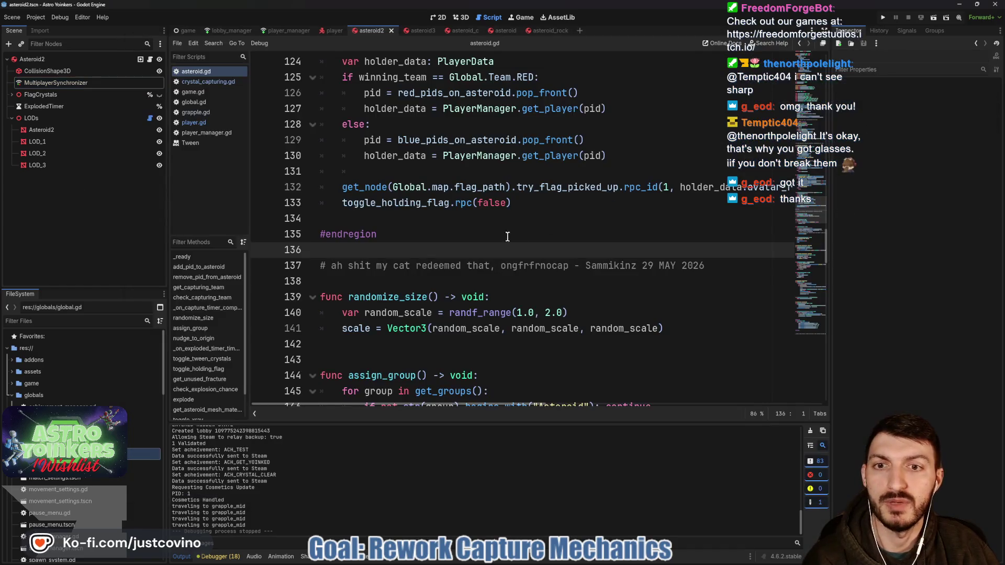
Switch from asteroid2.gd to the player scene and its player.gd script
click(501, 237)
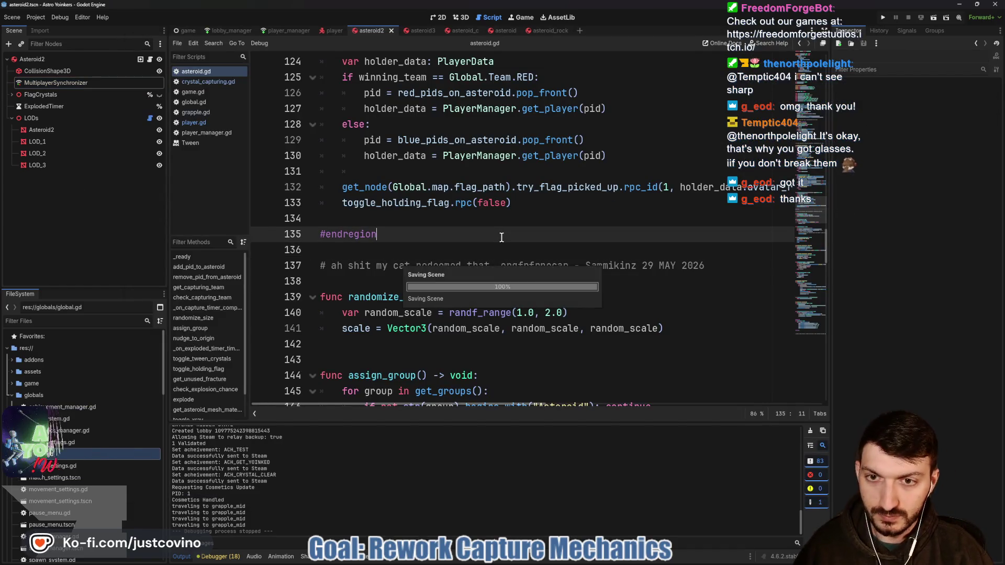
click(422, 225)
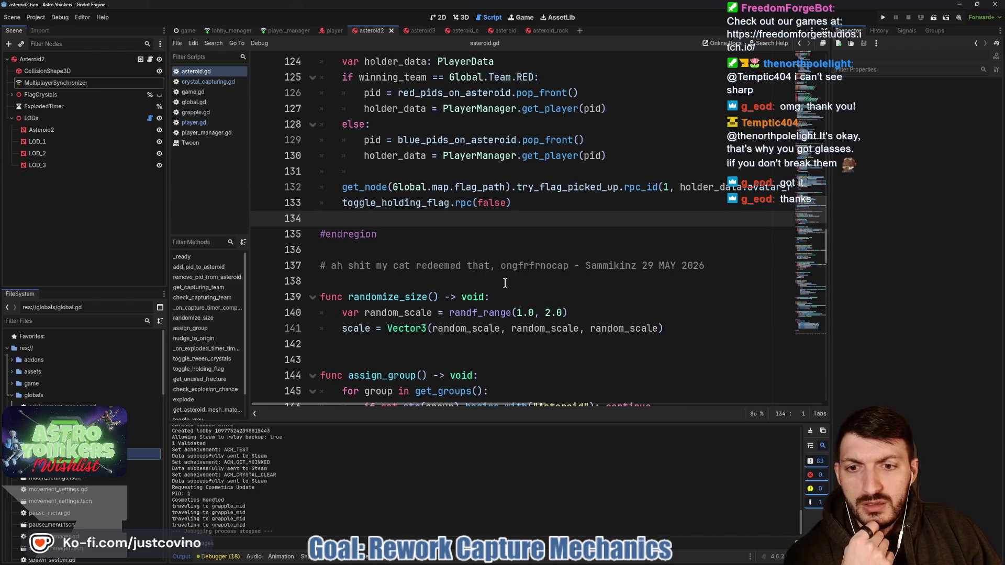
click(331, 31)
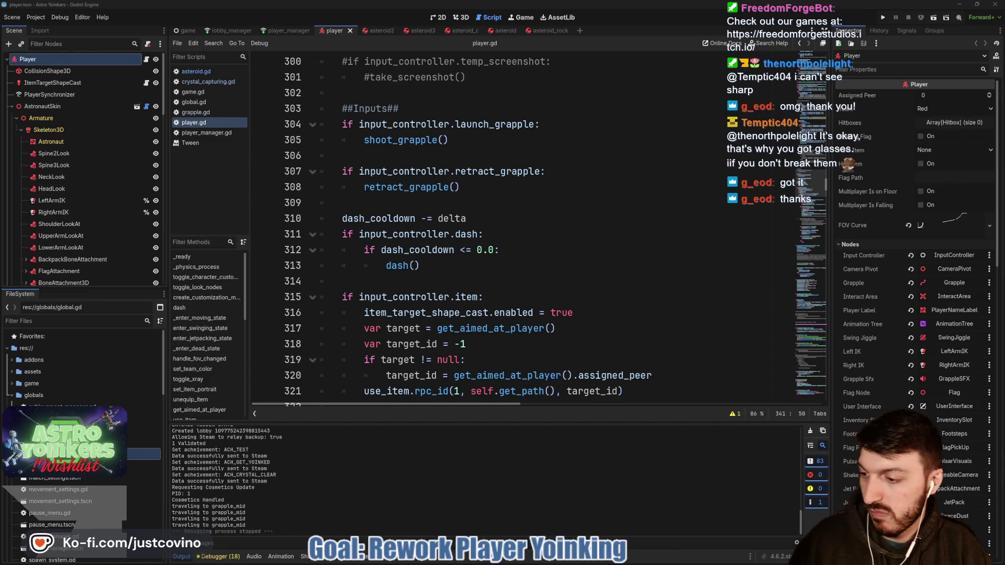
Scroll through player.gd's grapple, dash and item input handling
click(407, 204)
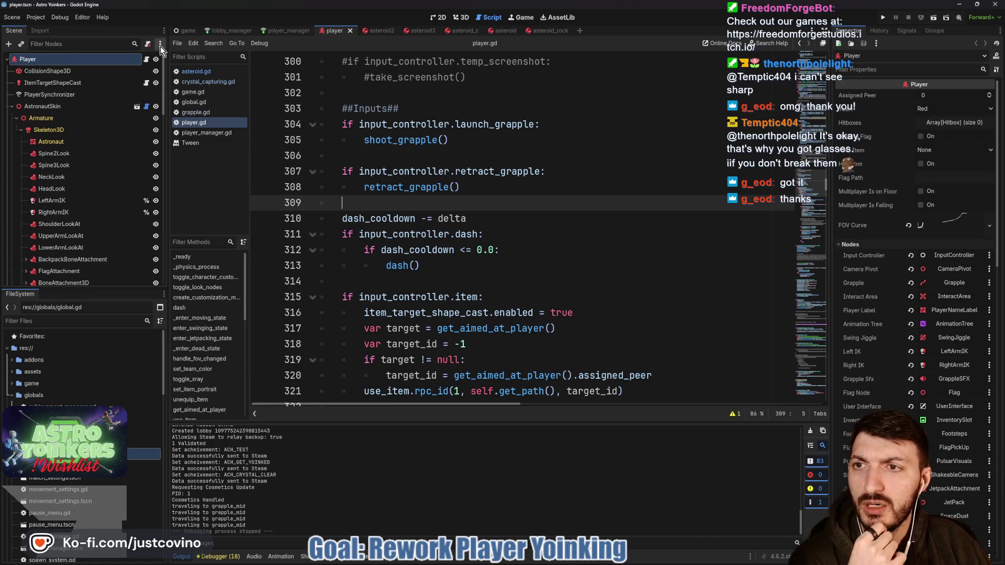
scroll(429, 203, up, 2)
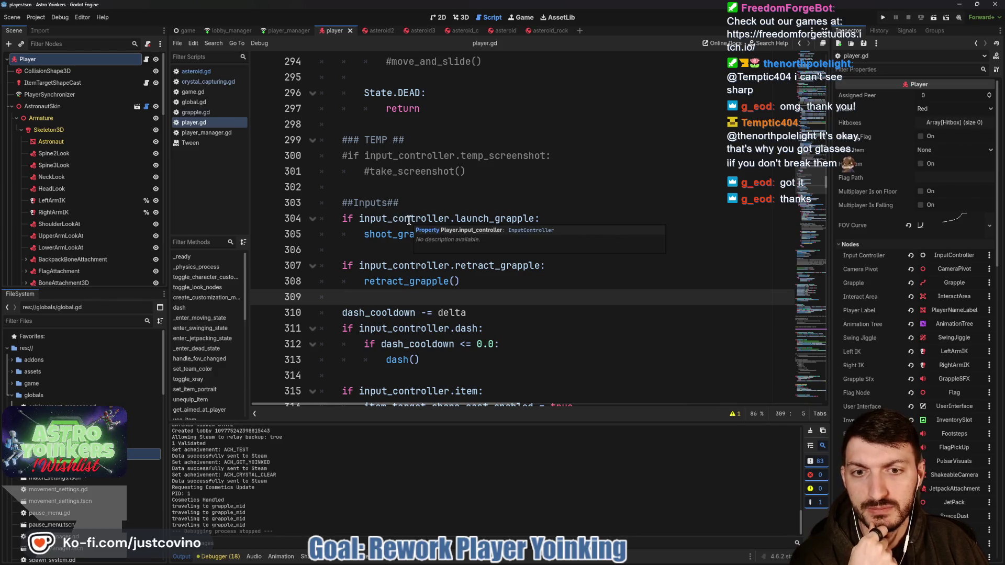
scroll(393, 239, down, 5)
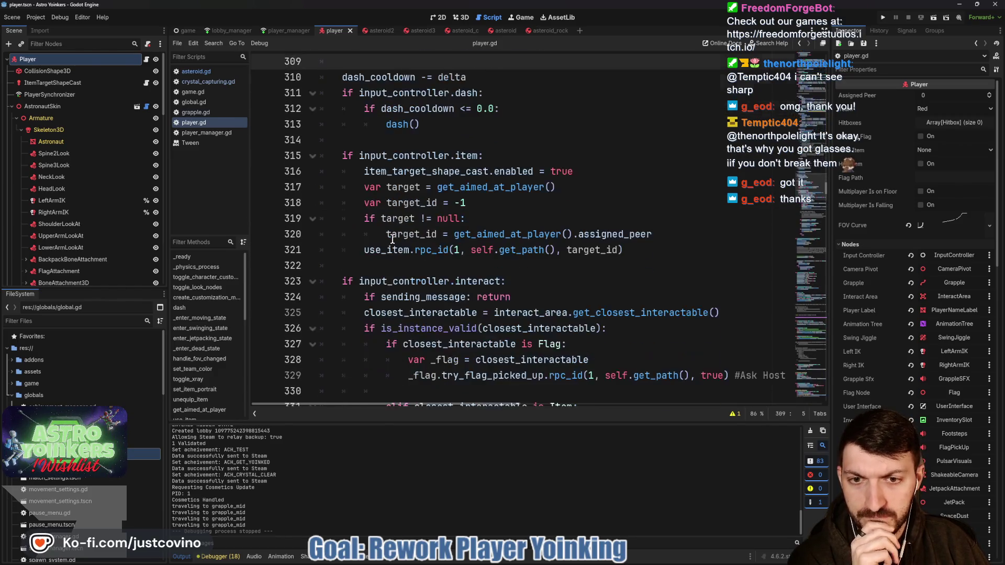
scroll(427, 176, down, 5)
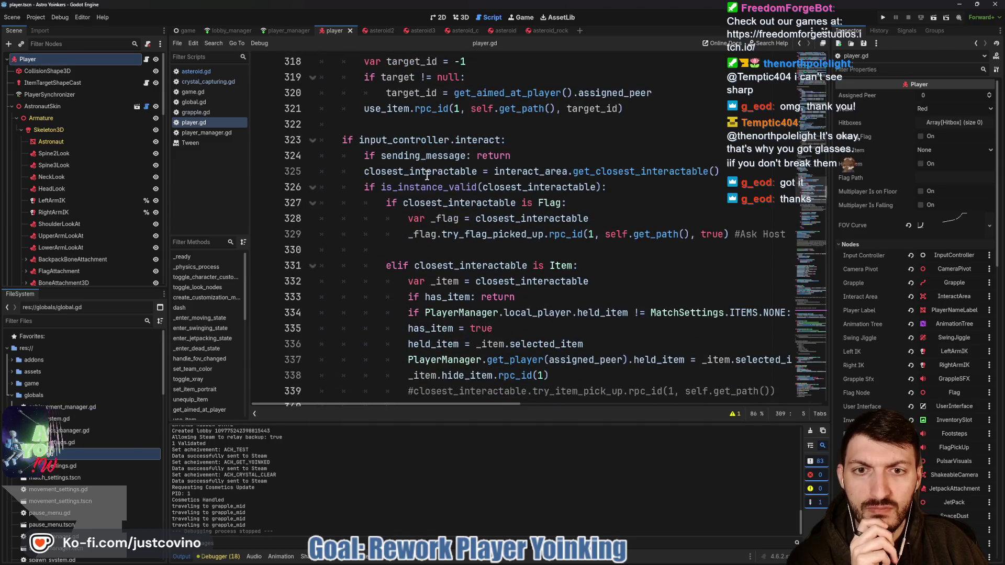
scroll(427, 175, up, 4)
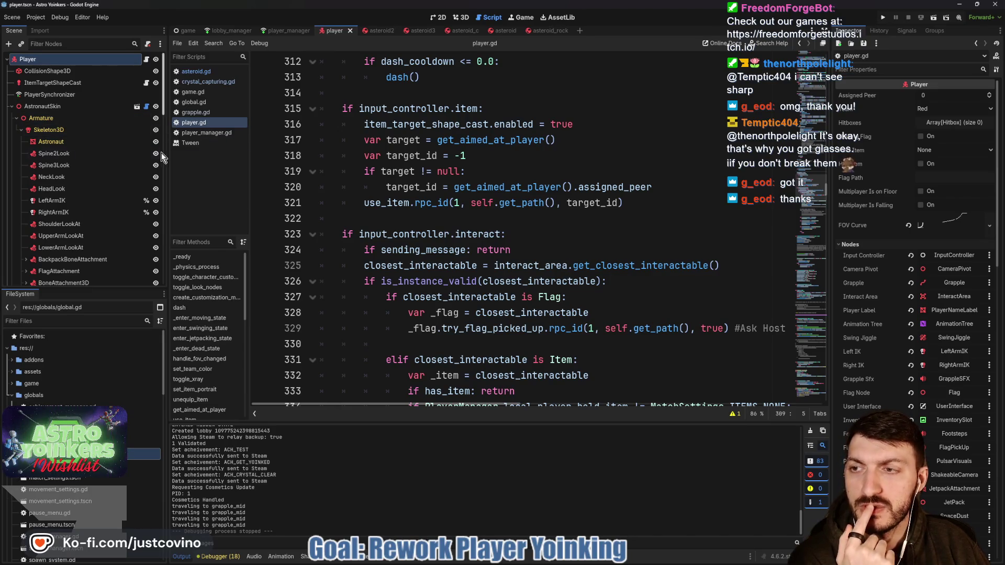
scroll(125, 159, down, 6)
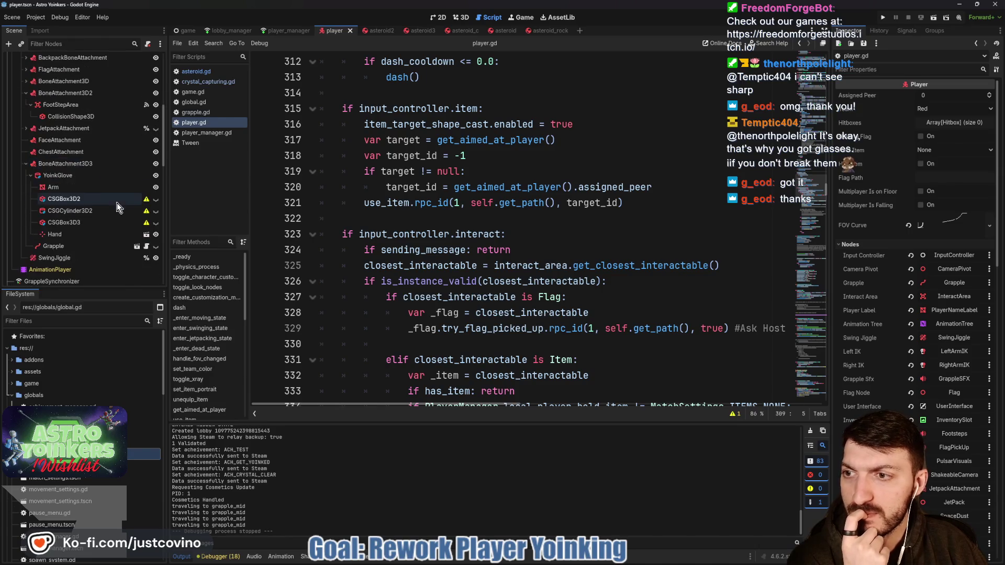
scroll(115, 203, down, 1)
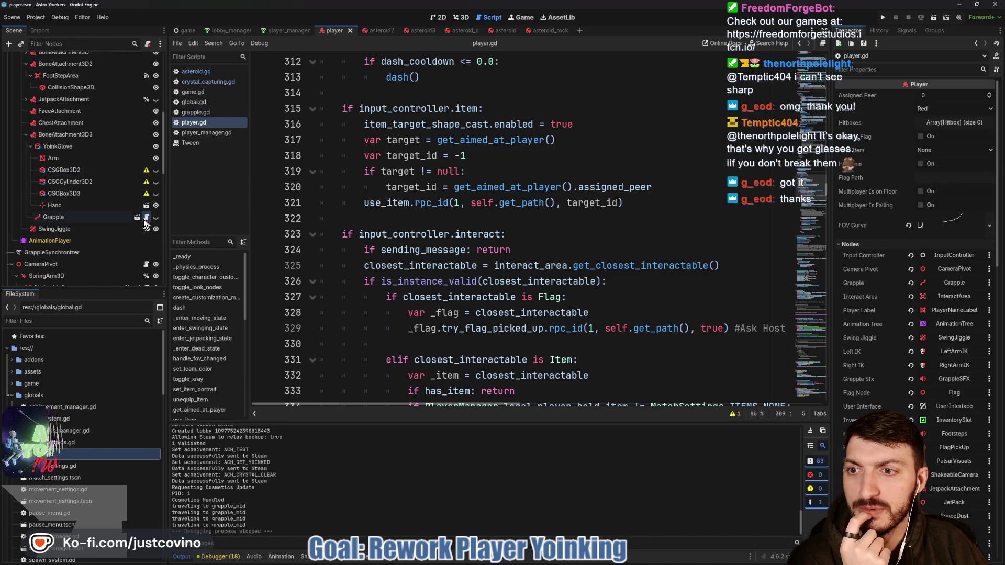
Open grapple.gd and find the Type check in get_collision_type
click(146, 218)
scroll(489, 222, up, 10)
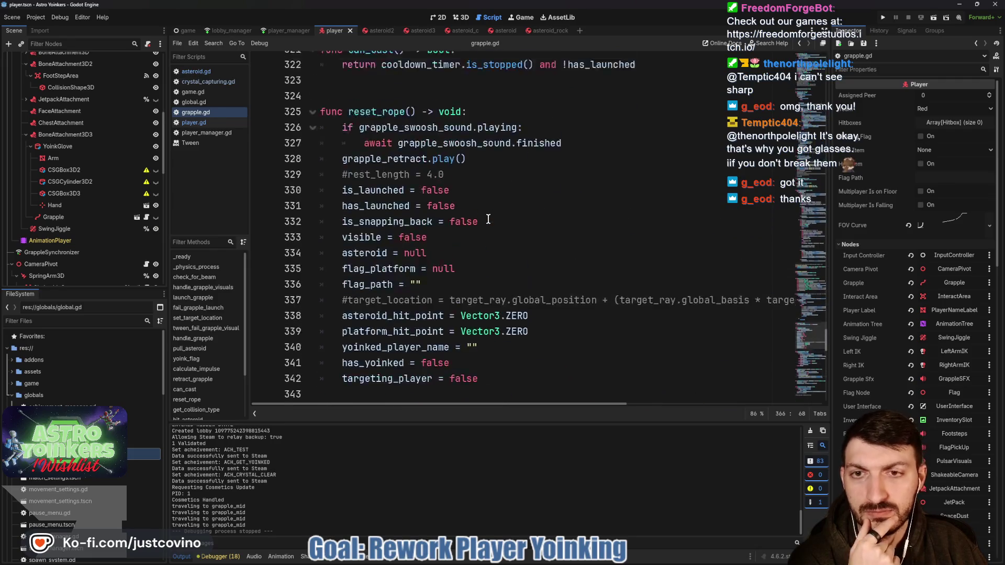
scroll(488, 220, down, 5)
scroll(488, 220, down, 1)
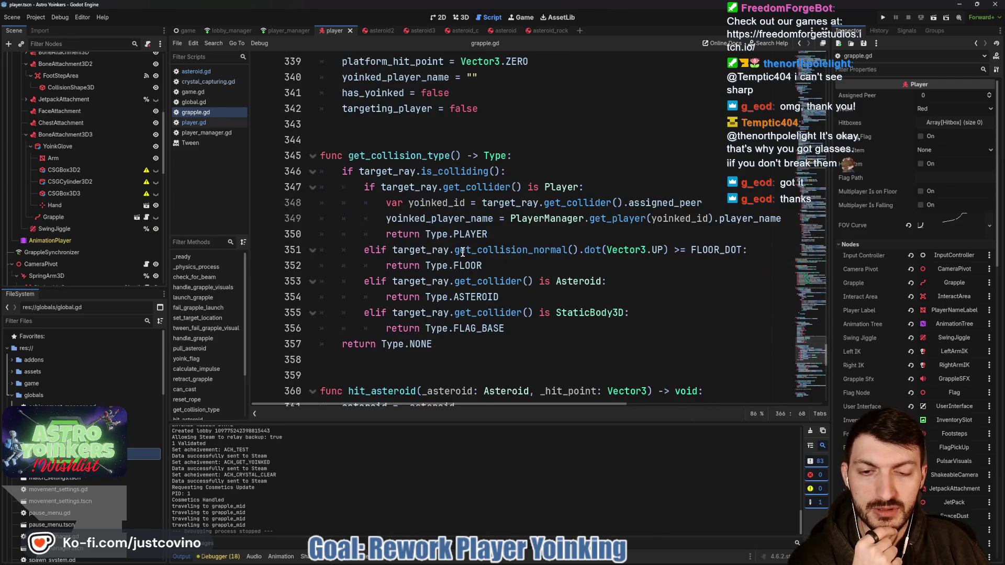
double_click(439, 234)
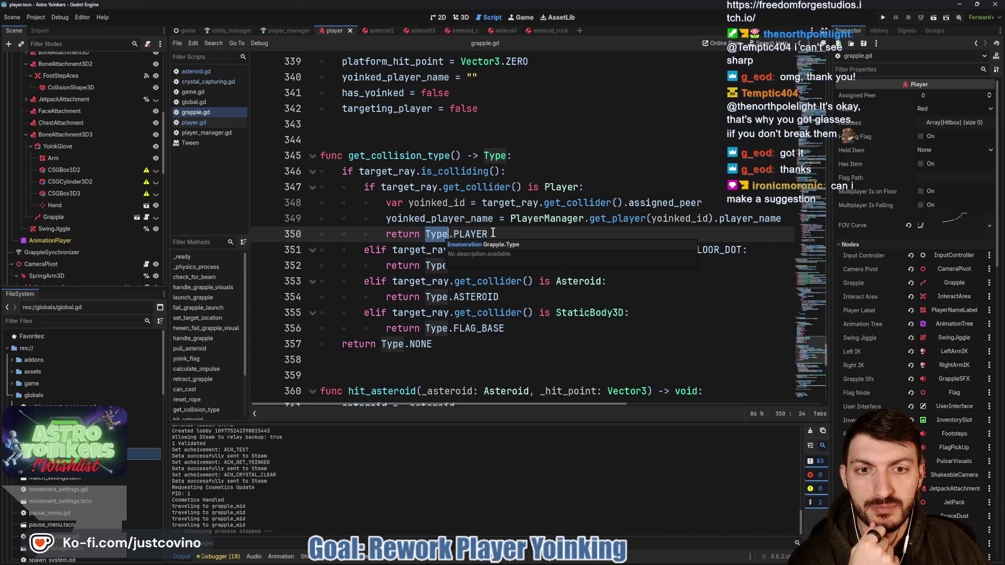
scroll(574, 220, right, 3)
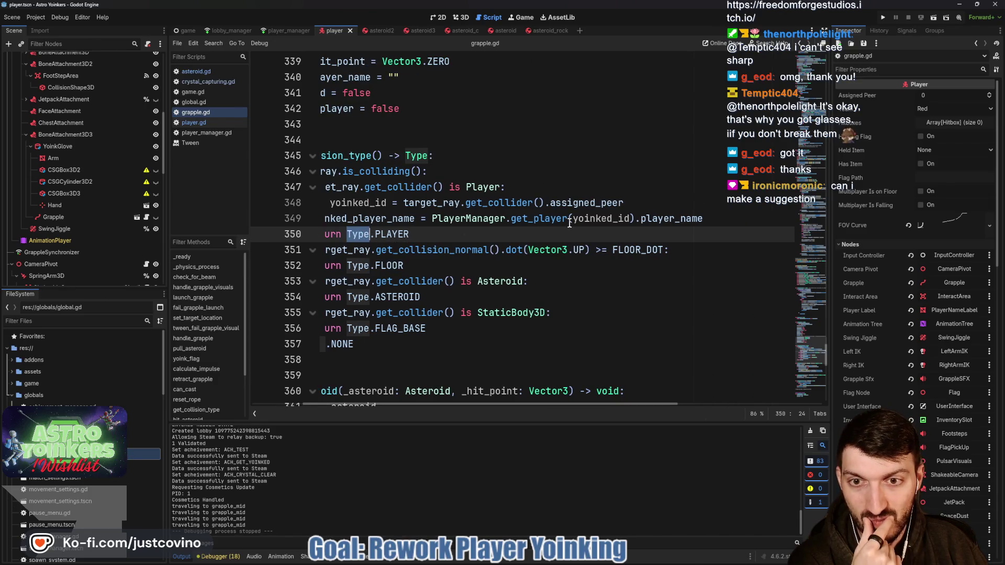
scroll(570, 222, left, 3)
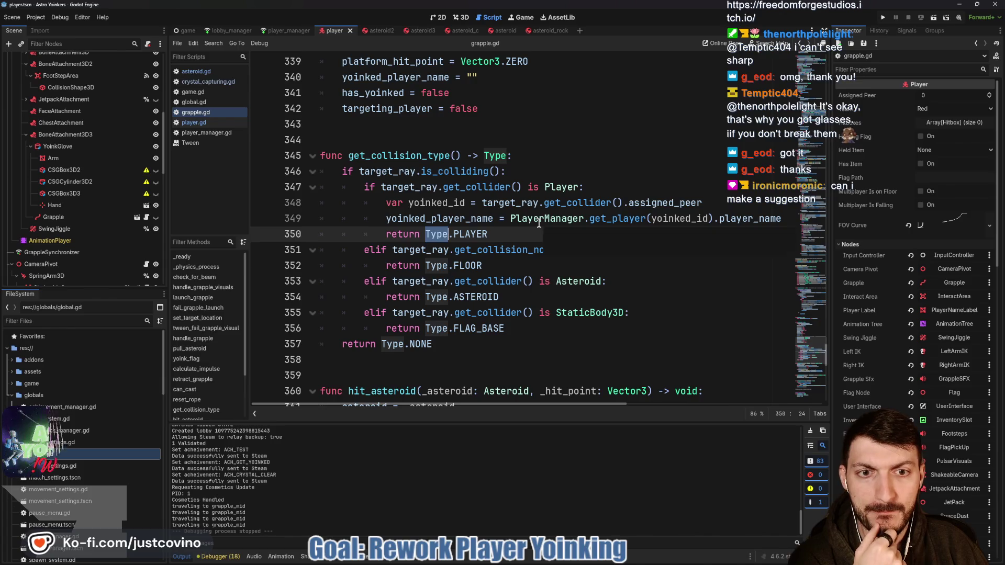
Highlight get_collision_type and review the surrounding grapple.gd code
double_click(400, 156)
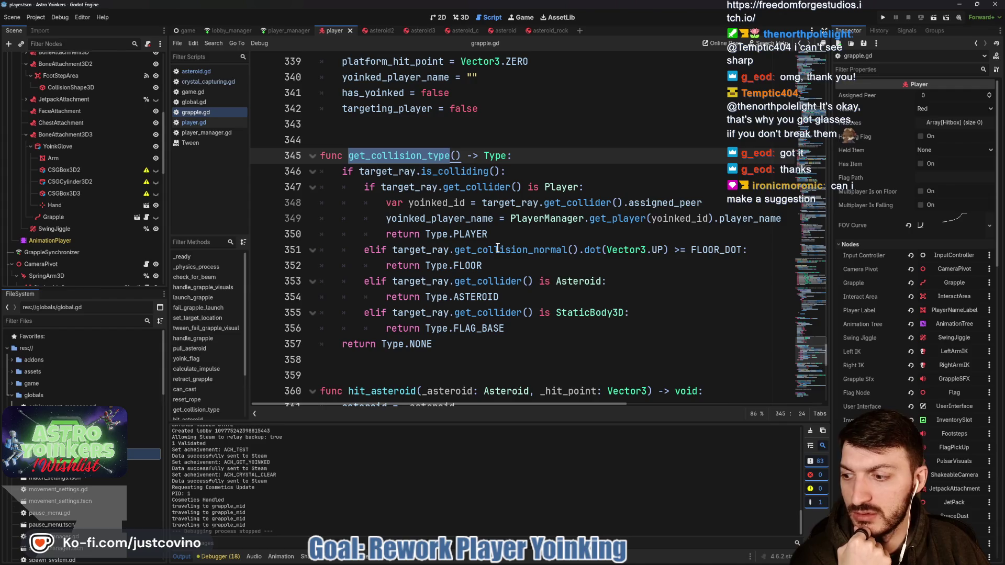
mouse_move(491, 245)
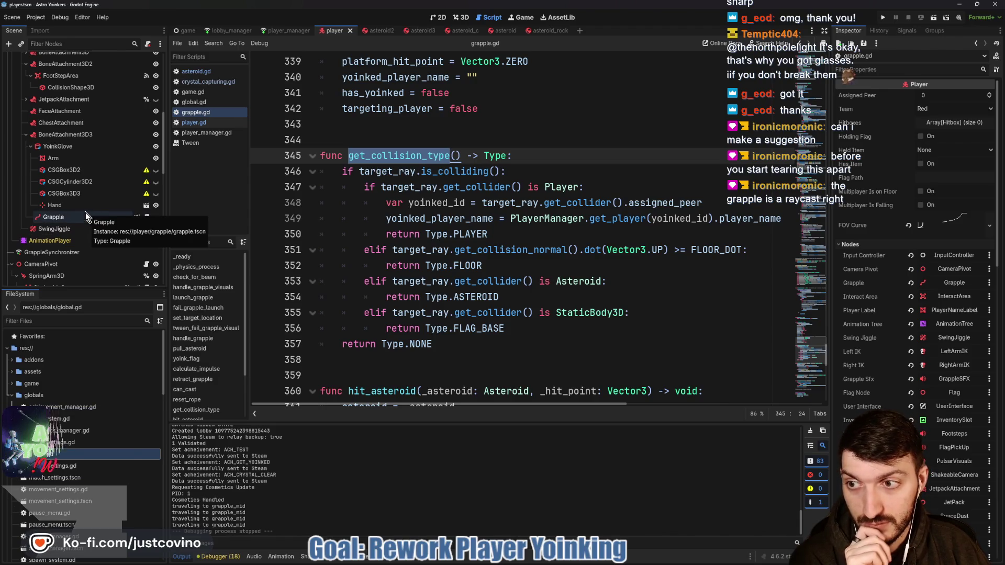
scroll(81, 214, up, 2)
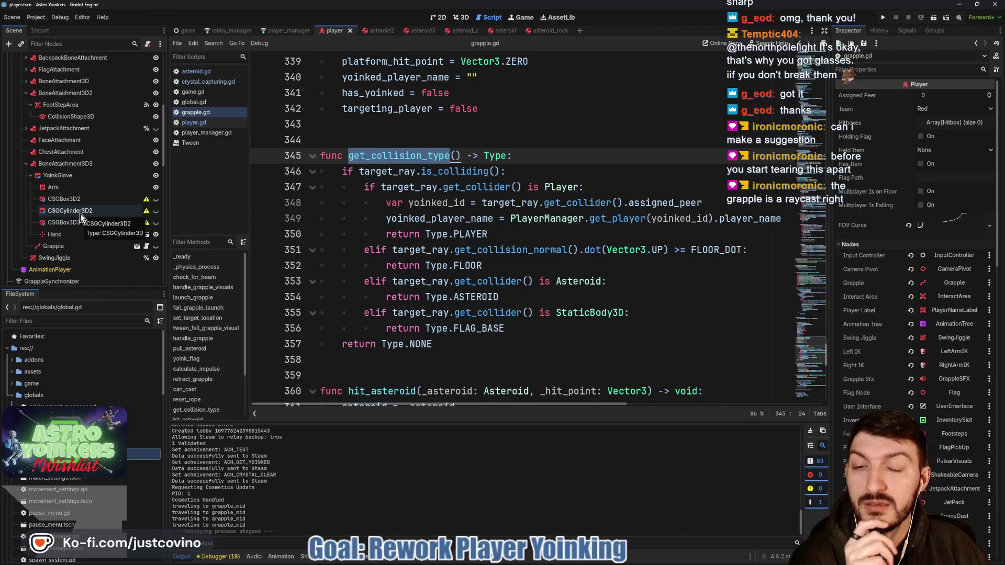
scroll(80, 214, up, 10)
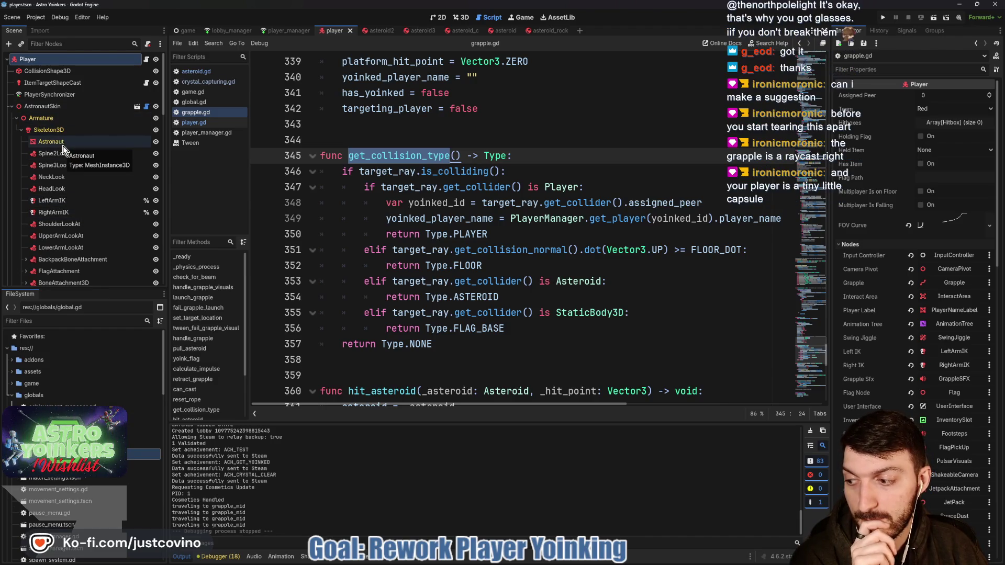
scroll(63, 149, down, 5)
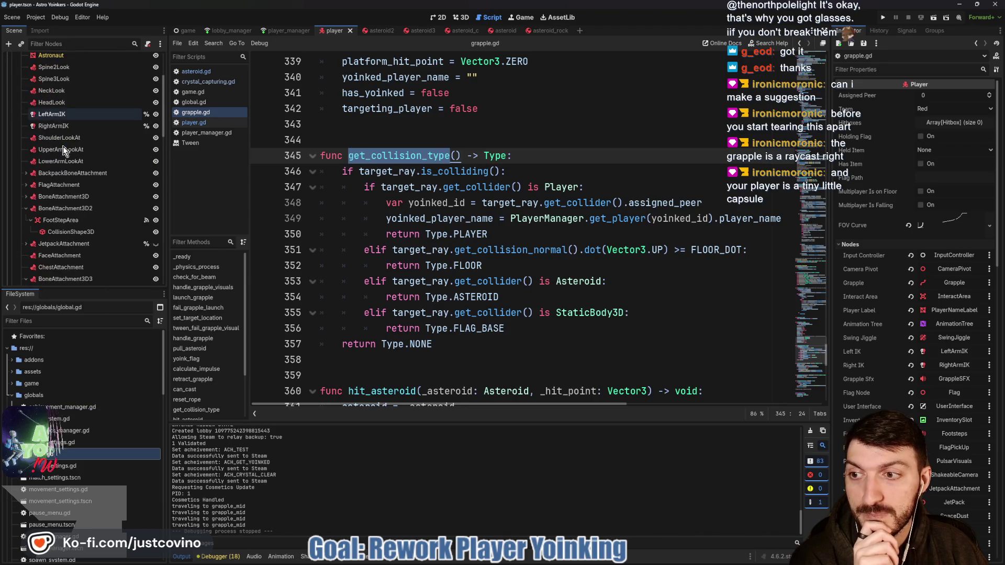
scroll(63, 146, down, 5)
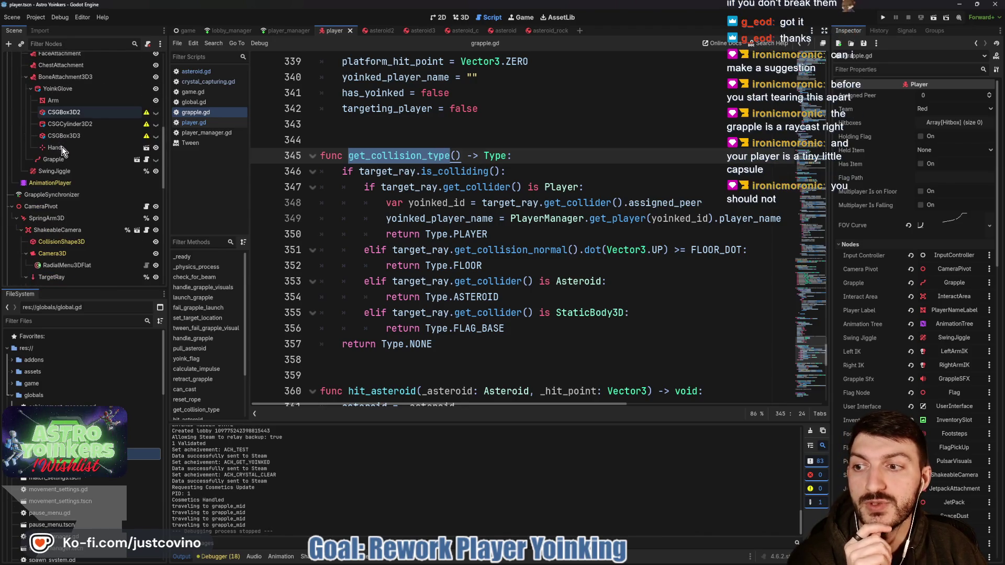
Inspect TargetRay's RayCast3D collision mask settings, then collapse CameraPivot and show the 3D view
click(71, 276)
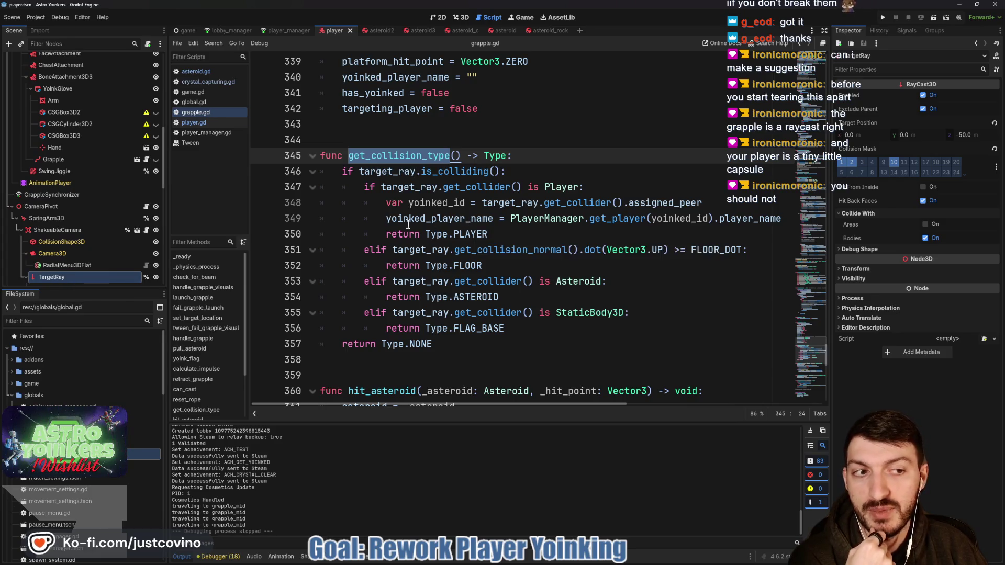
mouse_move(428, 222)
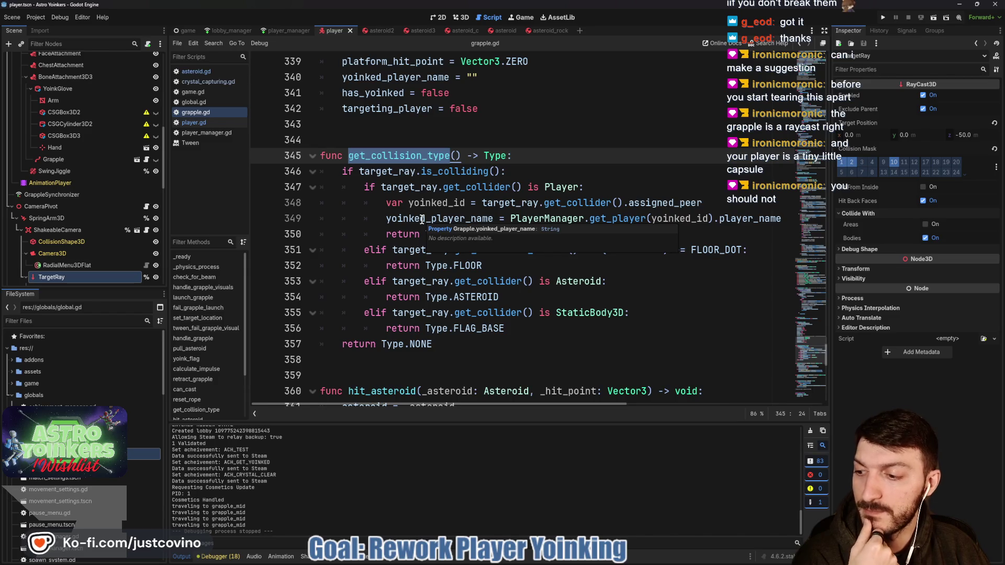
scroll(112, 250, down, 1)
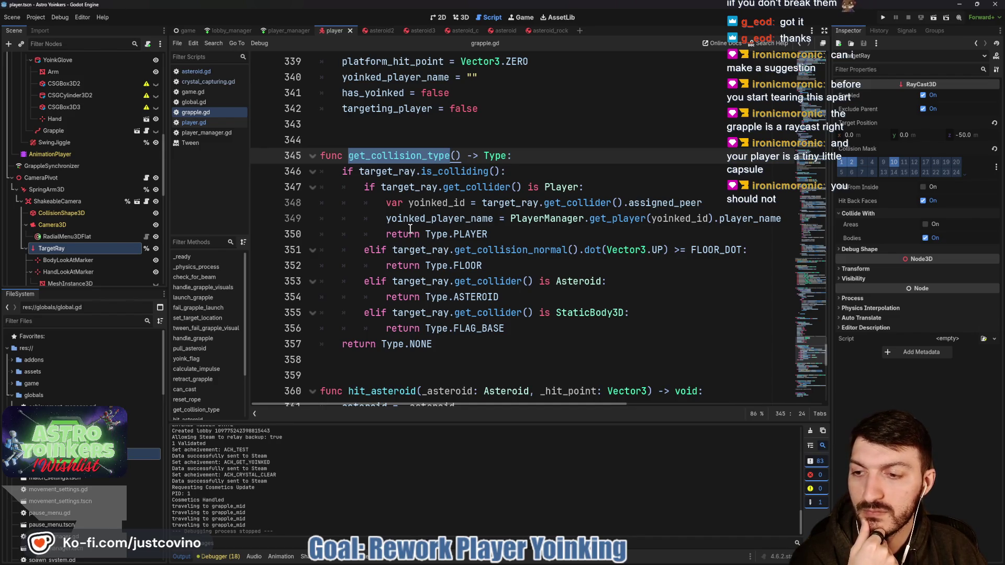
mouse_move(400, 222)
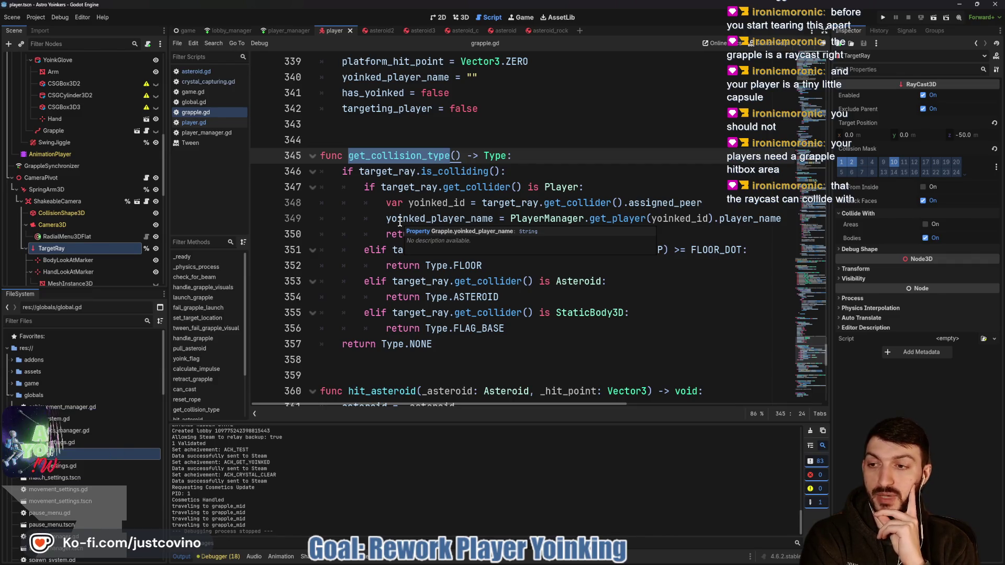
click(12, 177)
scroll(80, 196, up, 5)
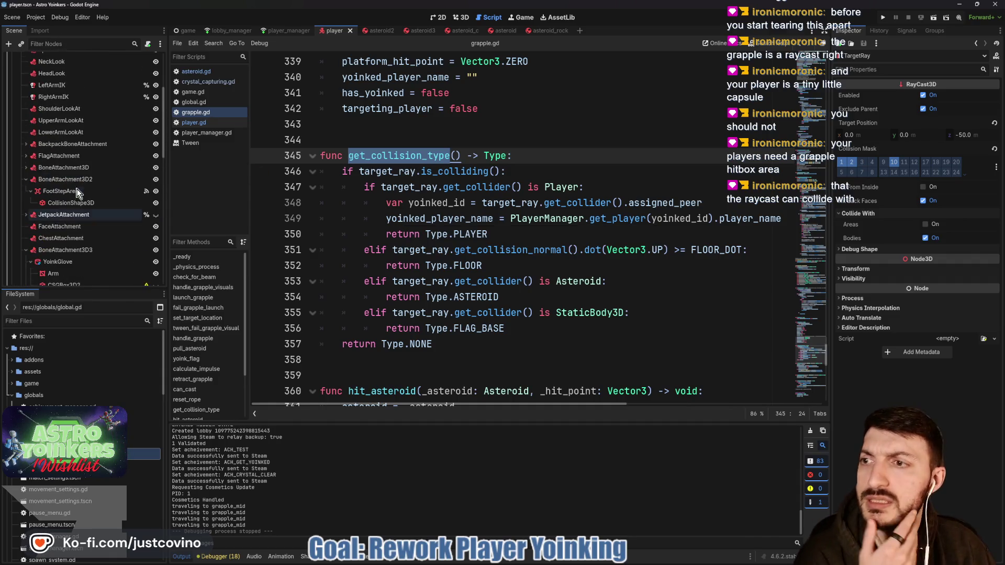
click(461, 17)
Open BodyHitbox's hit_box.gd and highlight its is_weakpoint and damage_modifier variables
scroll(88, 193, up, 3)
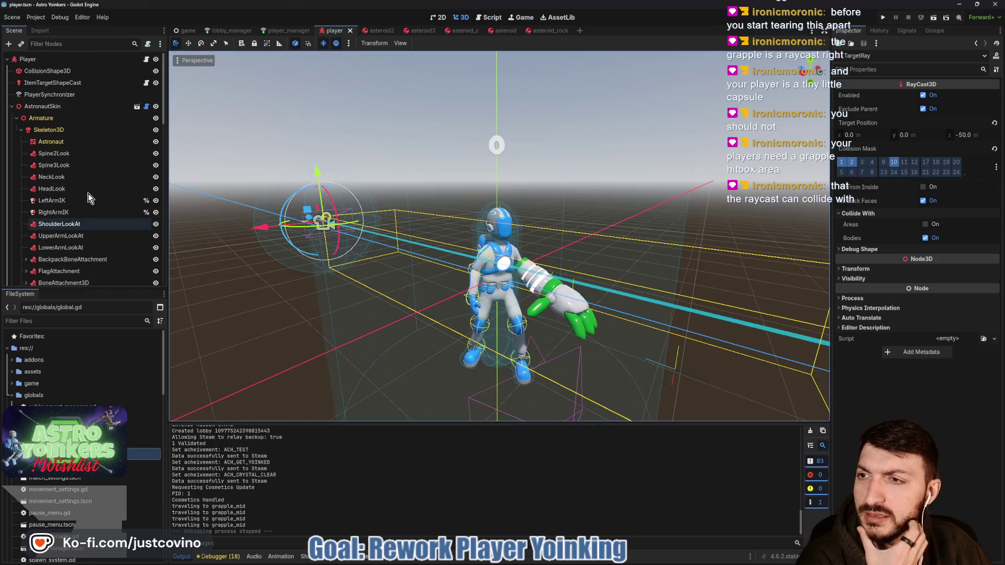
scroll(84, 178, down, 10)
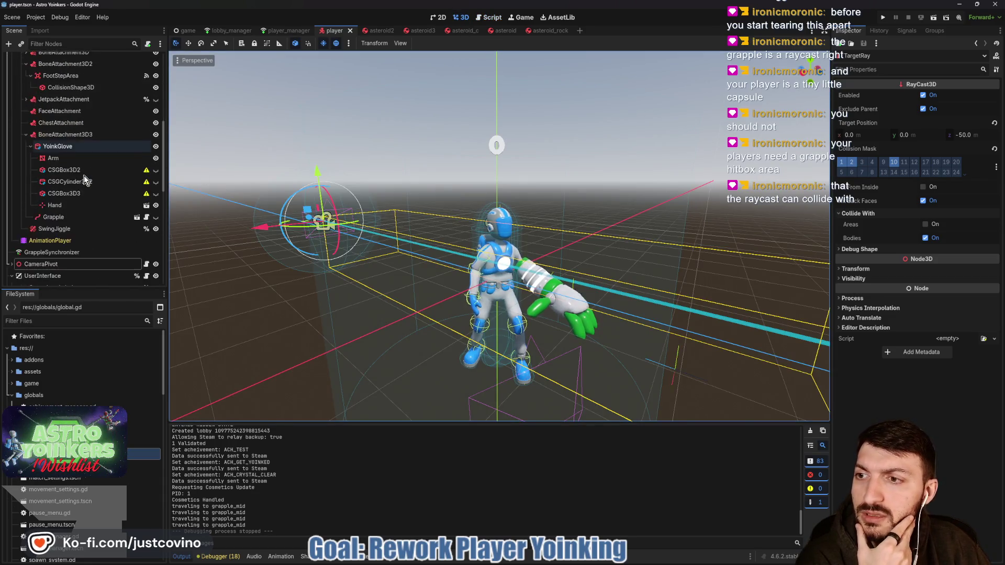
click(12, 103)
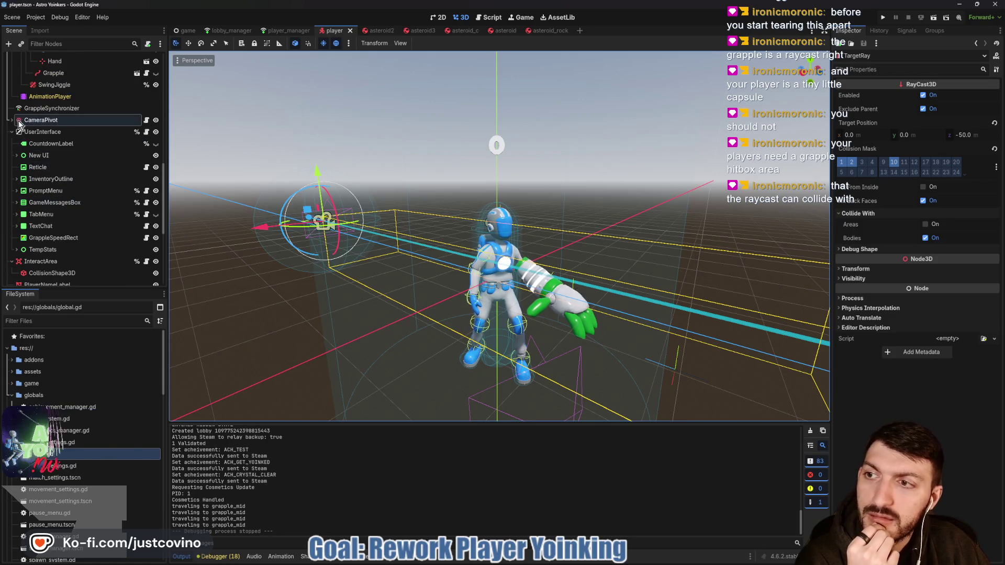
scroll(62, 169, down, 3)
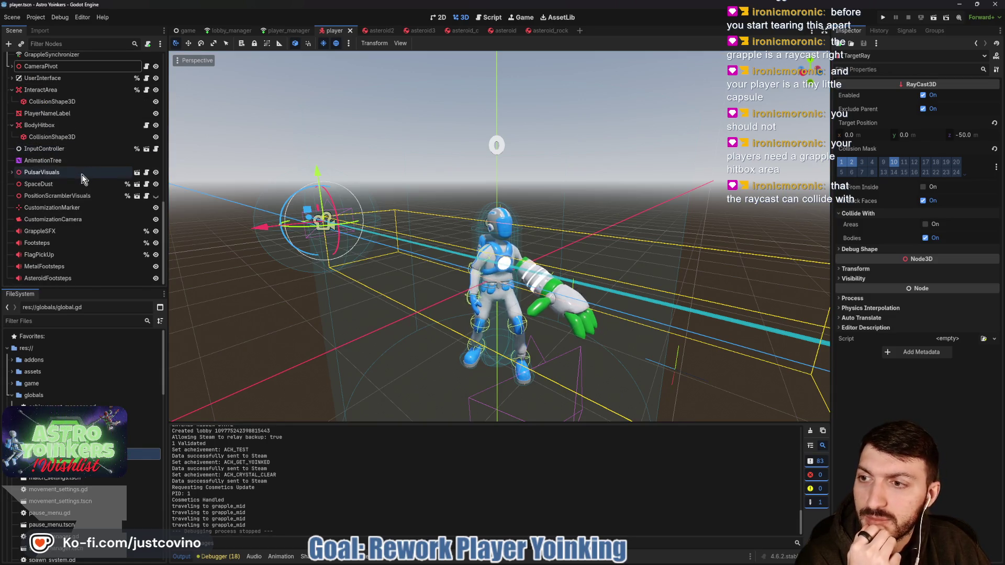
scroll(60, 219, up, 3)
click(146, 183)
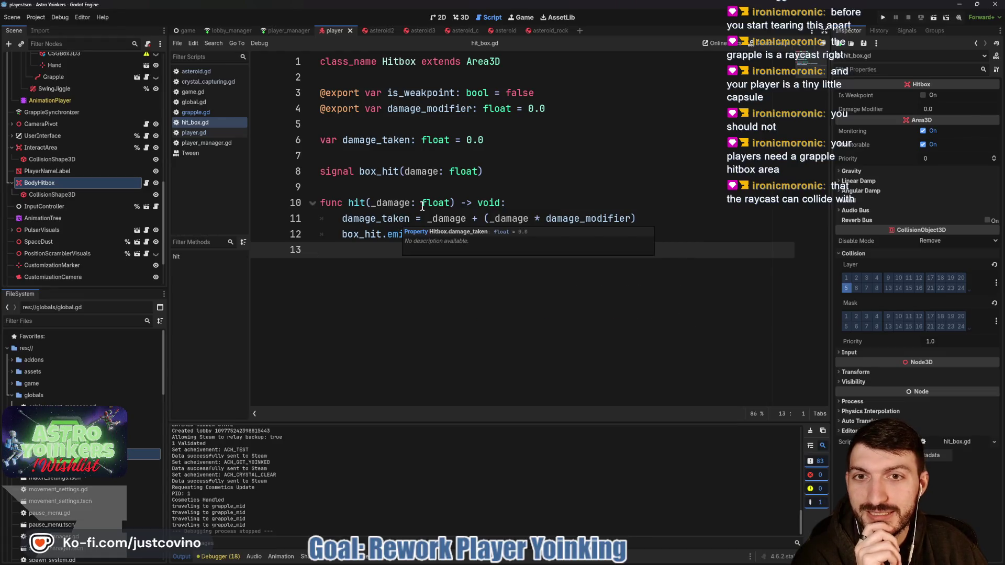
double_click(413, 92)
double_click(413, 107)
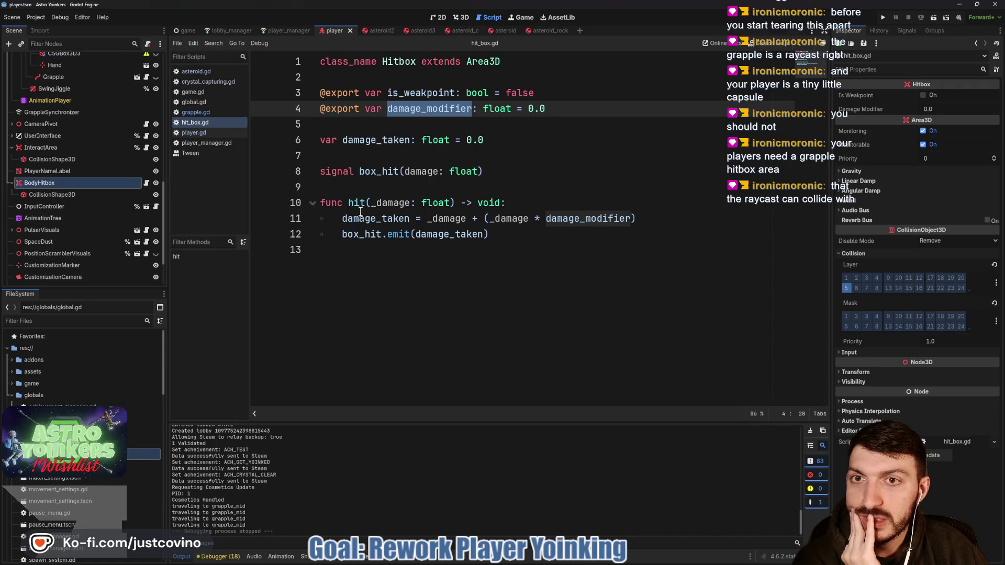
Select BodyHitbox's collision shape in 3D and widen the capsule radius
click(460, 17)
click(65, 194)
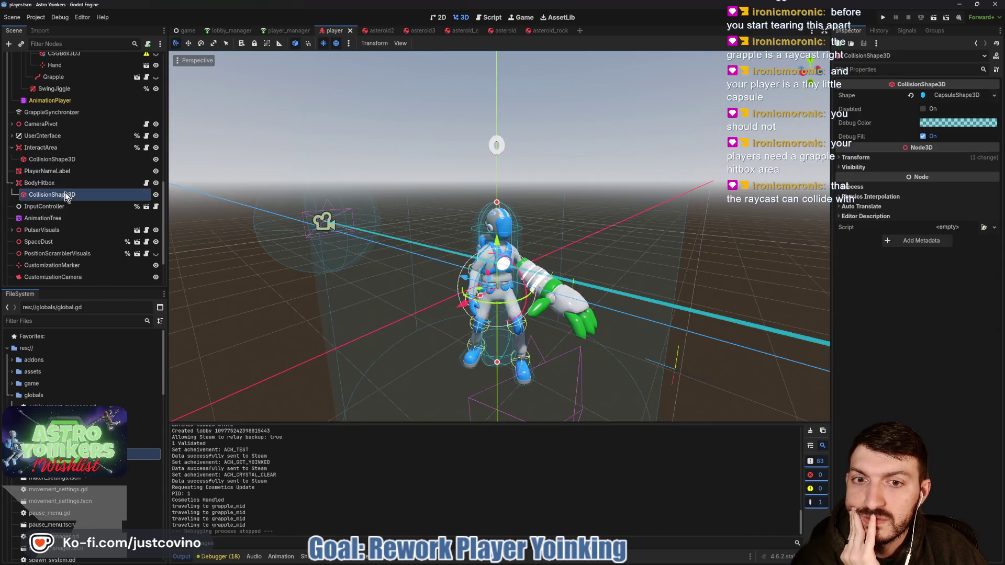
scroll(548, 225, up, 1)
drag(548, 225, 604, 241)
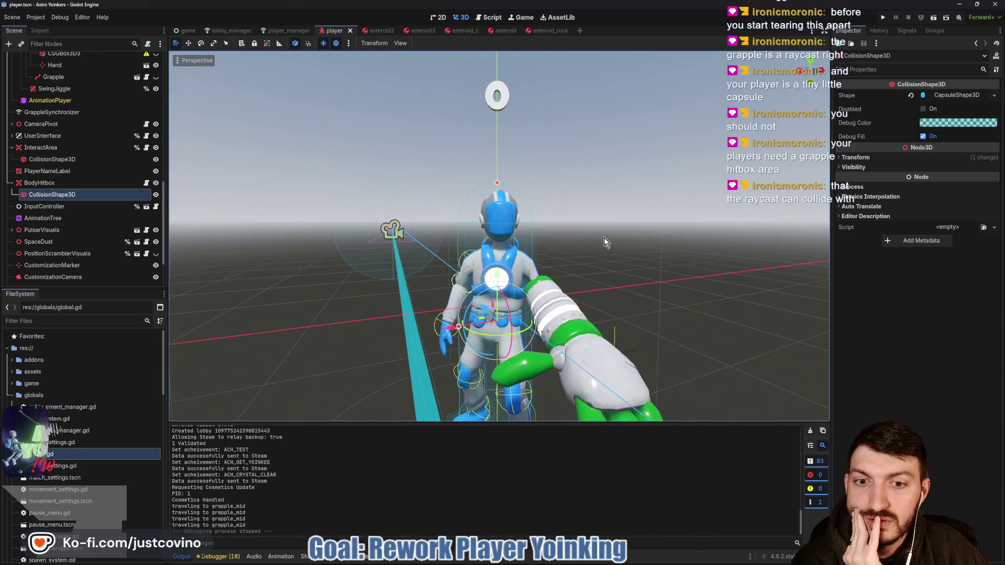
drag(459, 327, 432, 333)
drag(605, 256, 717, 266)
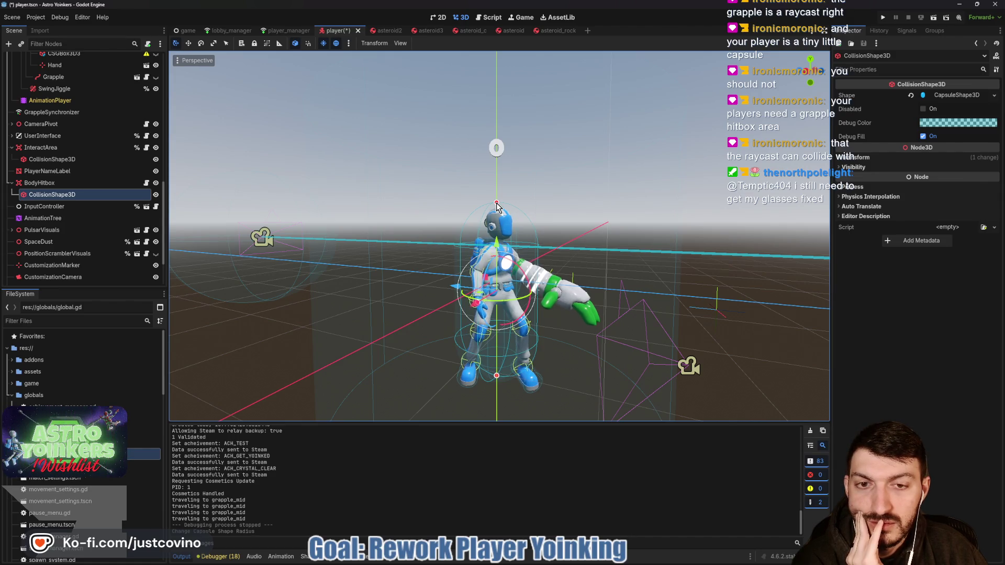
Extend the capsule's top and bottom, trim its radius, and reopen BodyHitbox's script
drag(497, 206, 497, 202)
drag(496, 376, 502, 402)
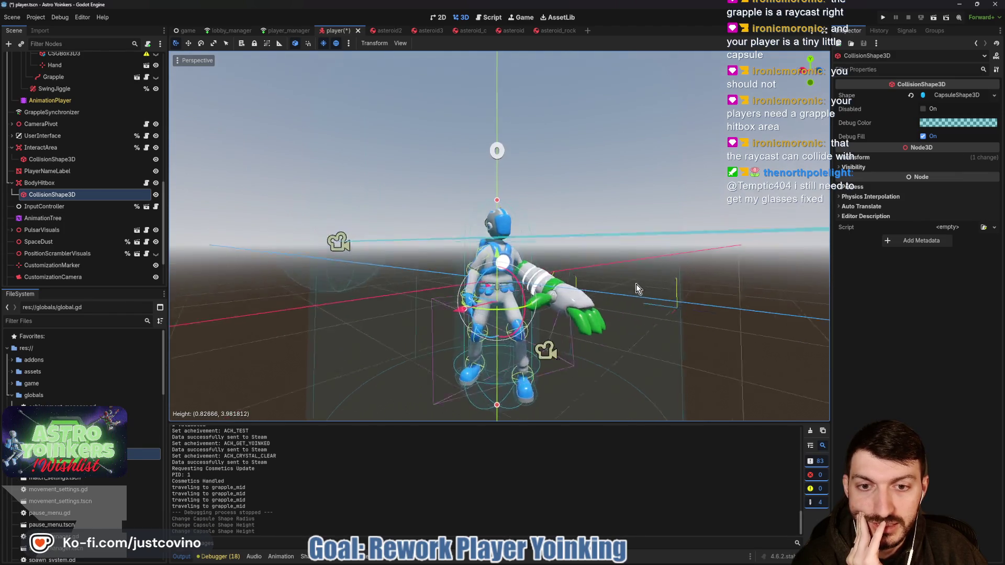
drag(457, 311, 440, 309)
mouse_move(642, 290)
mouse_down()
mouse_move(569, 301)
mouse_move(715, 284)
mouse_up()
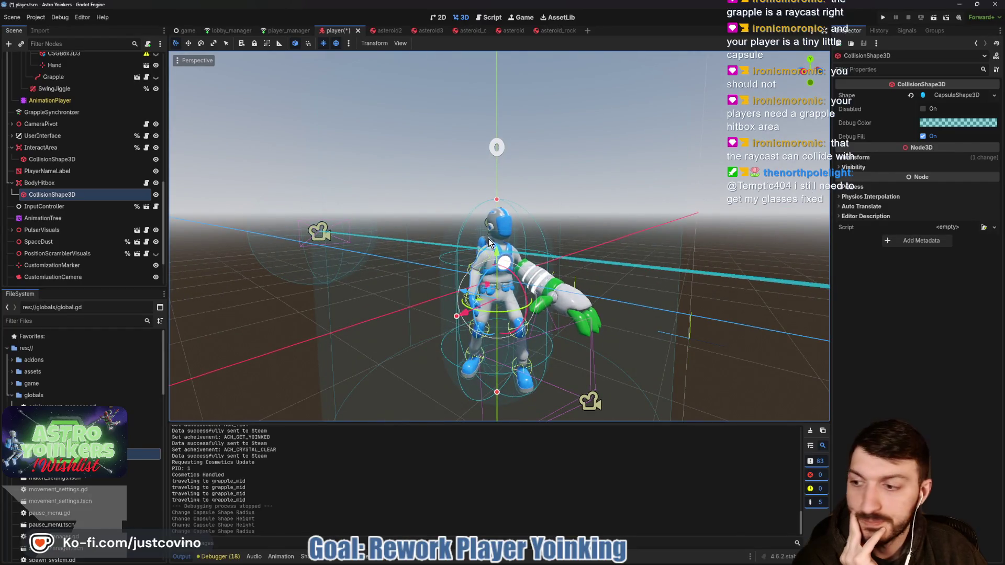
click(52, 186)
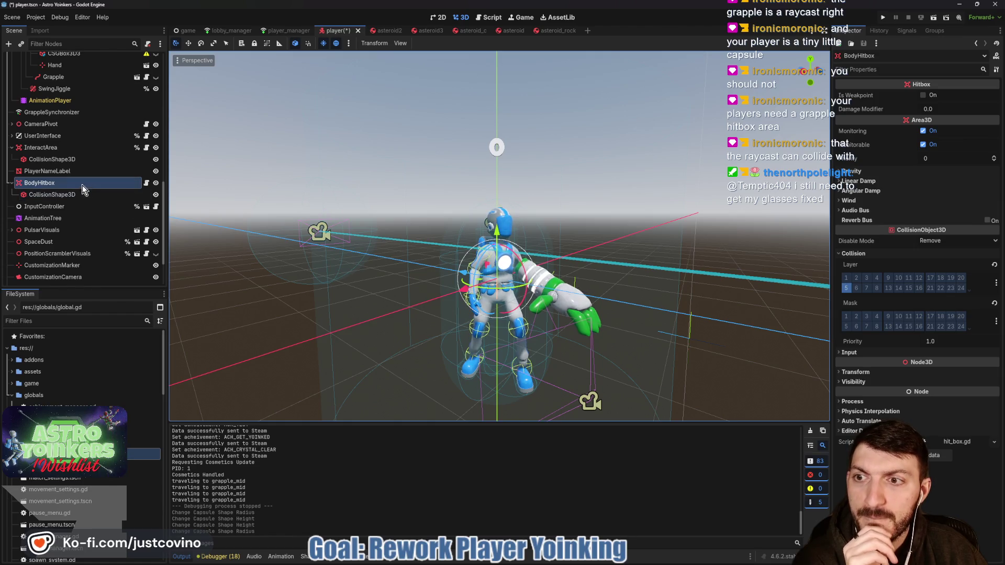
click(147, 183)
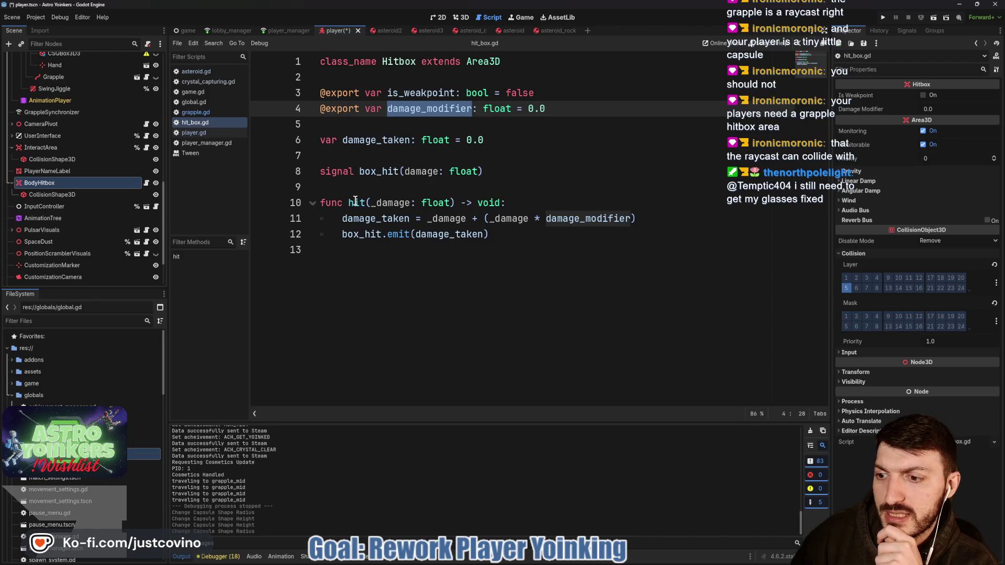
Search files for 'hit', open player/hurtbox.gd, then reopen hit_box.gd at damage_modifier
click(68, 324)
text(hit)
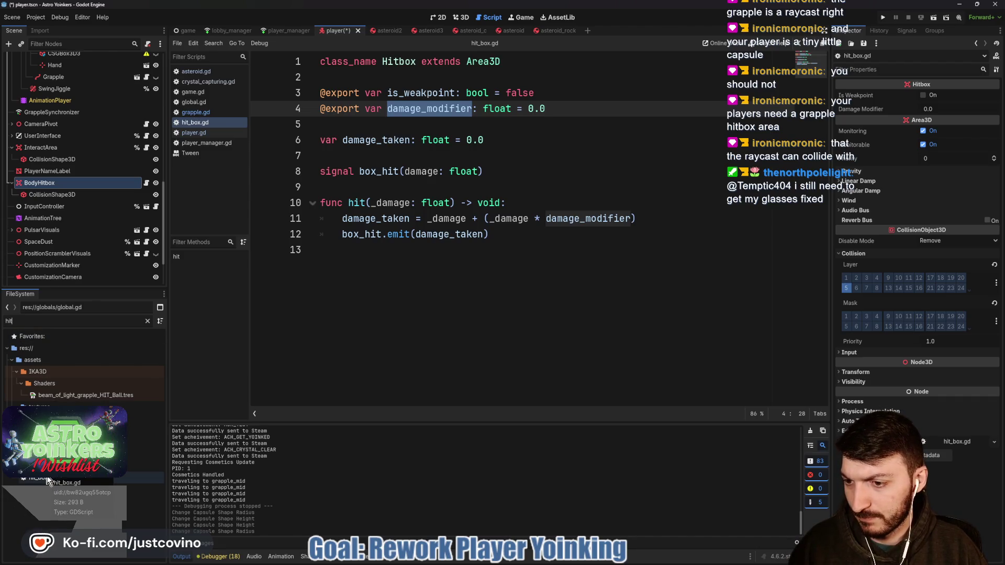
click(147, 321)
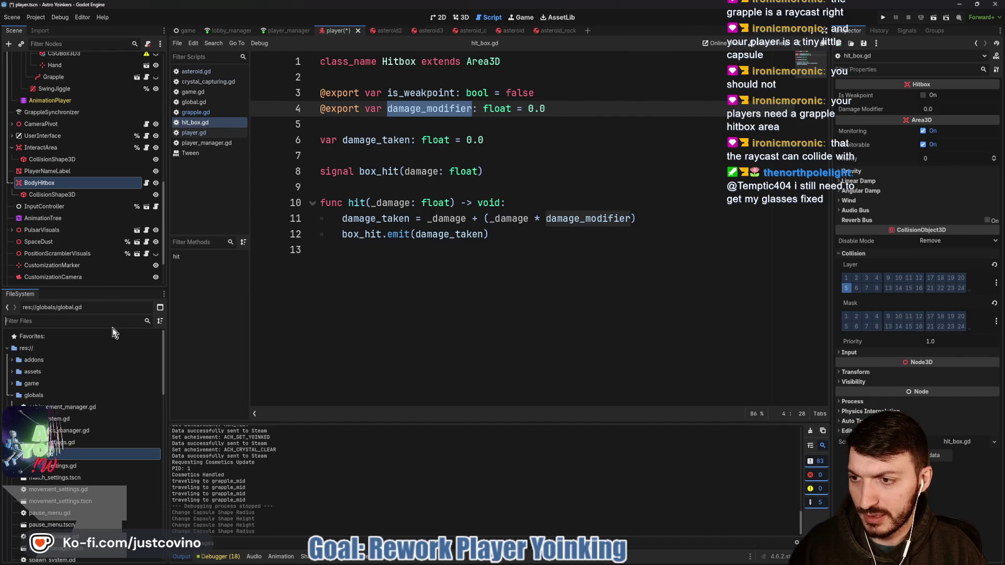
click(12, 395)
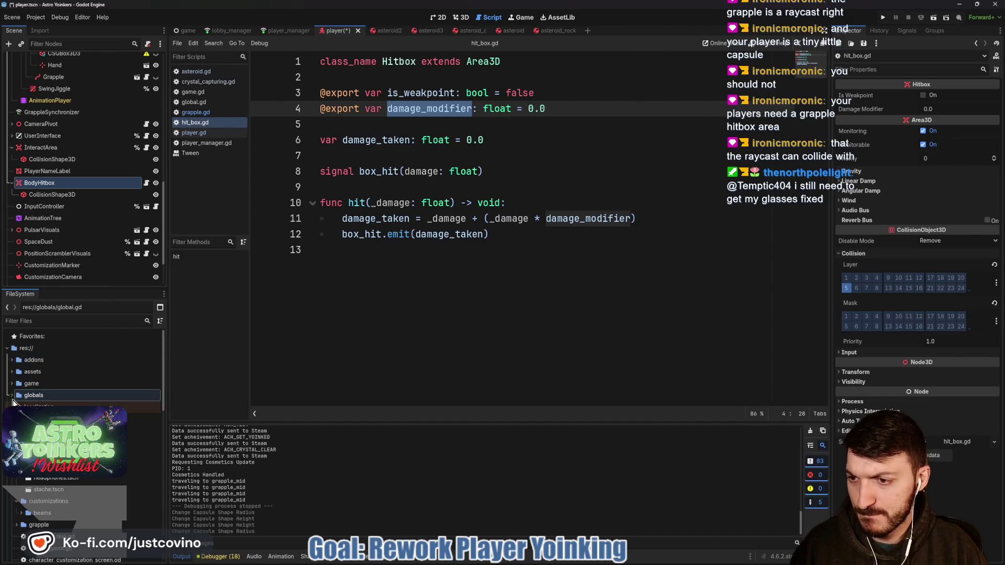
scroll(17, 444, down, 2)
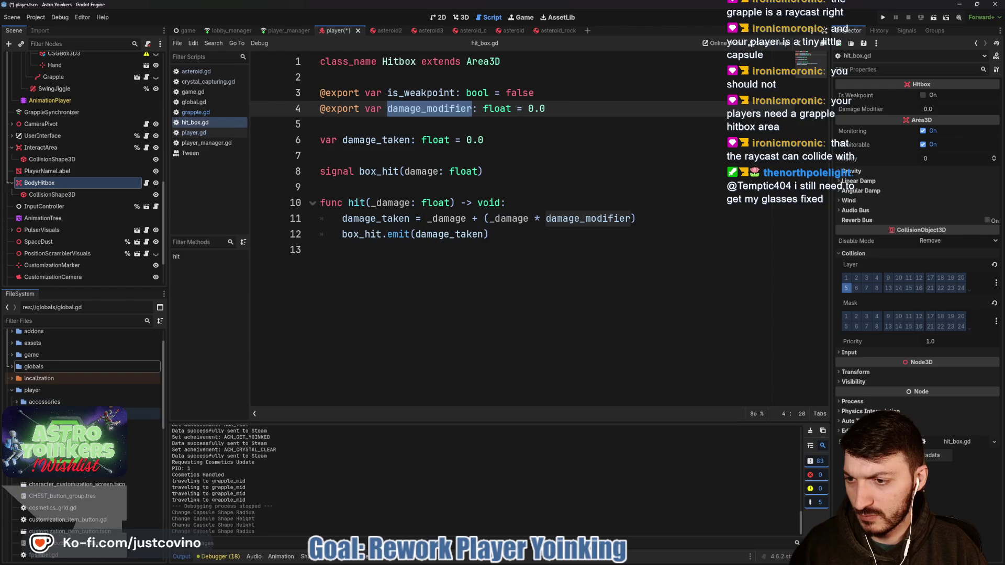
scroll(17, 444, down, 5)
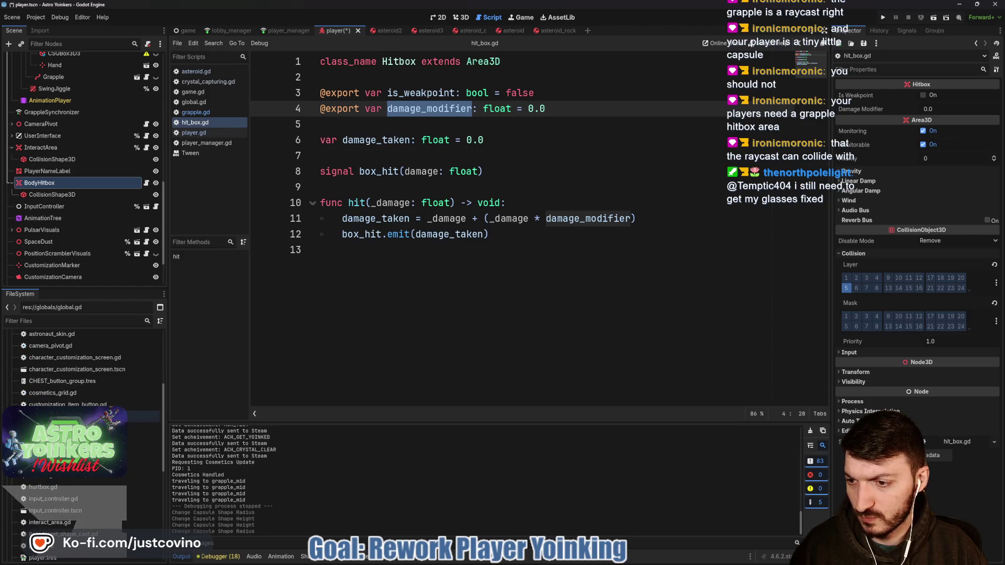
double_click(58, 488)
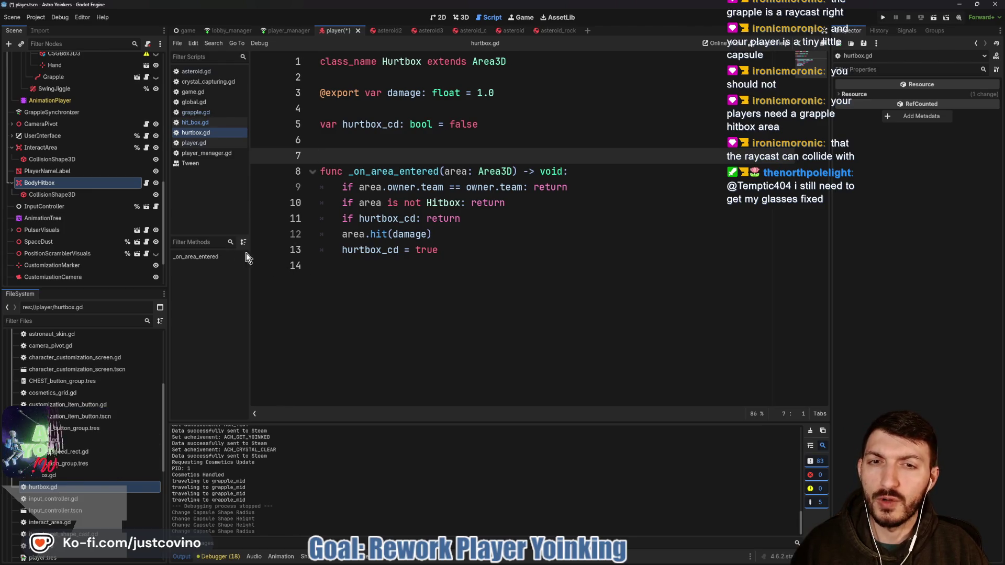
click(147, 183)
drag(597, 218, 586, 218)
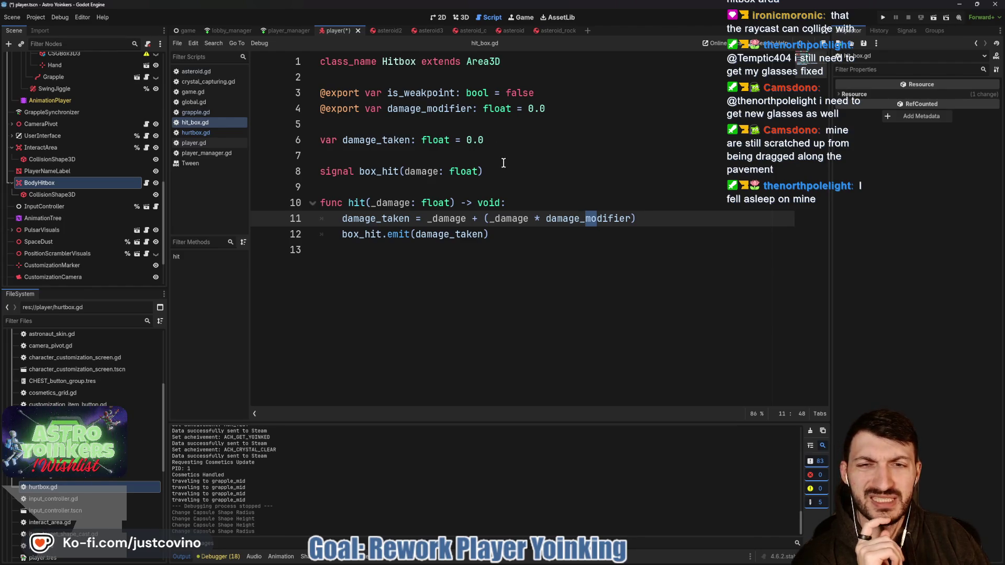
click(477, 155)
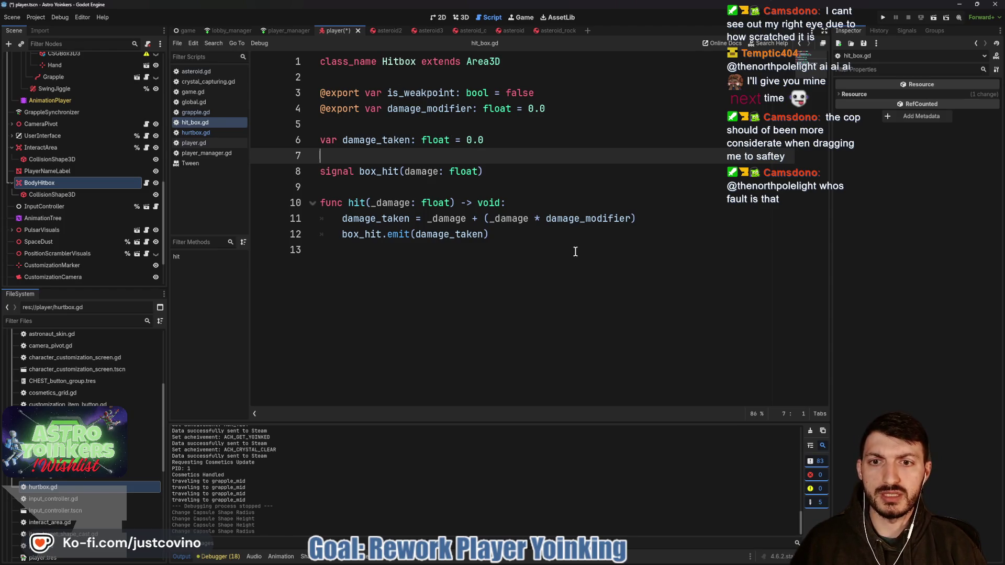
click(382, 61)
text(Grapple)
key(ctrl+s)
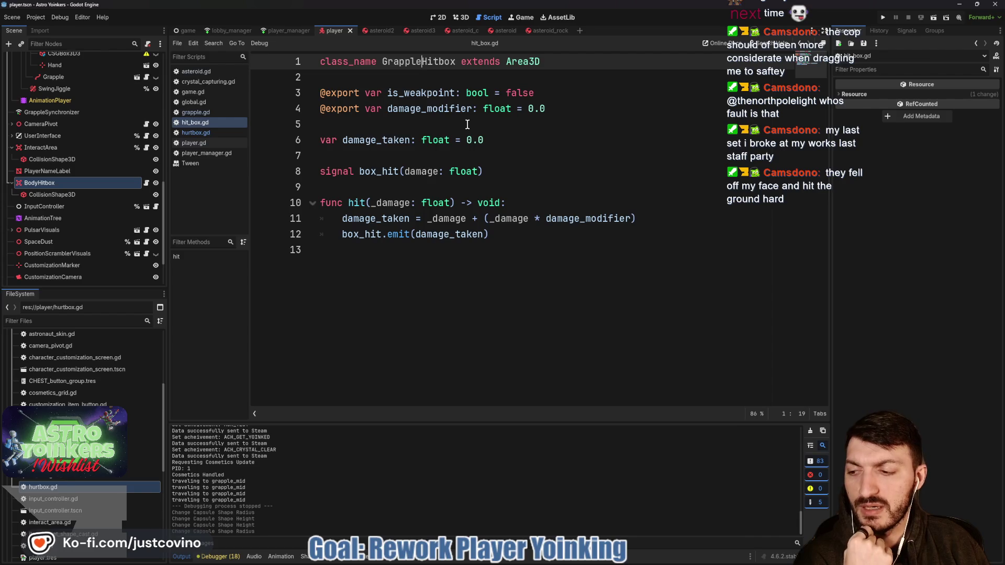
click(125, 475)
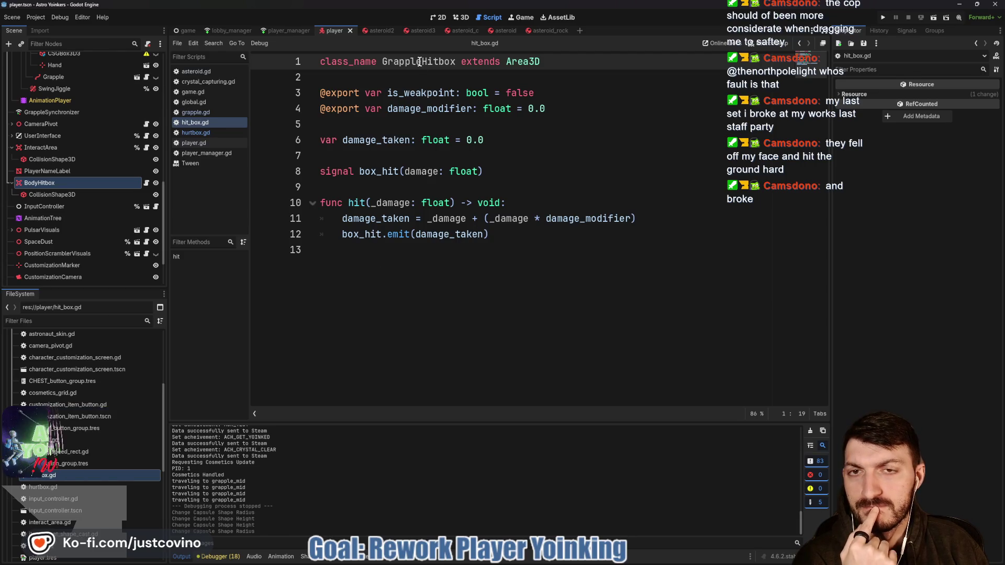
drag(421, 62, 385, 61)
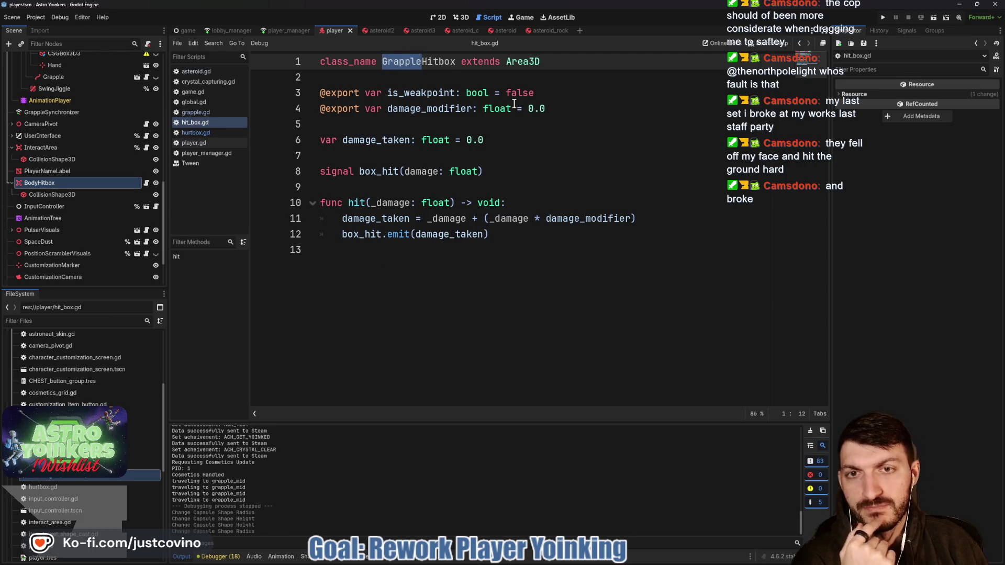
key(BackSpace)
click(559, 123)
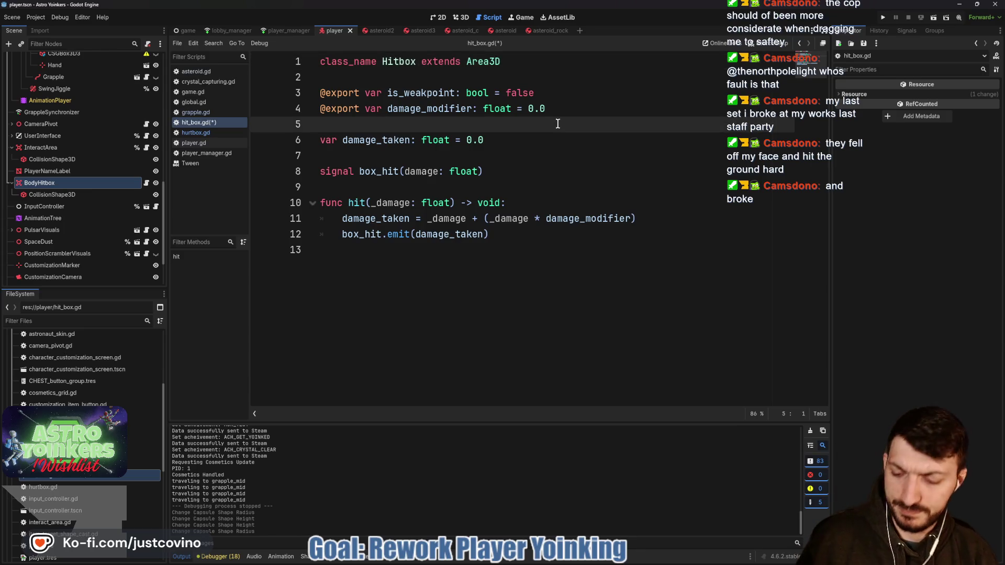
key(ctrl+s)
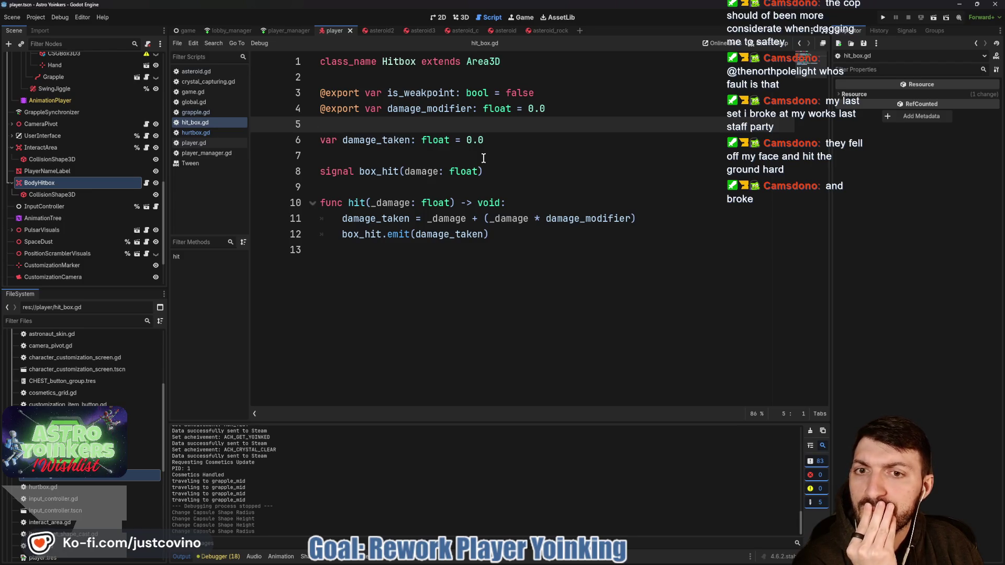
mouse_move(497, 140)
mouse_down()
mouse_move(319, 137)
mouse_move(271, 105)
mouse_move(272, 93)
mouse_up()
Delete hit_box.gd's damage variables and the damage_taken calculation line
key(BackSpace)
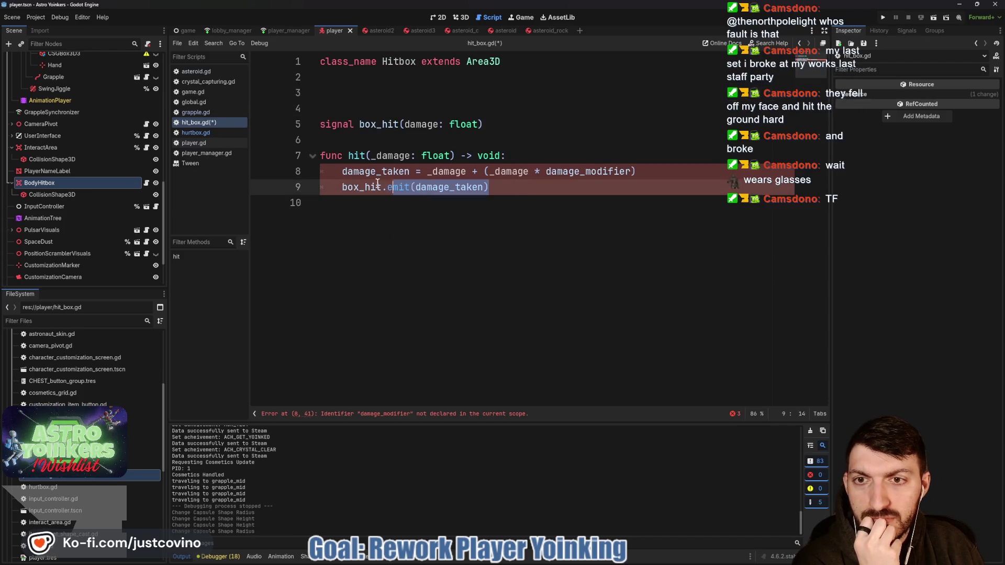
click(621, 172)
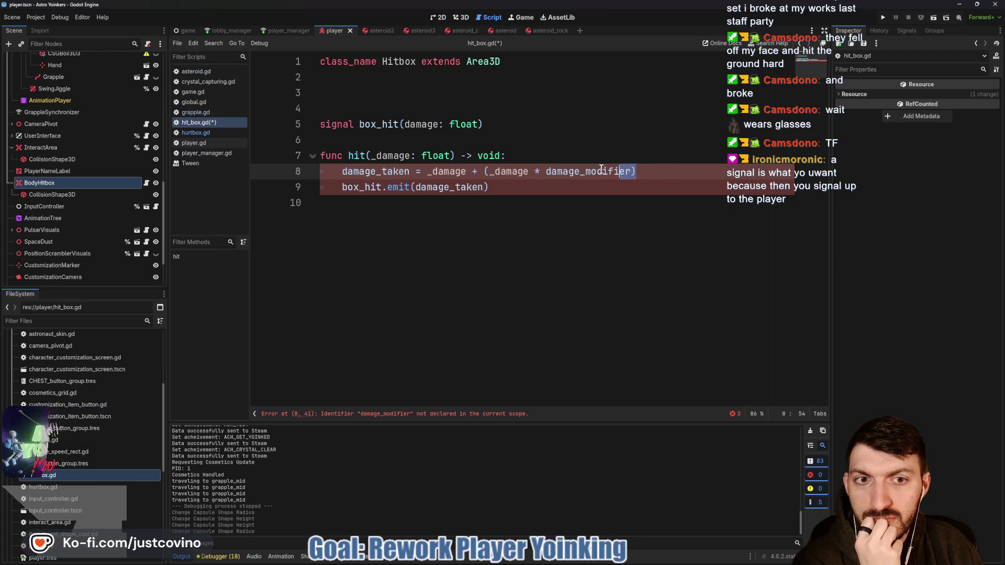
drag(636, 171, 315, 172)
key(BackSpace)
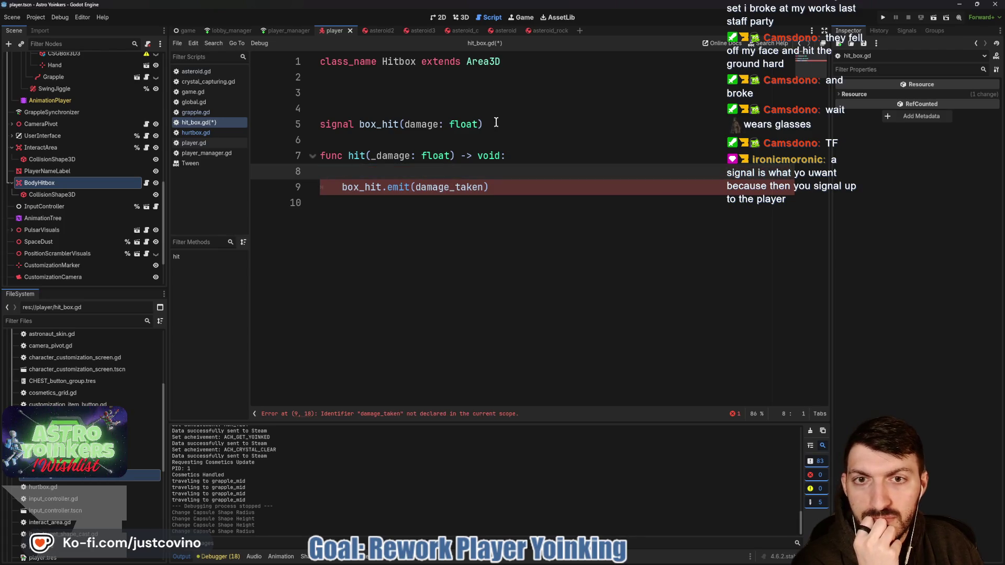
Strip the damage parameters from box_hit, hit() and the emit call, then save
click(479, 124)
drag(477, 124, 405, 124)
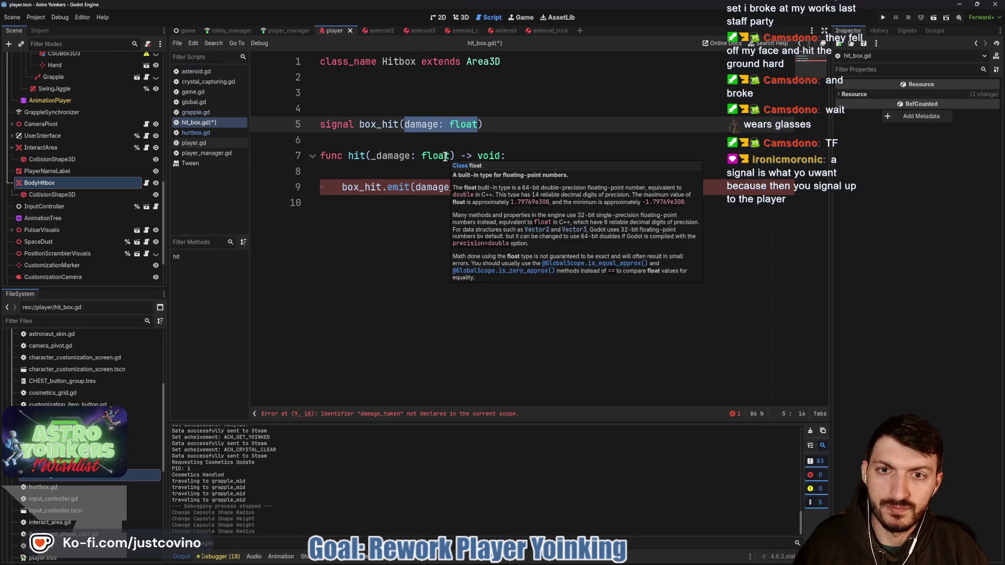
drag(450, 155, 375, 155)
drag(481, 190, 415, 187)
key(BackSpace)
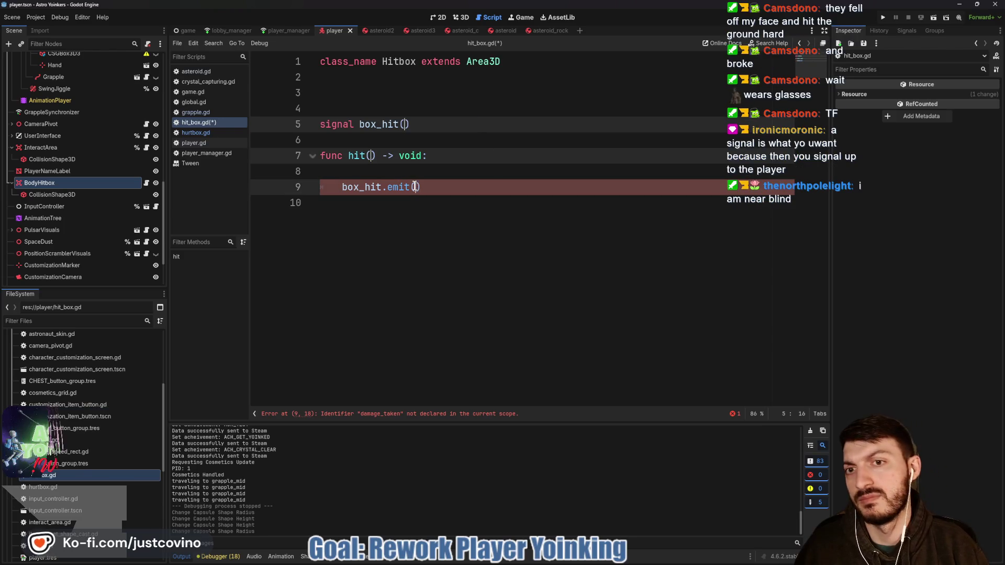
click(366, 170)
key(BackSpace)
key(ctrl+s)
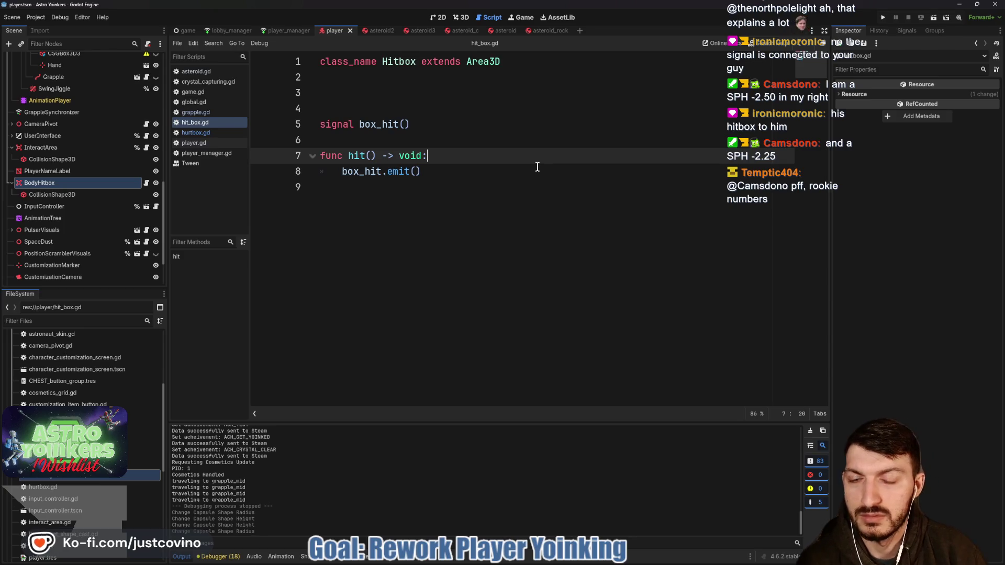
Remove the extra blank lines above signal box_hit() and save hit_box.gd
click(386, 98)
key(BackSpace)
key(BackSpace)
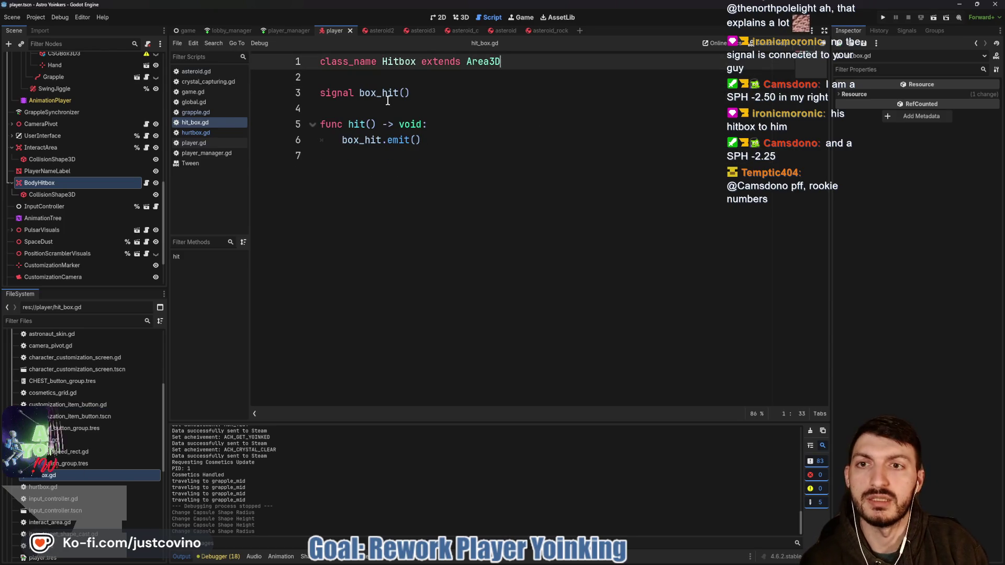
click(485, 123)
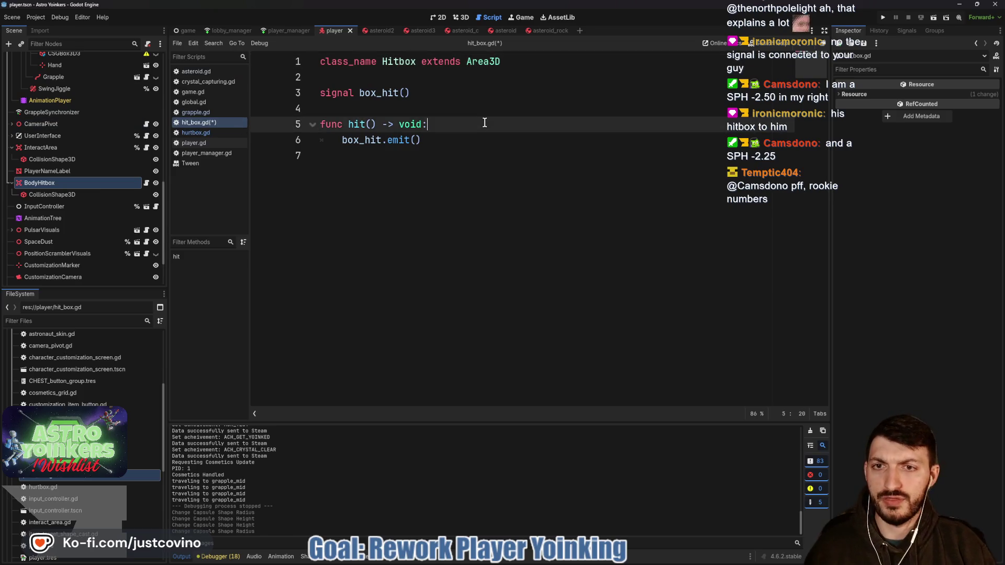
key(ctrl+s)
scroll(116, 153, up, 10)
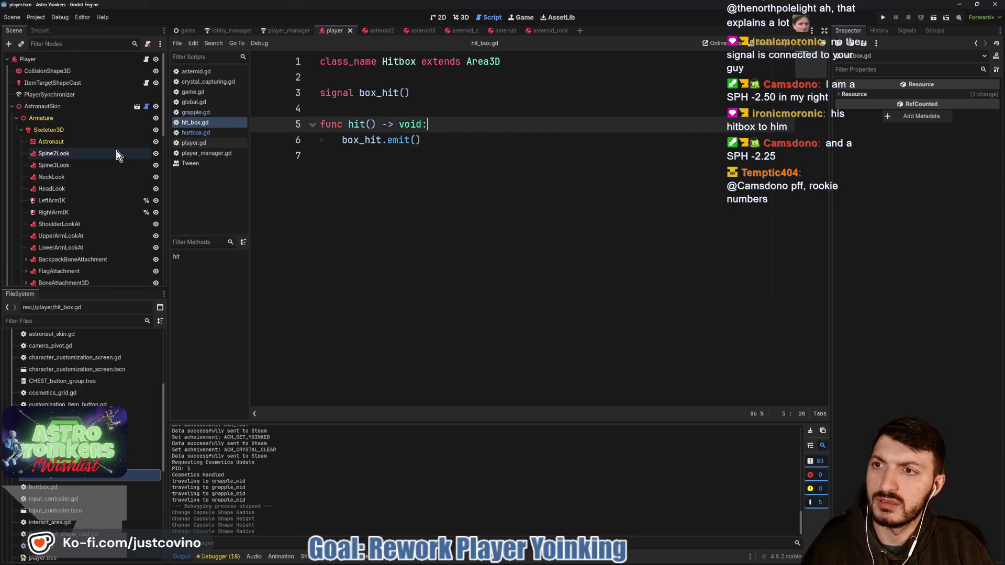
click(146, 59)
Inspect the set_hitboxes() definition and the exported hitboxes declaration in player.gd
scroll(440, 171, up, 7)
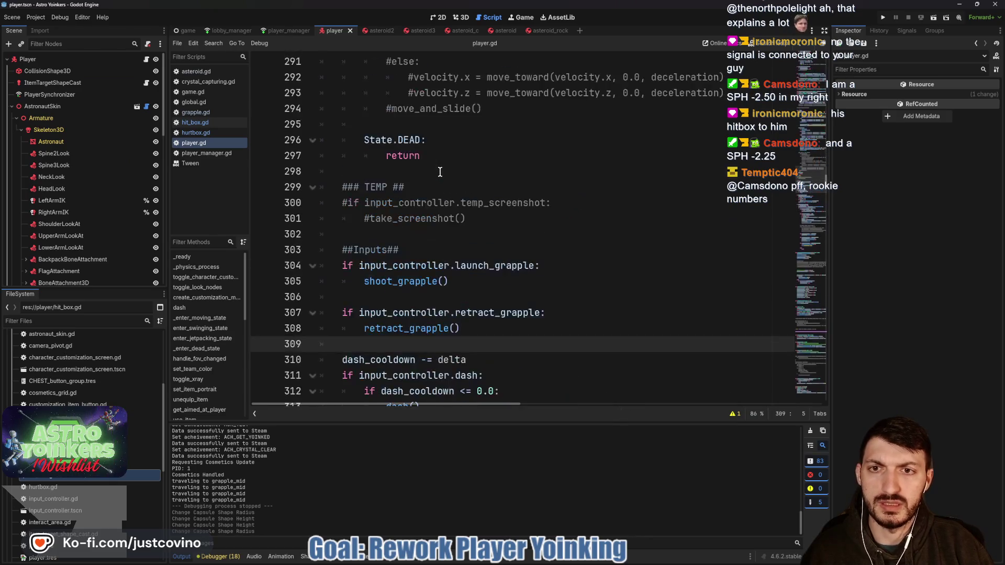
scroll(440, 172, up, 20)
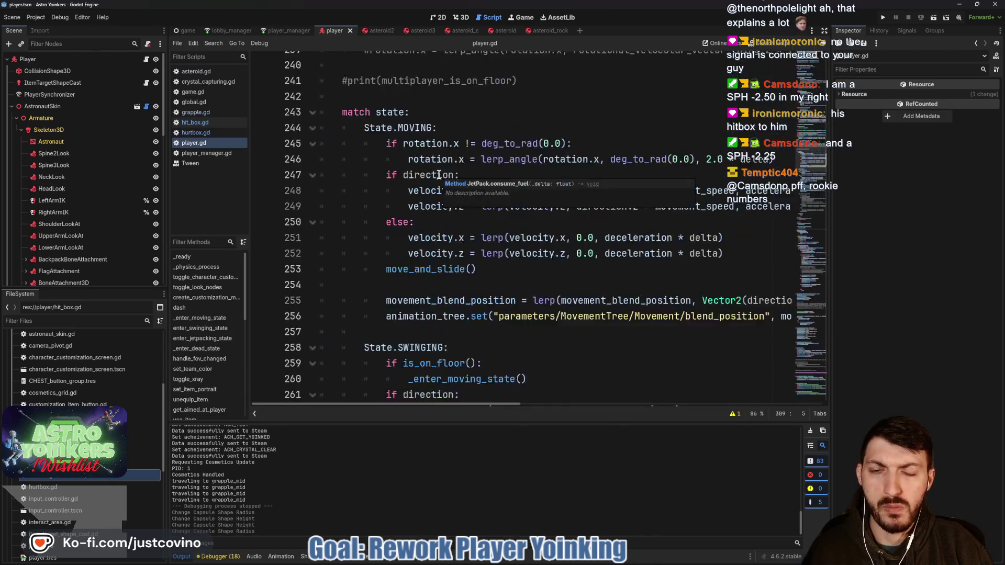
scroll(439, 174, up, 11)
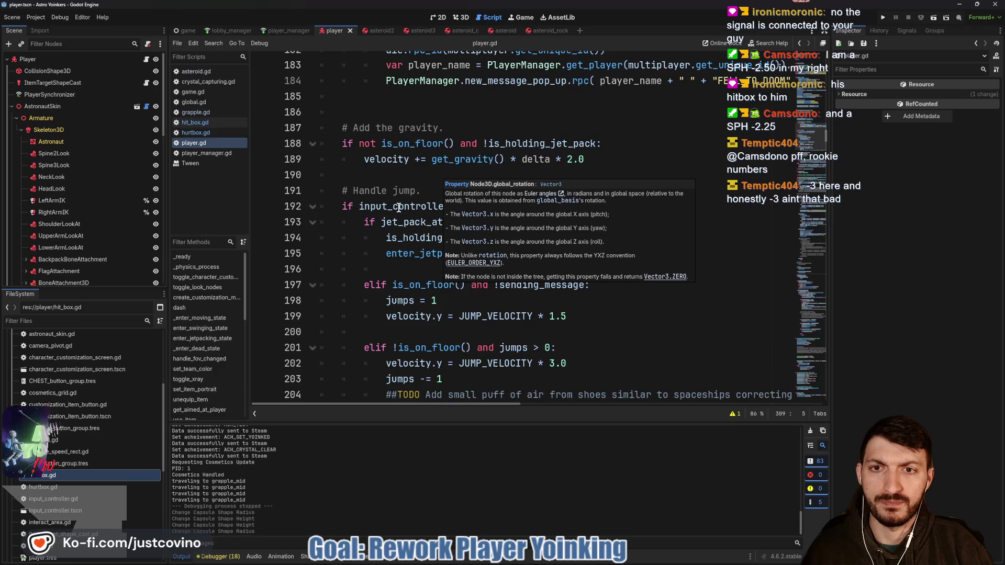
scroll(399, 208, up, 6)
scroll(399, 208, up, 7)
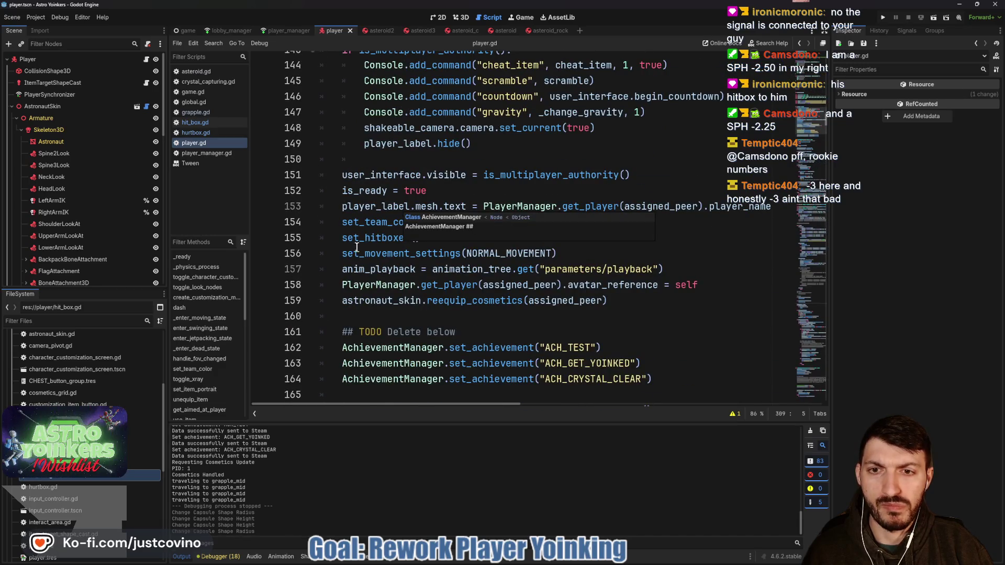
ctrl+click(372, 238)
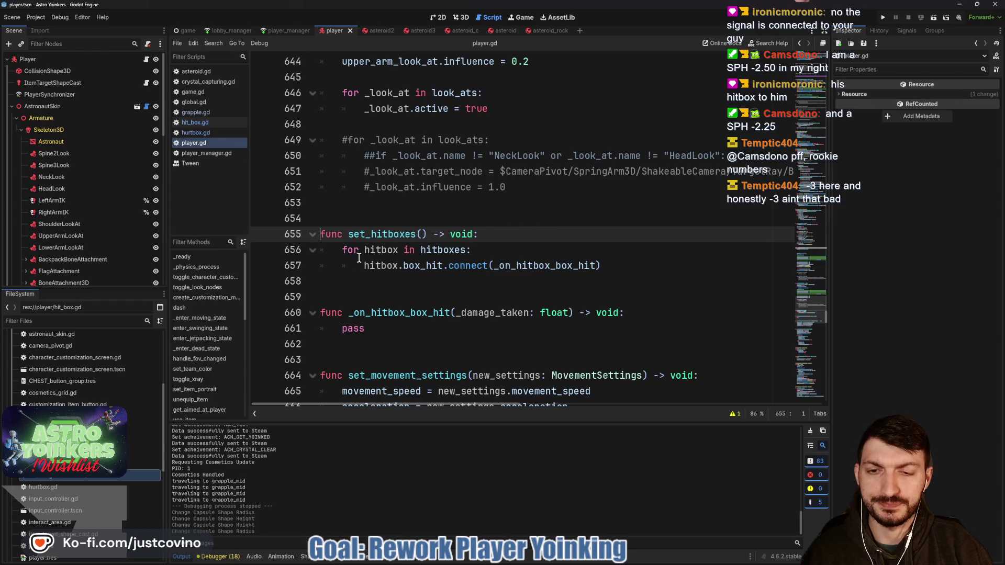
ctrl+click(437, 251)
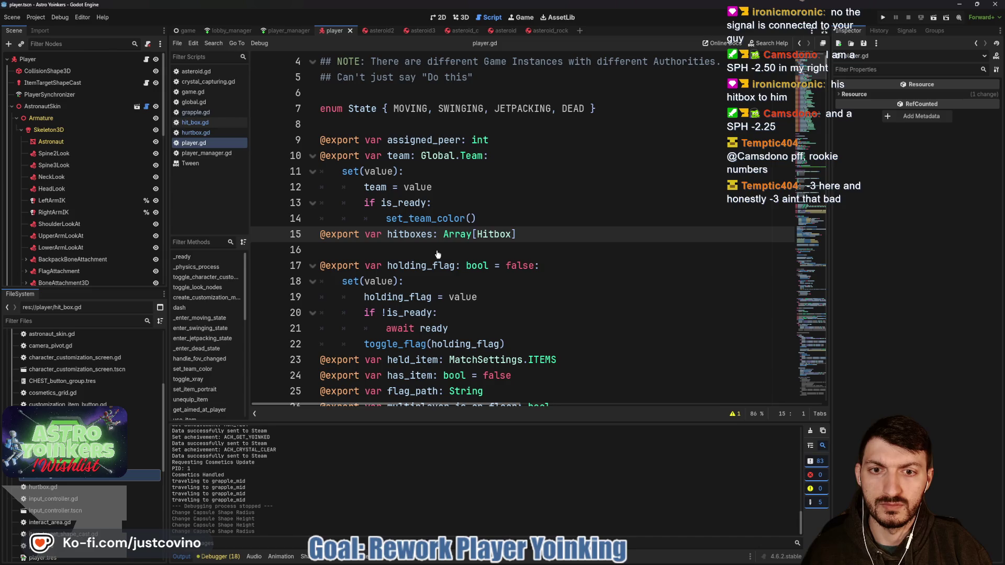
Show the Player node's properties and expand its empty Hitboxes array
click(69, 60)
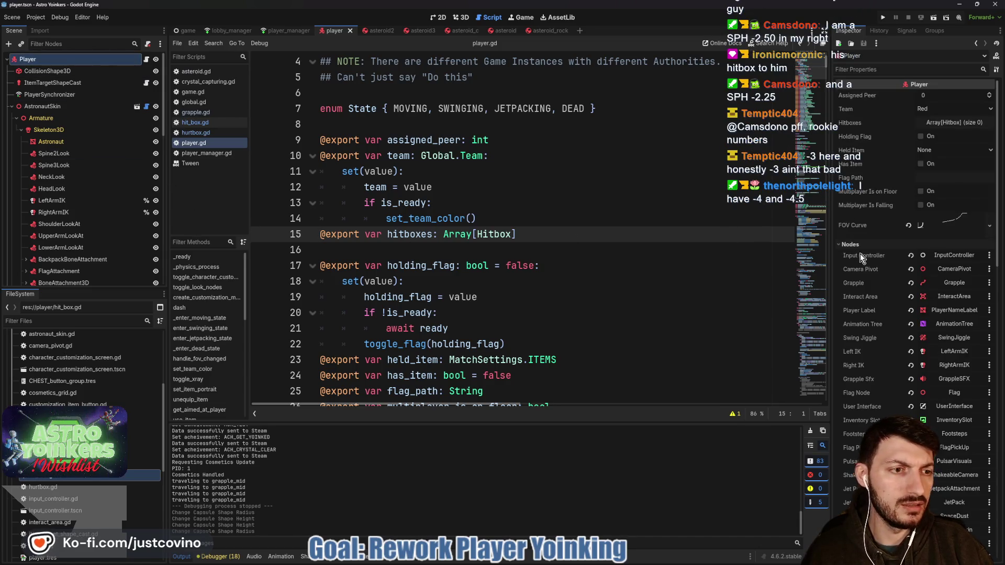
scroll(860, 253, down, 5)
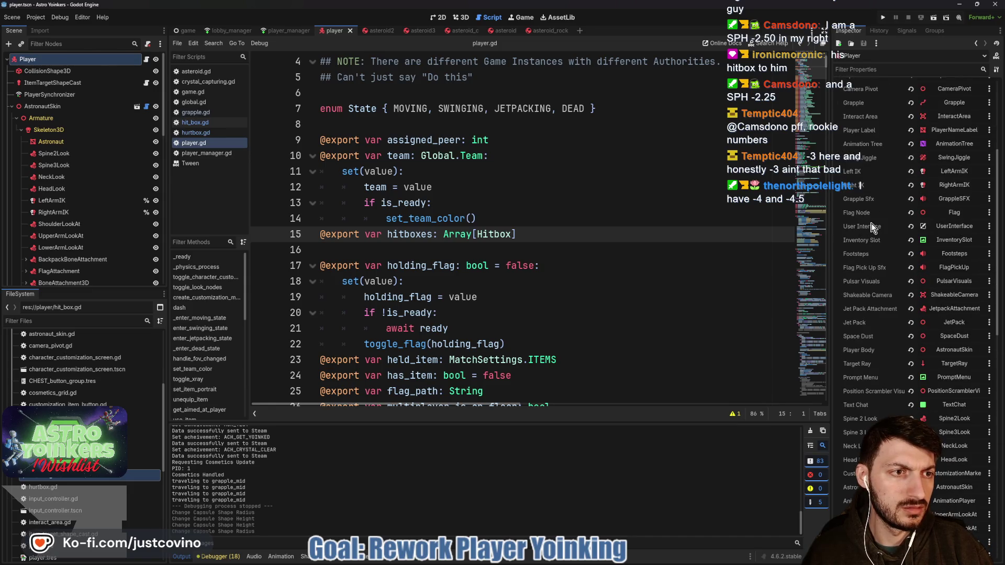
scroll(871, 226, up, 2)
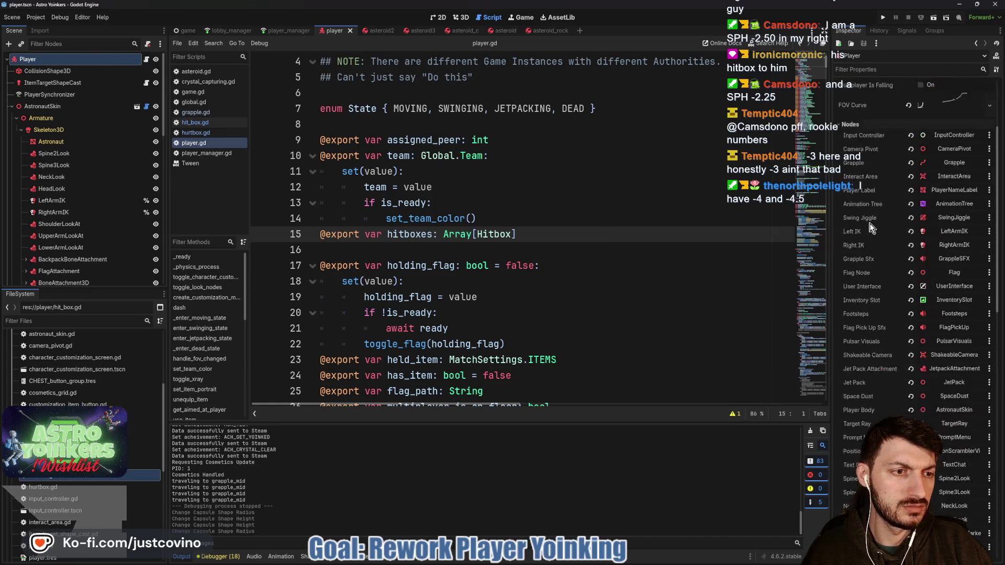
scroll(871, 226, up, 4)
click(948, 124)
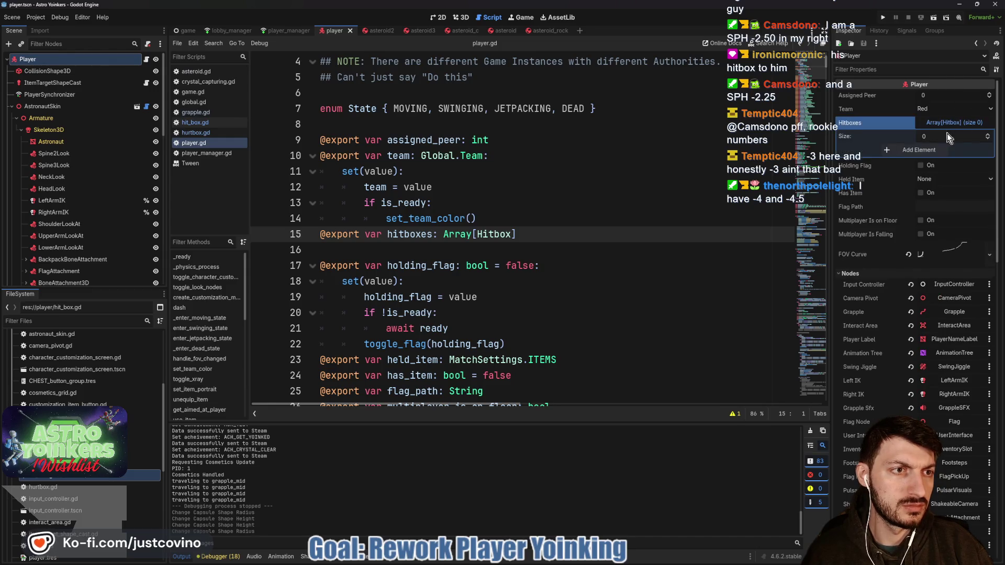
Add BodyHitbox as the Hitboxes array's first element and save the player scene
click(946, 150)
click(944, 151)
click(474, 194)
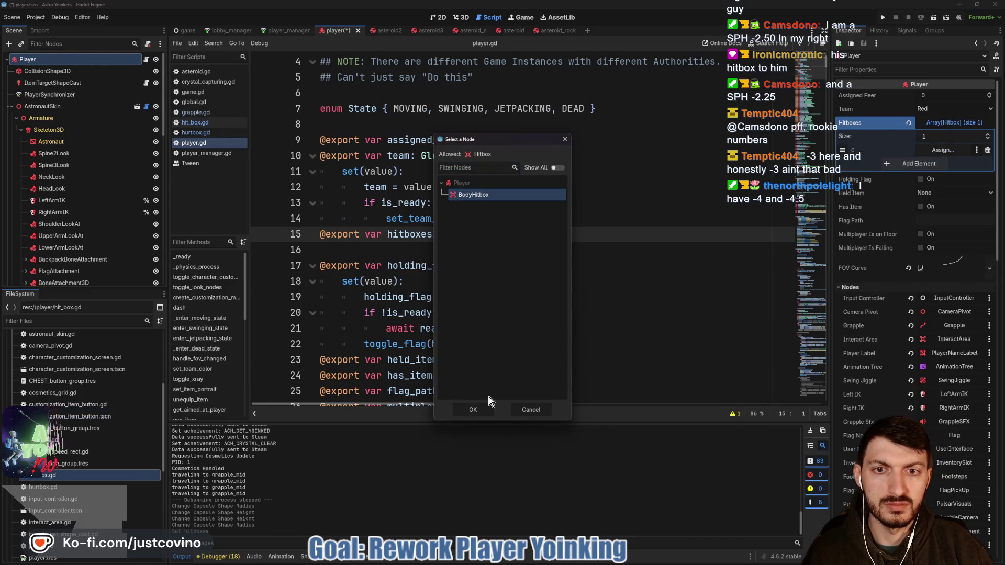
click(477, 409)
click(485, 264)
key(ctrl+s)
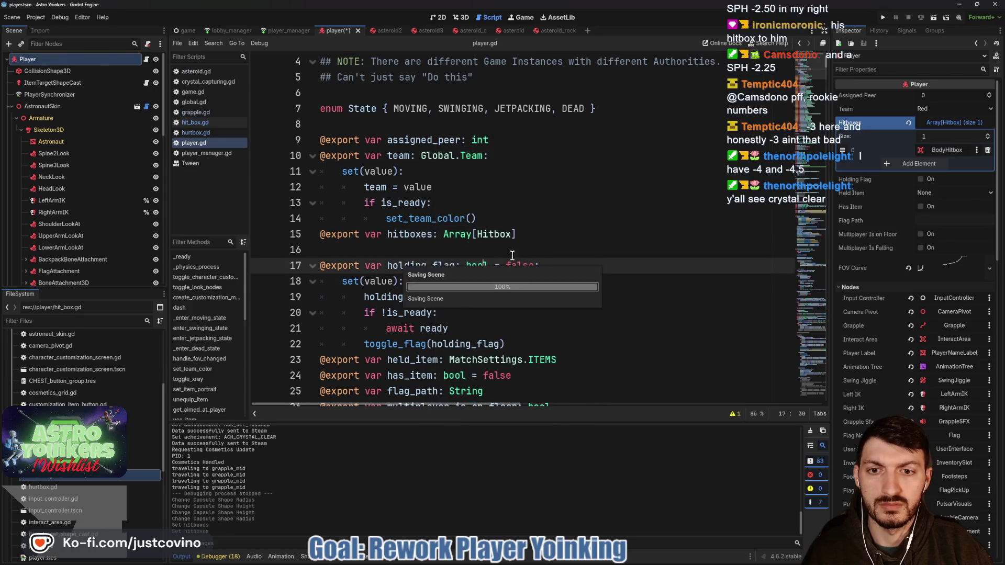
Scroll through player.gd and jump to the set_hitboxes() definition
scroll(485, 260, down, 10)
scroll(508, 248, down, 20)
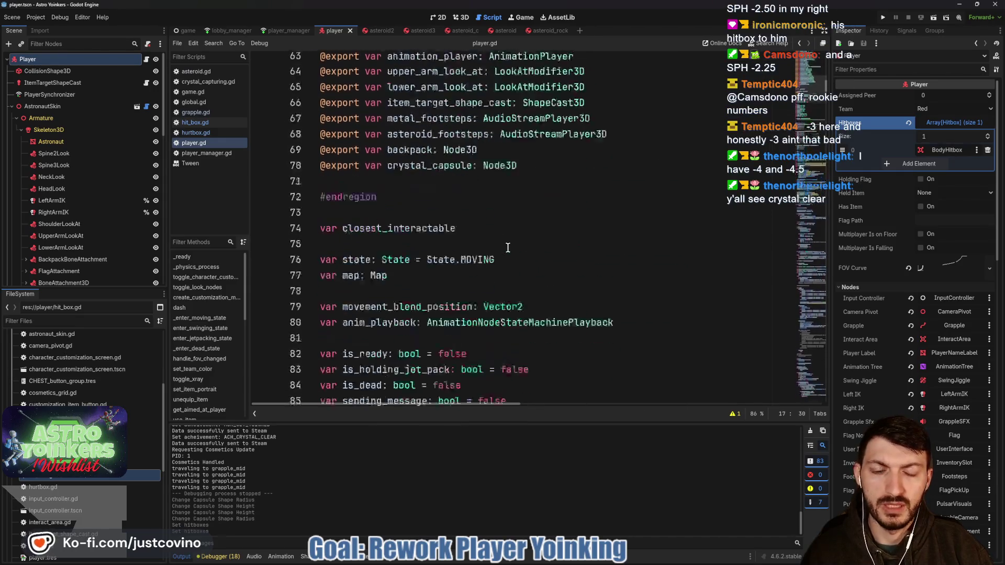
scroll(508, 247, down, 4)
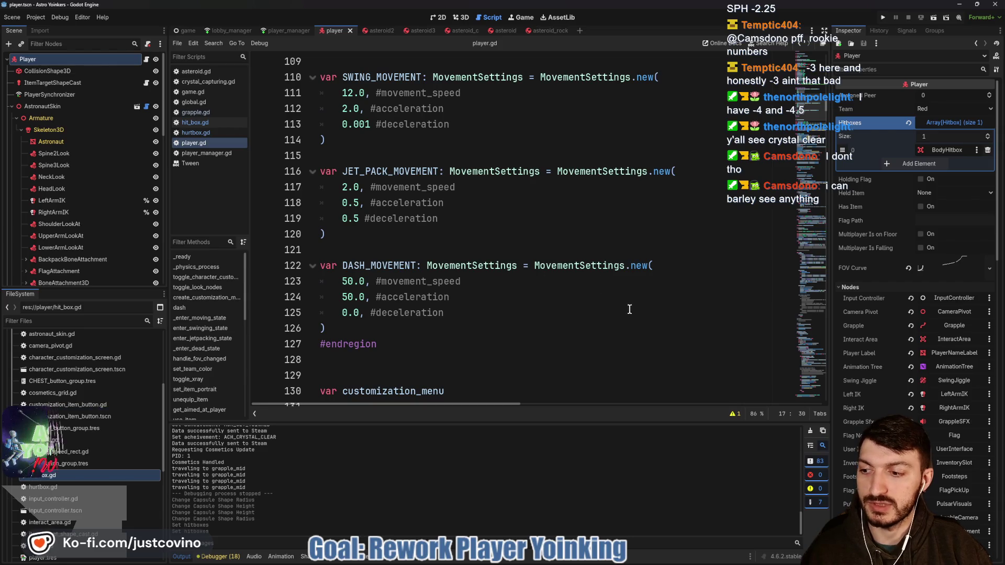
scroll(457, 271, down, 2)
scroll(457, 269, down, 3)
scroll(491, 217, down, 2)
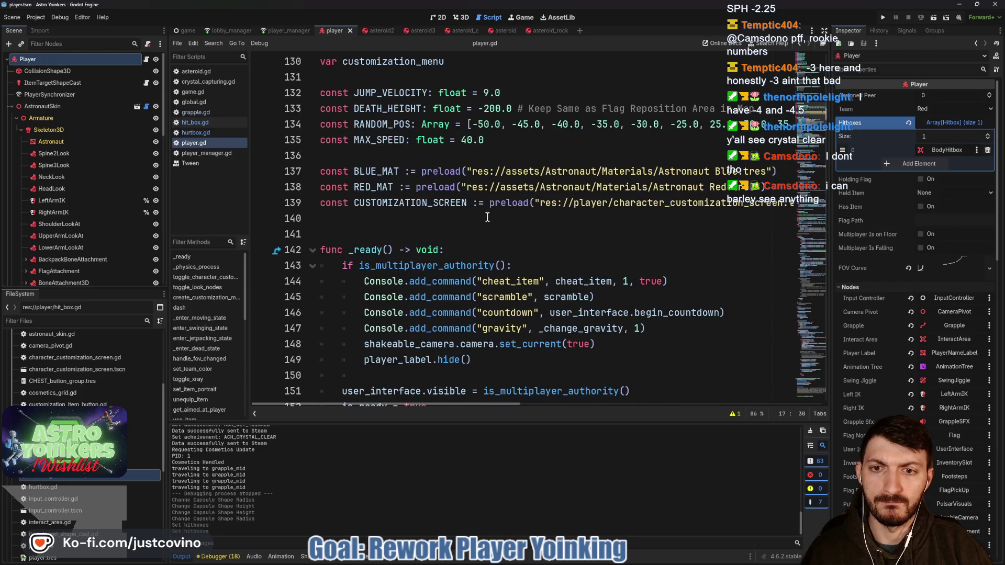
scroll(479, 219, down, 2)
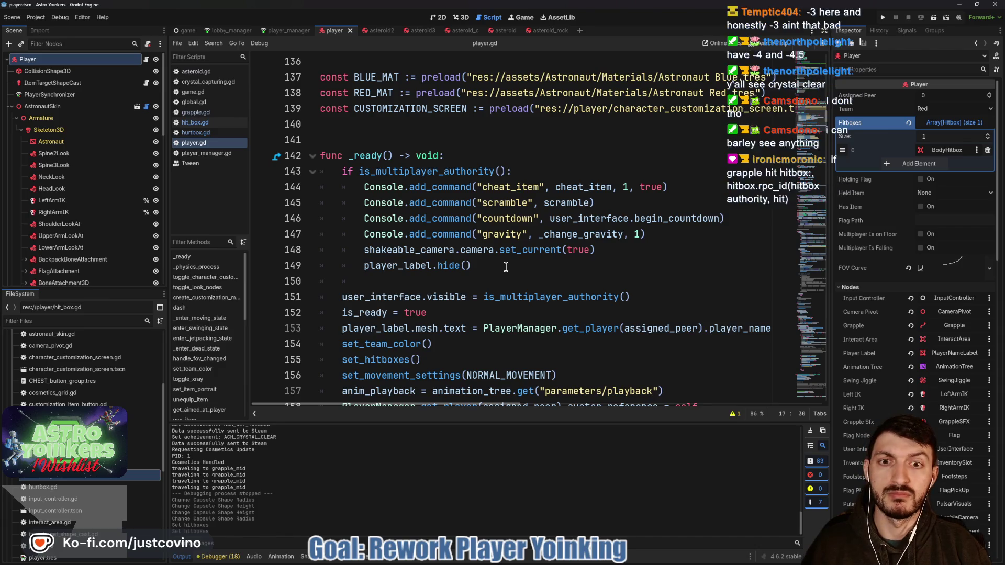
scroll(487, 246, down, 3)
scroll(462, 216, down, 5)
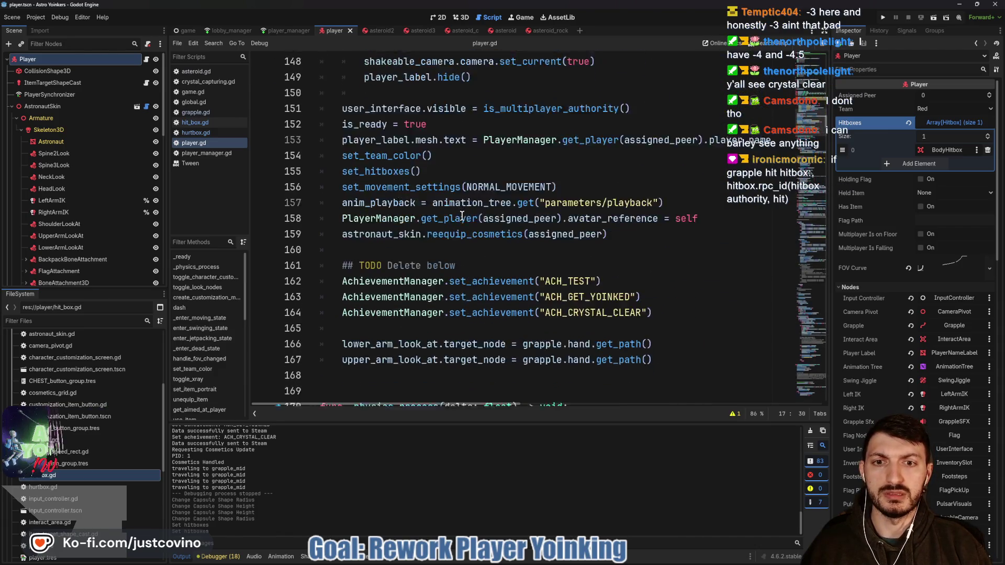
scroll(463, 178, up, 2)
scroll(462, 178, up, 8)
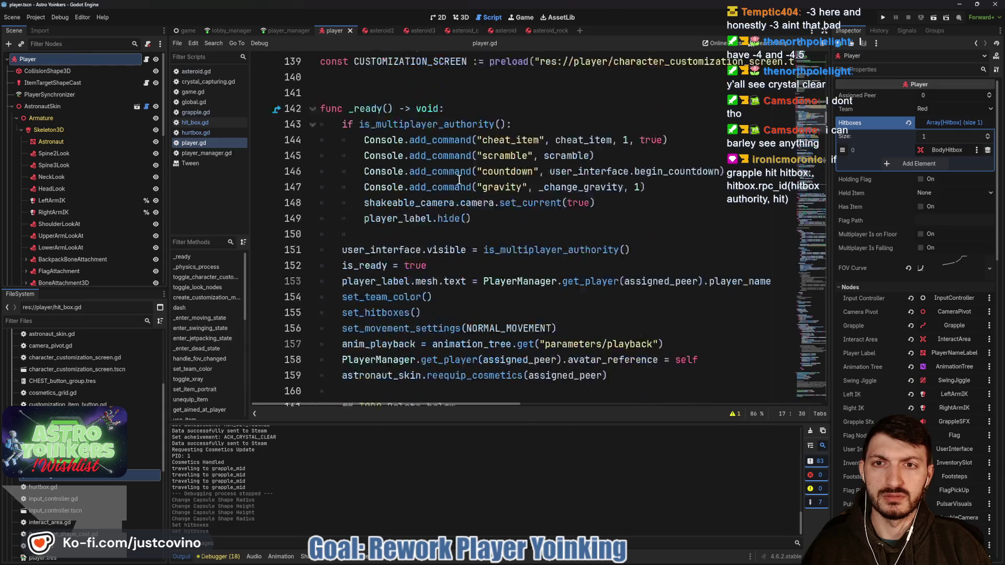
scroll(363, 233, down, 3)
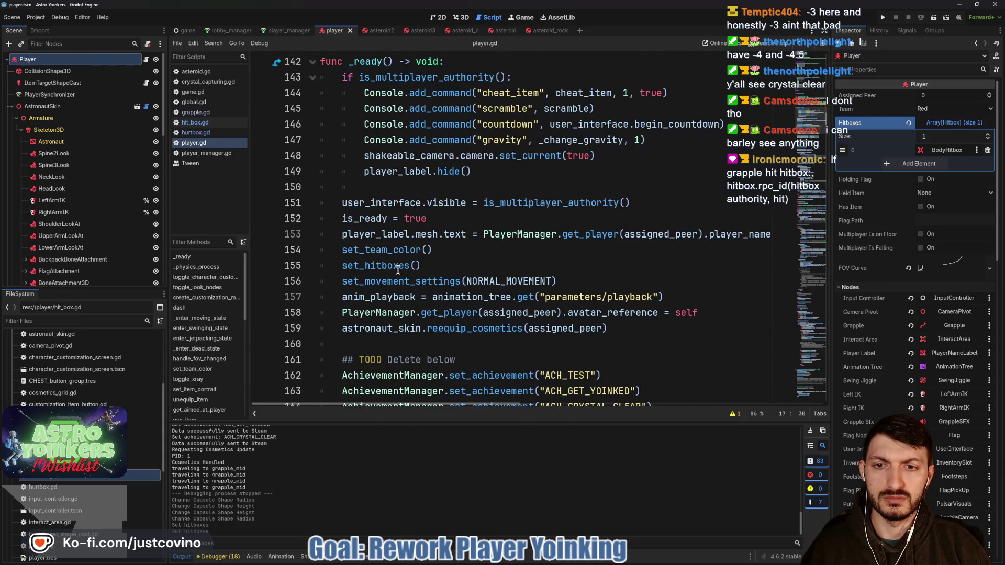
ctrl+click(398, 266)
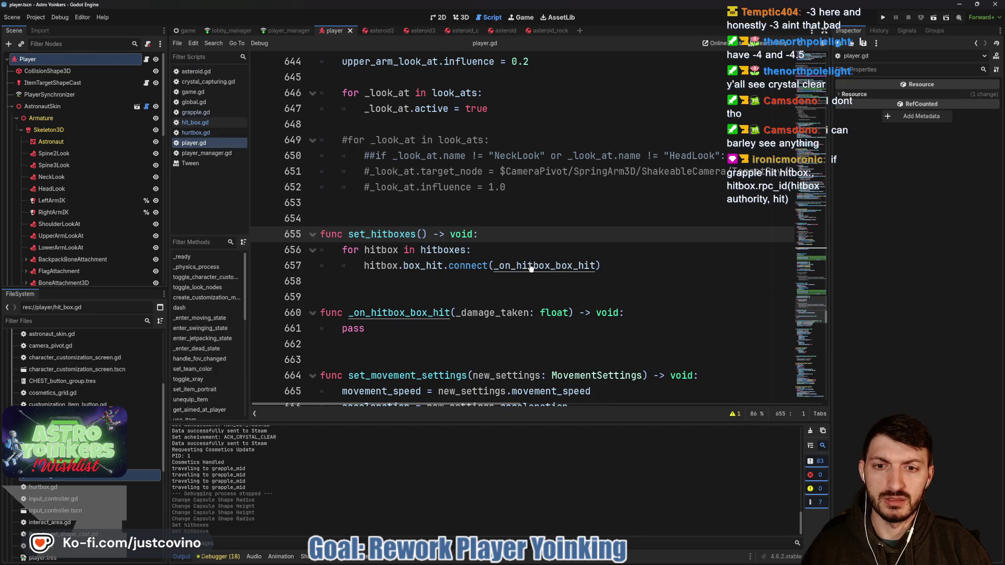
Remove the damage_taken: float parameter from _on_hitbox_box_hit and save player.gd
click(421, 329)
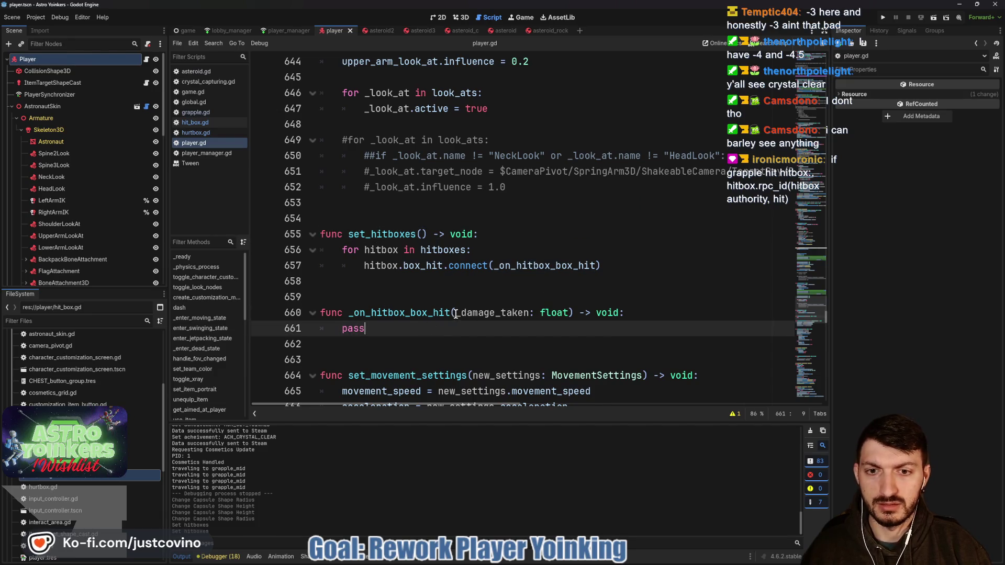
drag(456, 313, 568, 313)
key(BackSpace)
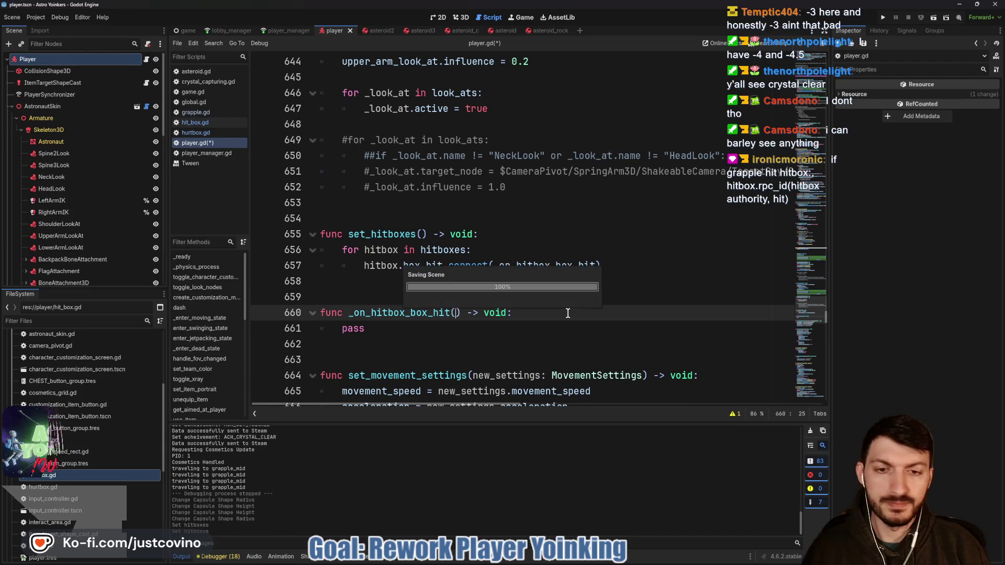
key(ctrl+s)
click(410, 329)
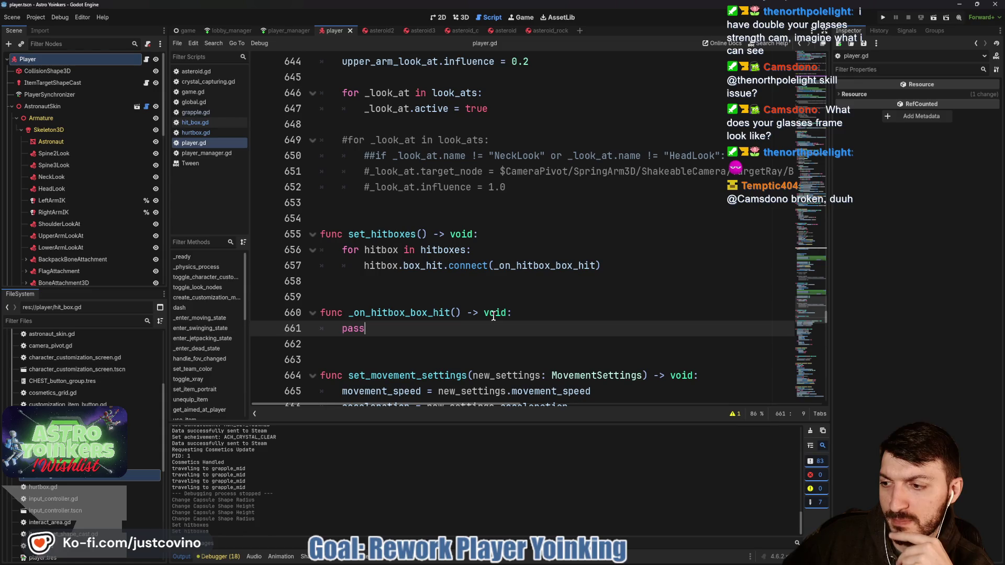
Enable collision mask layer 5 on the TargetRay raycast under CameraPivot
scroll(131, 246, down, 5)
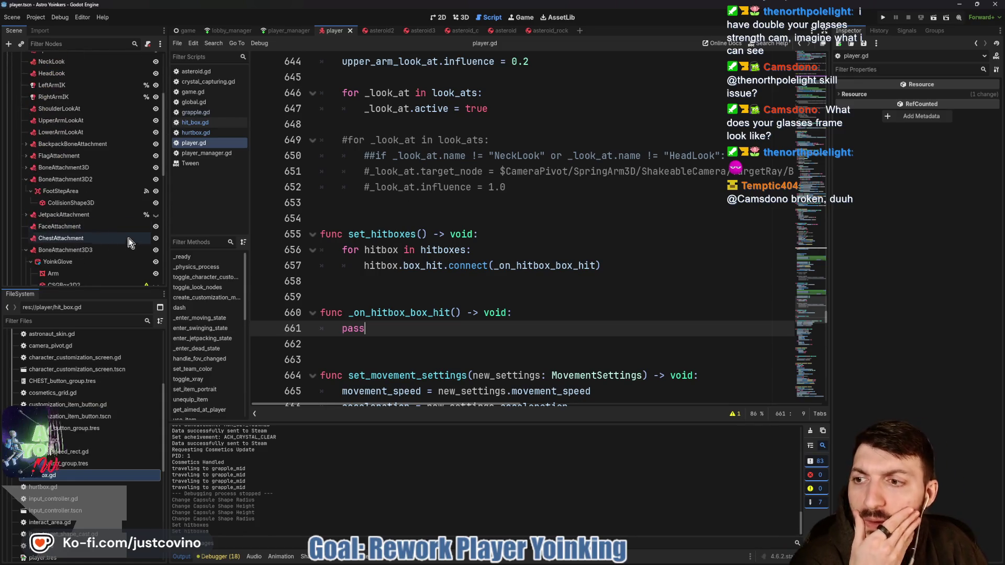
scroll(130, 243, down, 1)
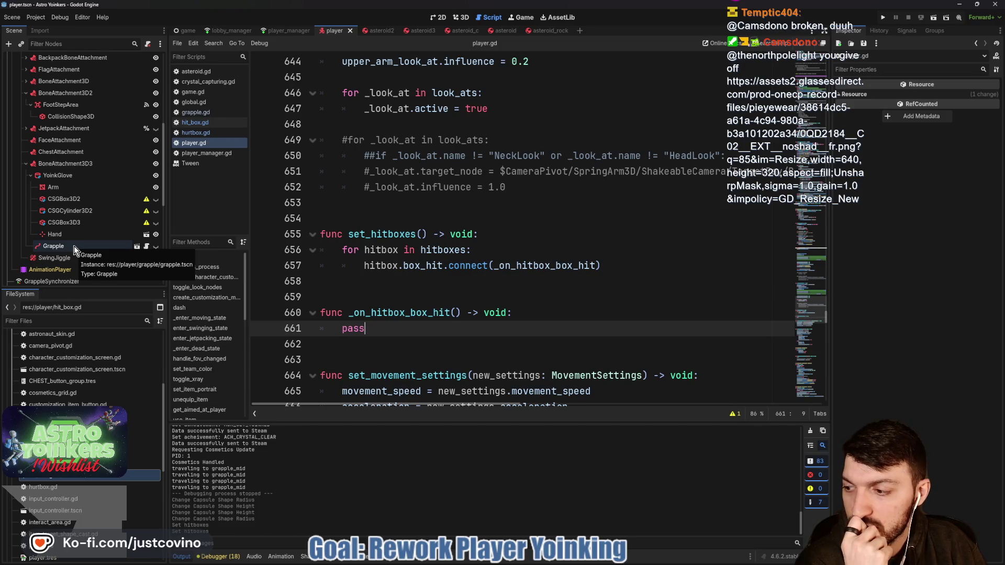
scroll(73, 246, up, 1)
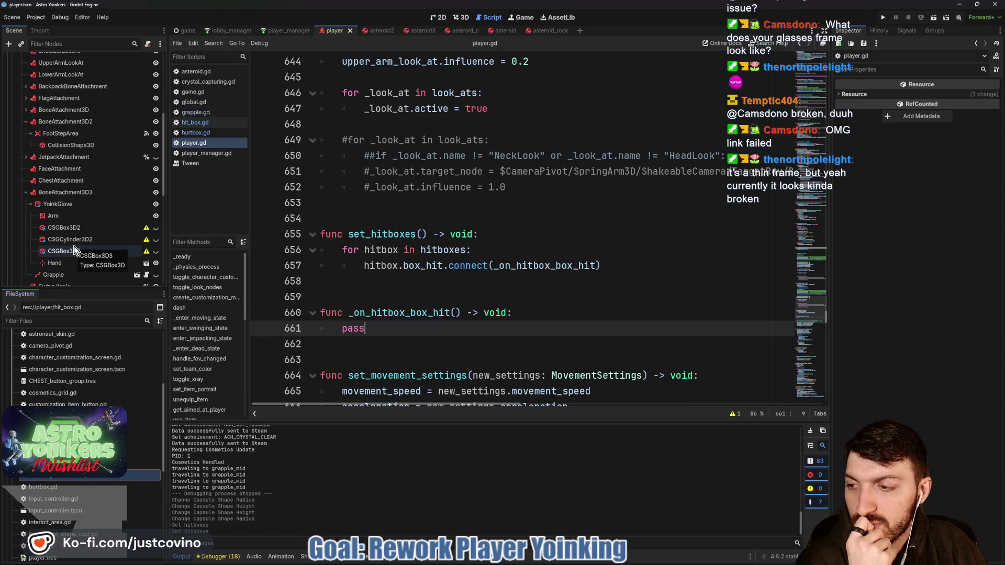
scroll(74, 246, up, 7)
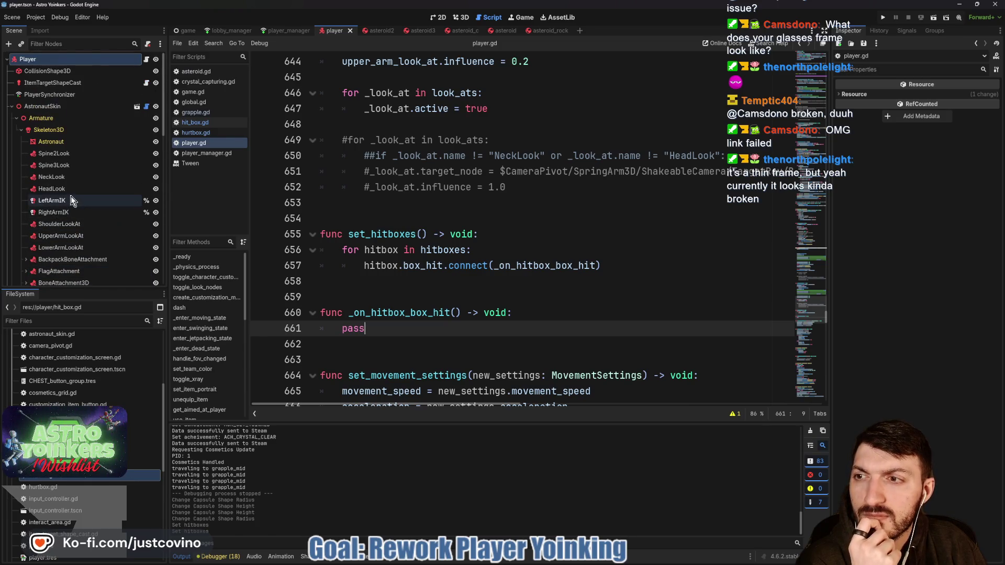
scroll(74, 217, down, 3)
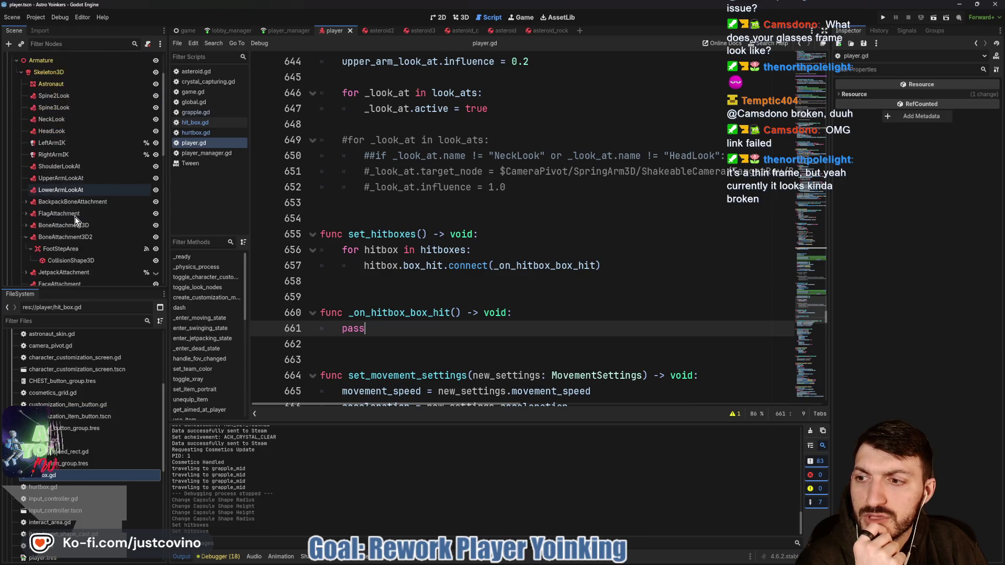
scroll(74, 217, down, 8)
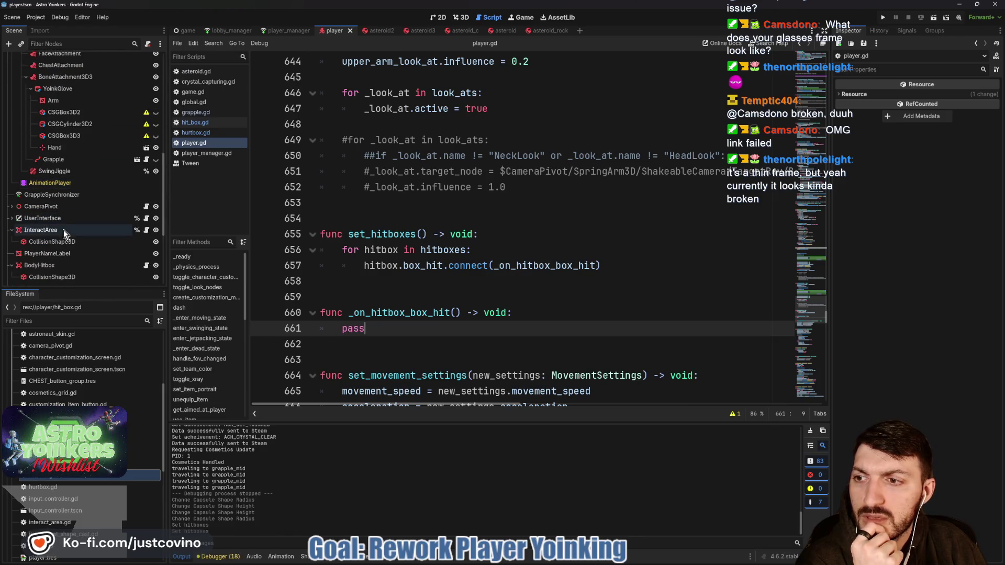
click(12, 206)
scroll(52, 220, down, 3)
click(57, 220)
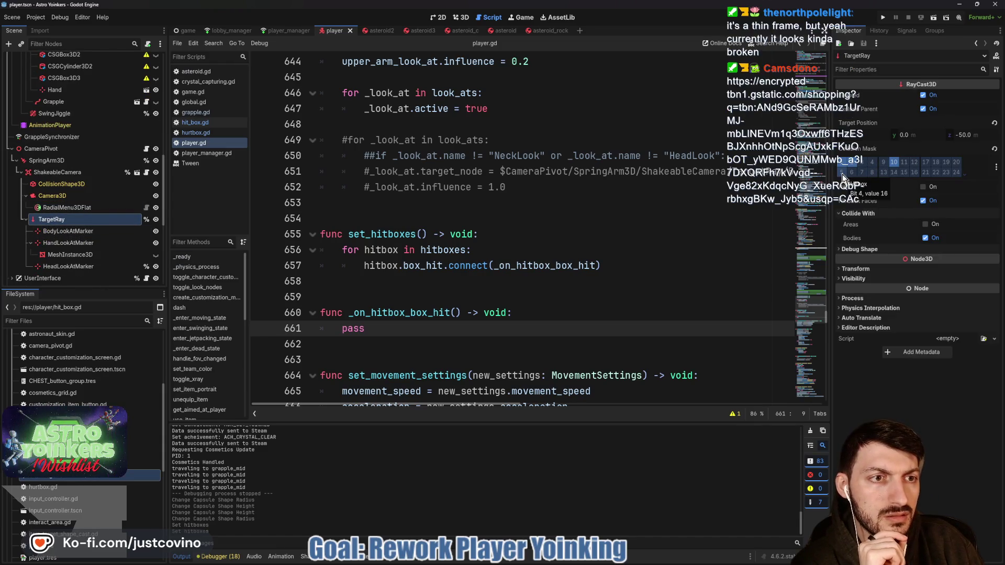
click(843, 174)
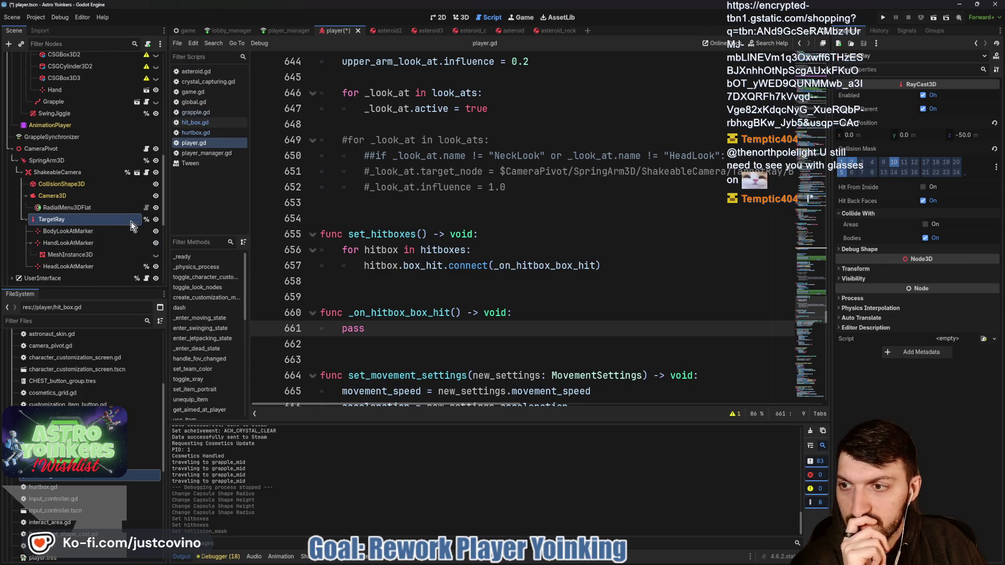
Save the player scene and bring up grapple.gd's get_collision_type code
click(470, 312)
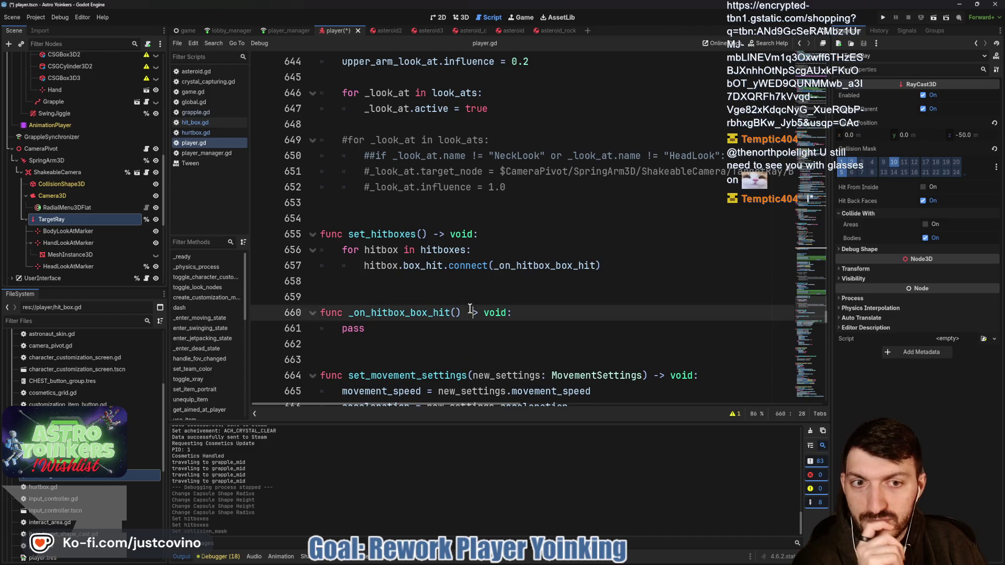
key(ctrl+s)
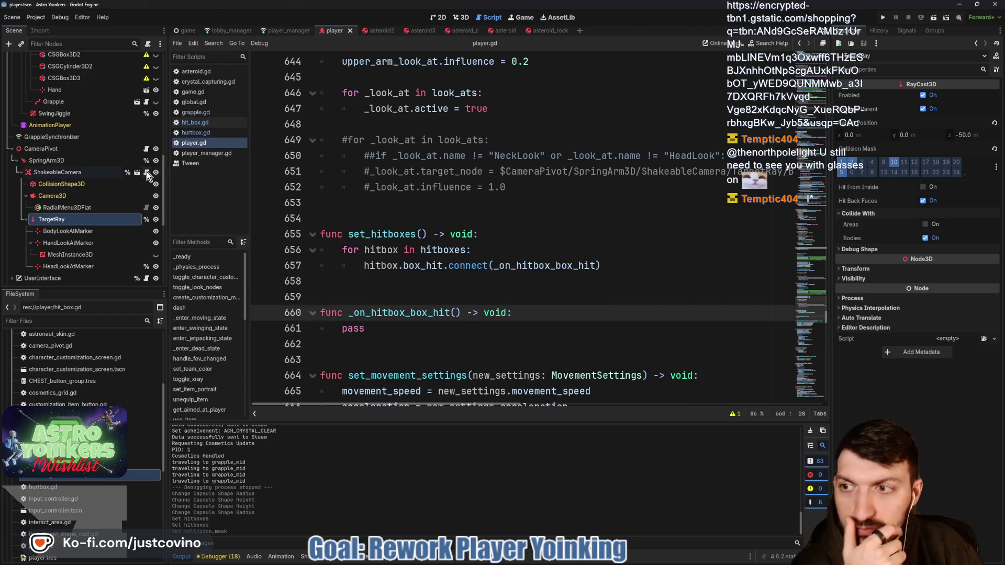
scroll(102, 205, up, 3)
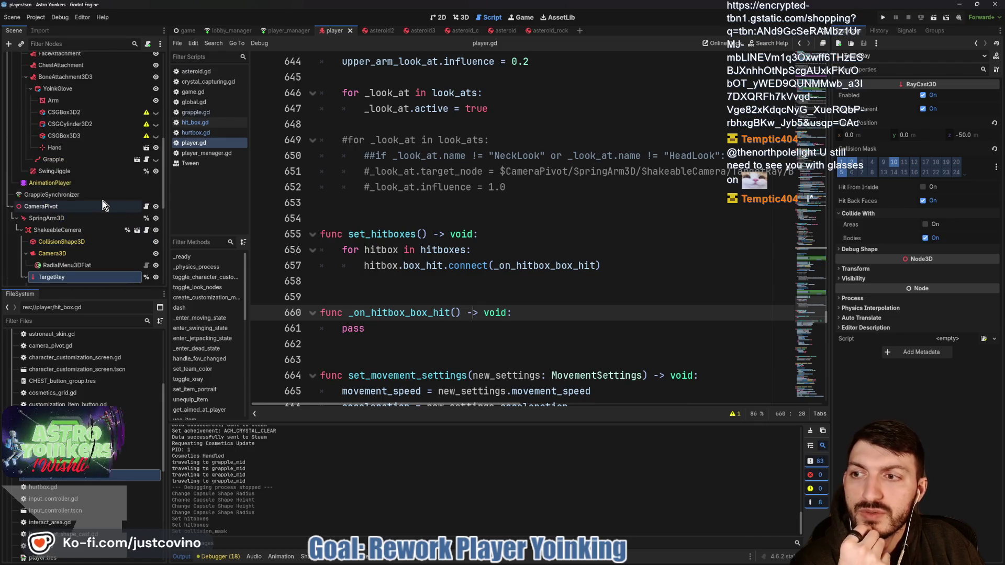
click(146, 160)
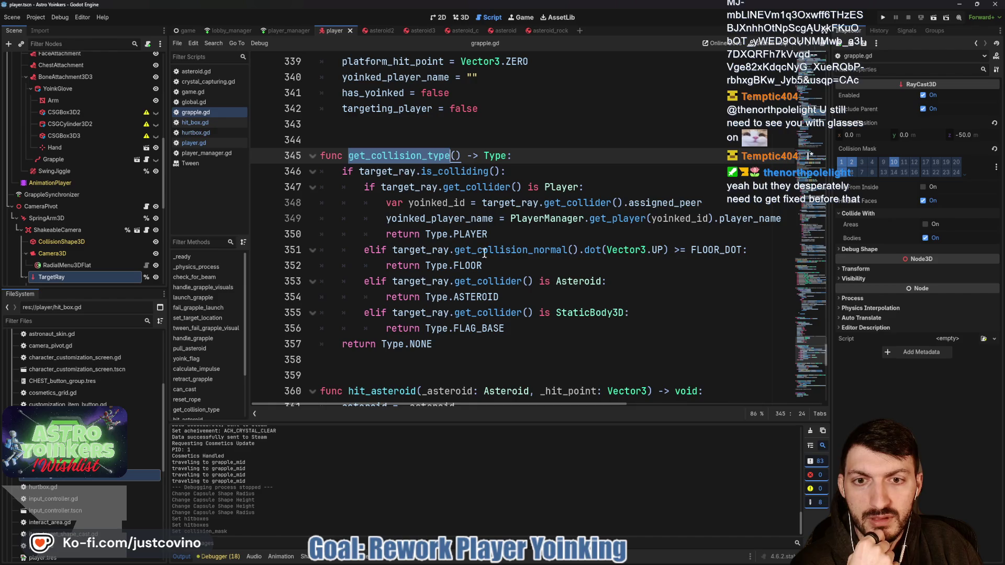
Turn off collision mask layer 2 on the TargetRay raycast
click(491, 236)
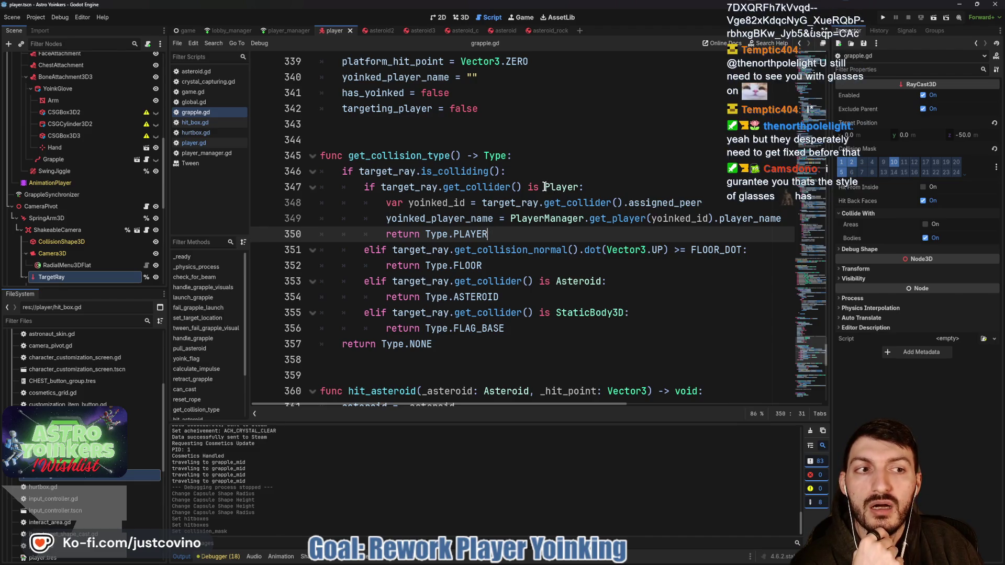
drag(544, 187, 579, 187)
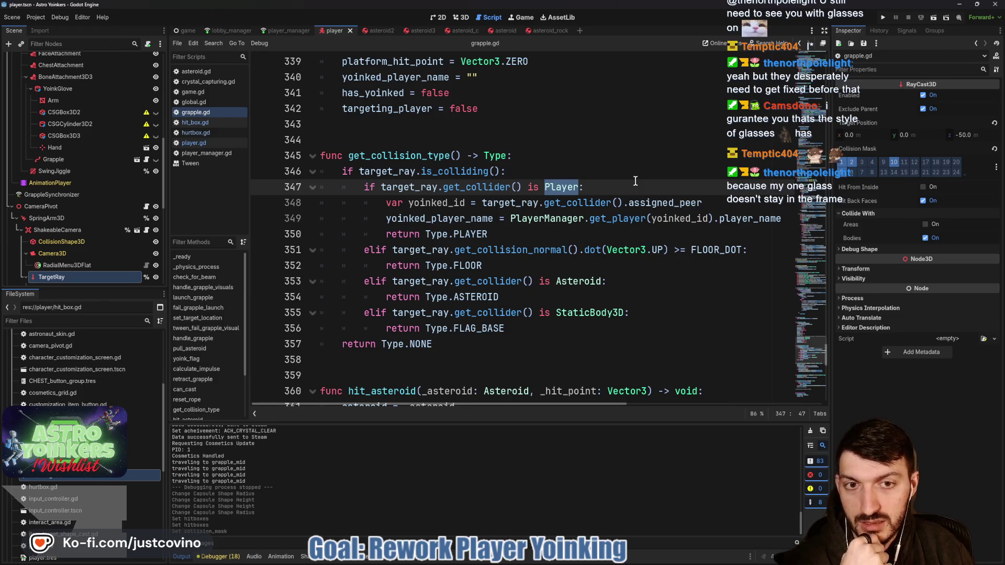
click(853, 161)
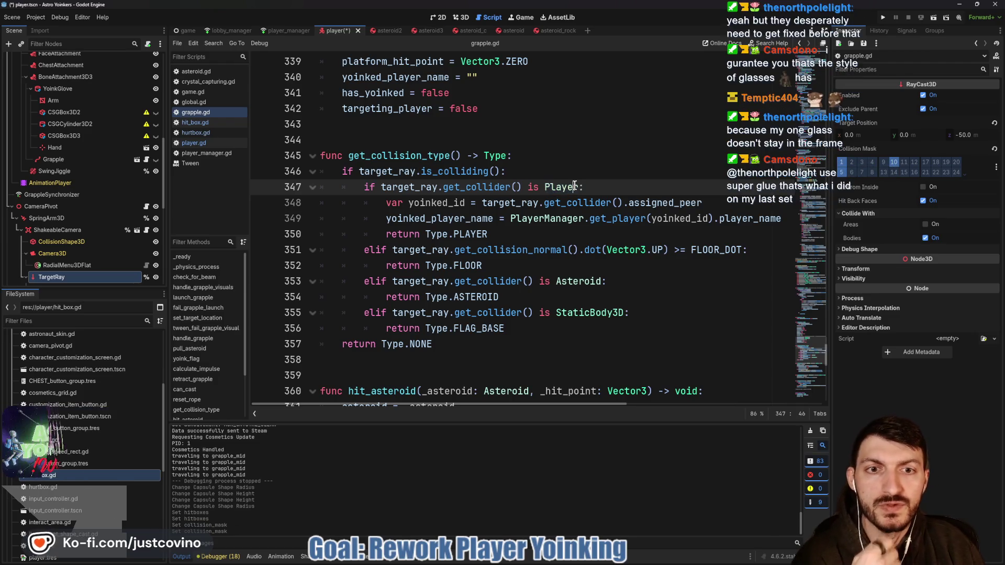
Change the 'is Player' check on line 347 to 'is Hitbox' and save grapple.gd
drag(579, 187, 547, 187)
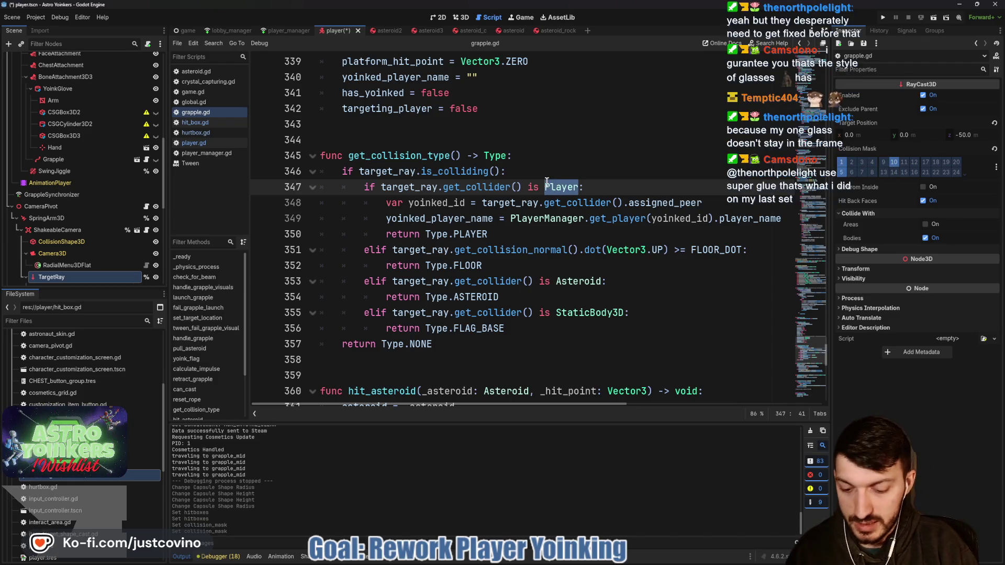
text(Hitbox)
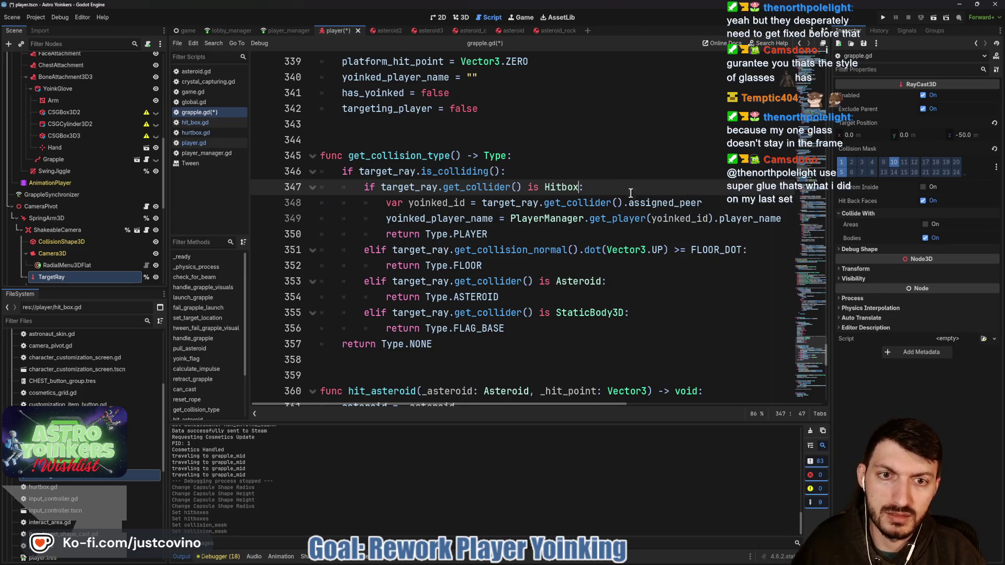
click(631, 193)
key(ctrl+s)
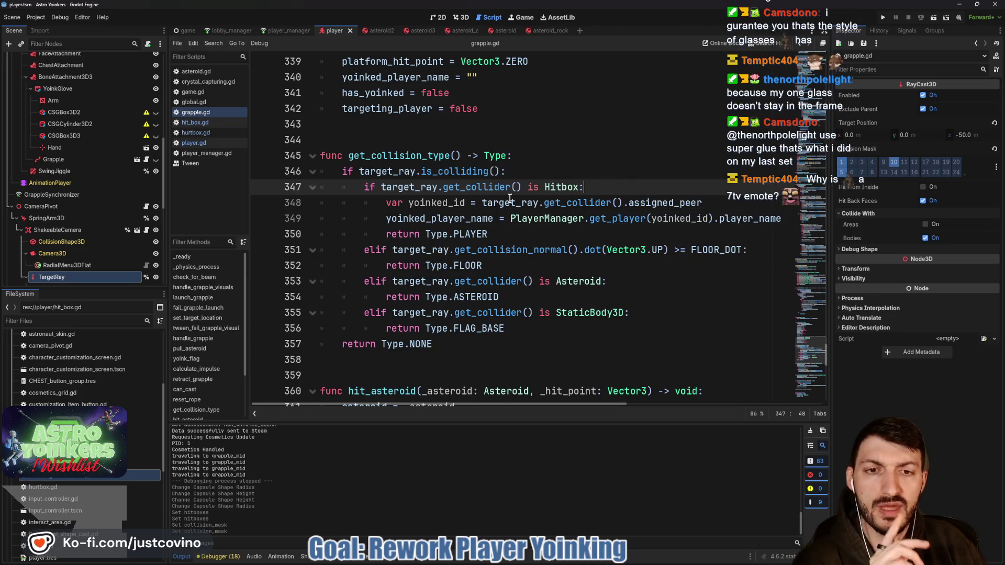
Select assigned_peer on line 348 so it can be replaced
click(621, 203)
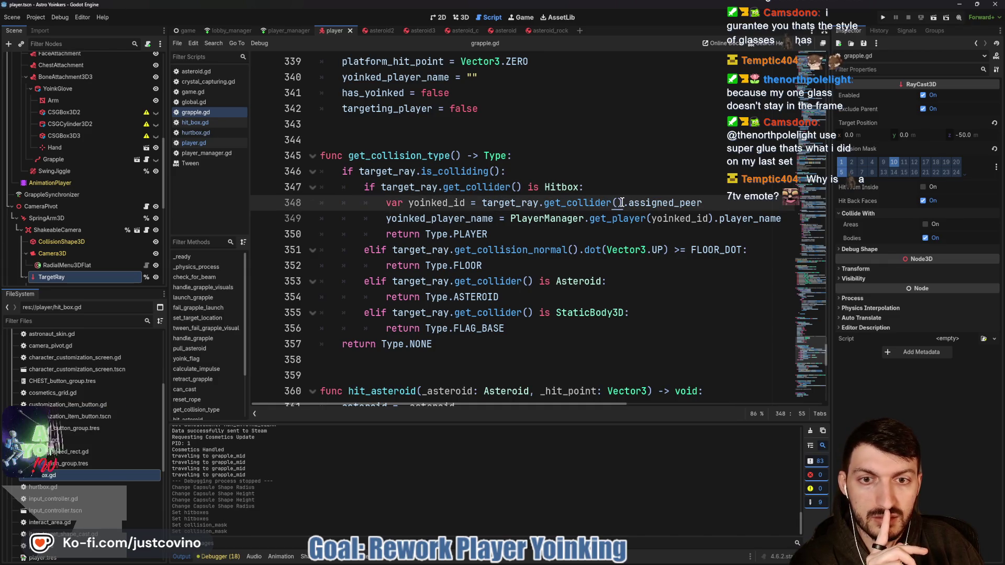
double_click(664, 202)
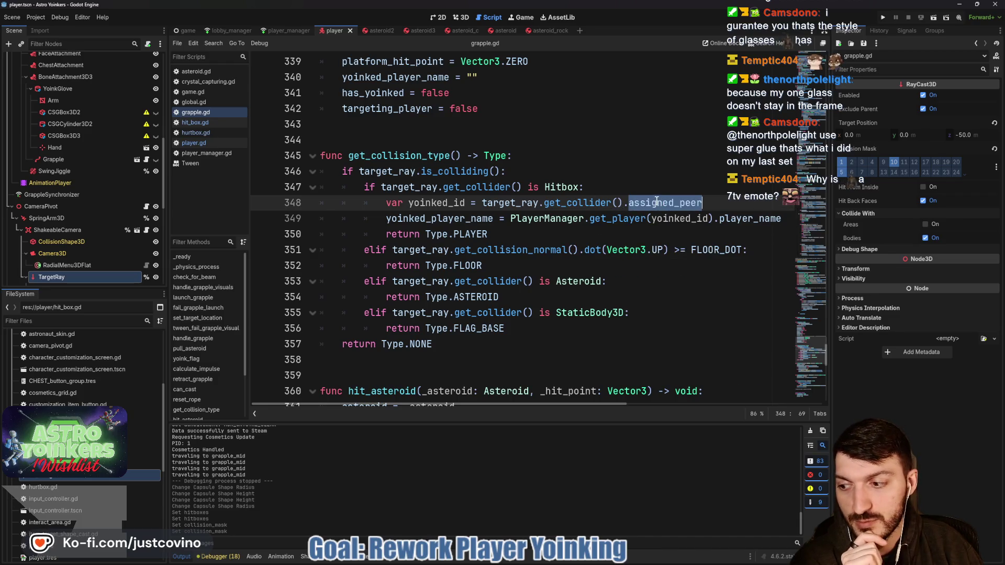
drag(712, 203, 627, 202)
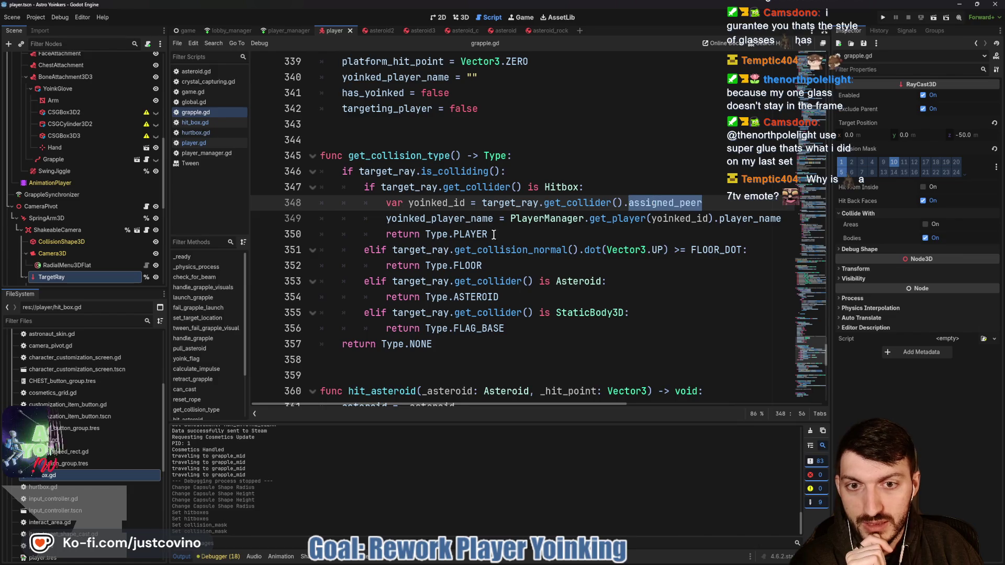
drag(494, 235, 454, 234)
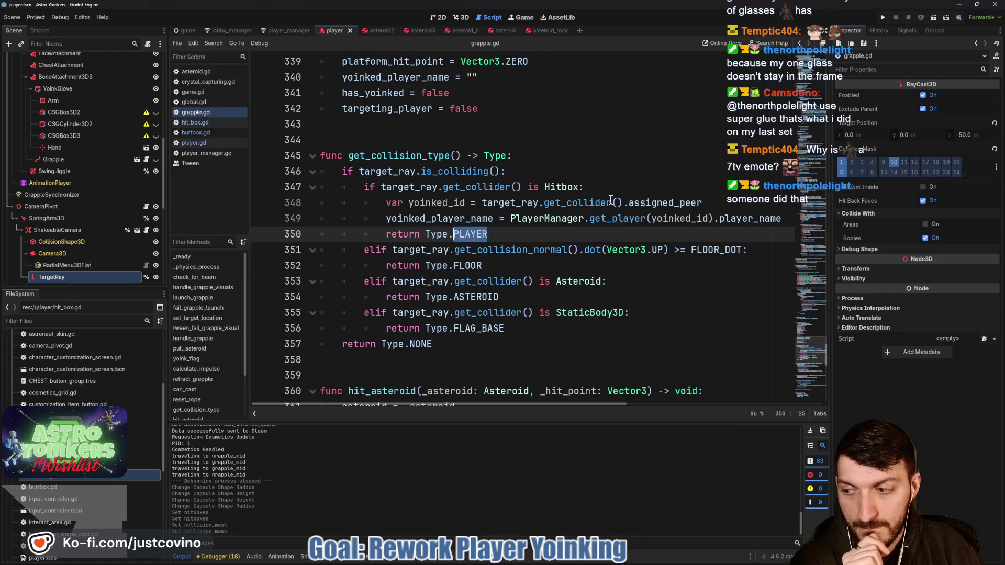
mouse_move(608, 199)
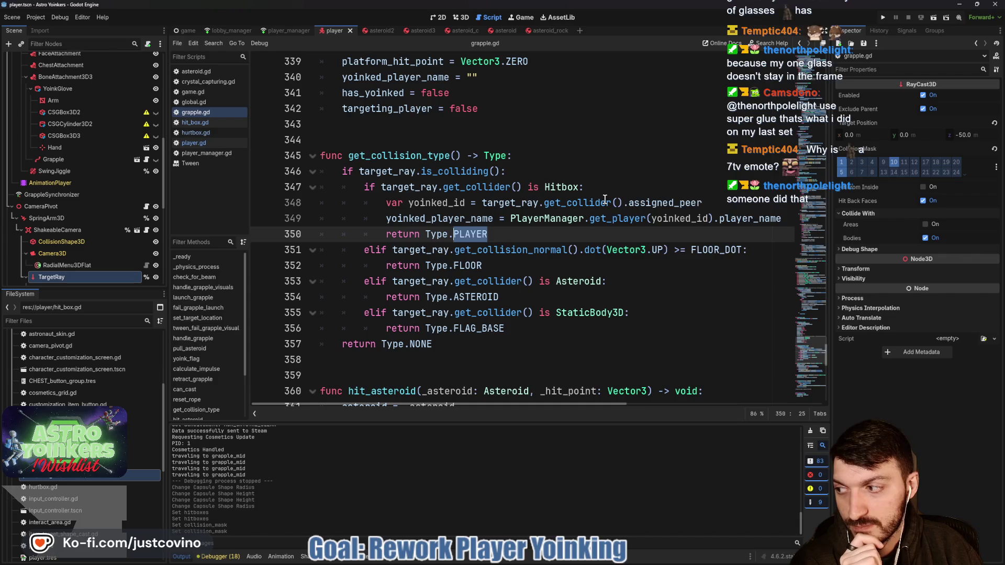
click(674, 202)
drag(704, 203, 628, 202)
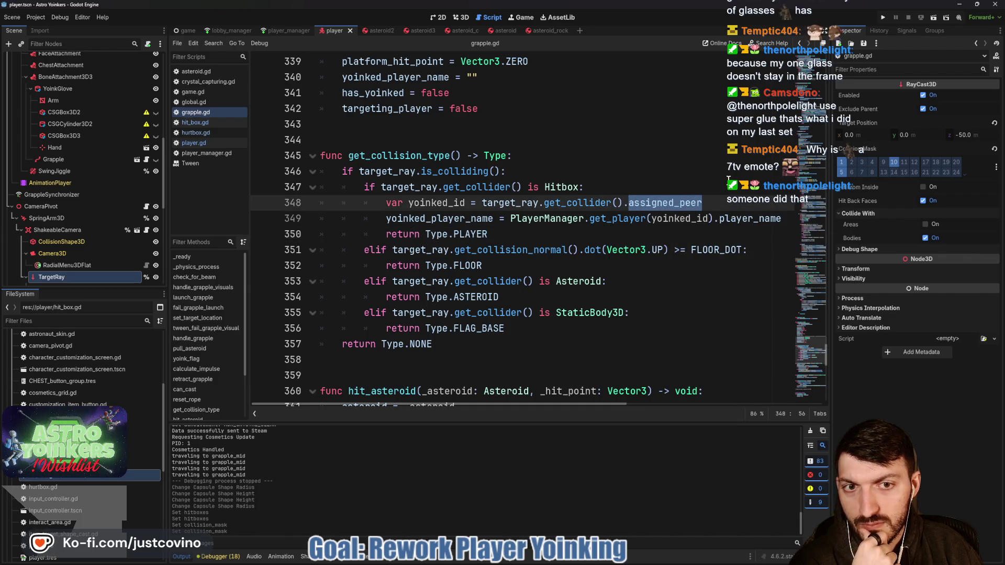
Set yoinked_id to get_collider().get_multiplayer_authority(), save, and add a blank line below
text(get_multipl)
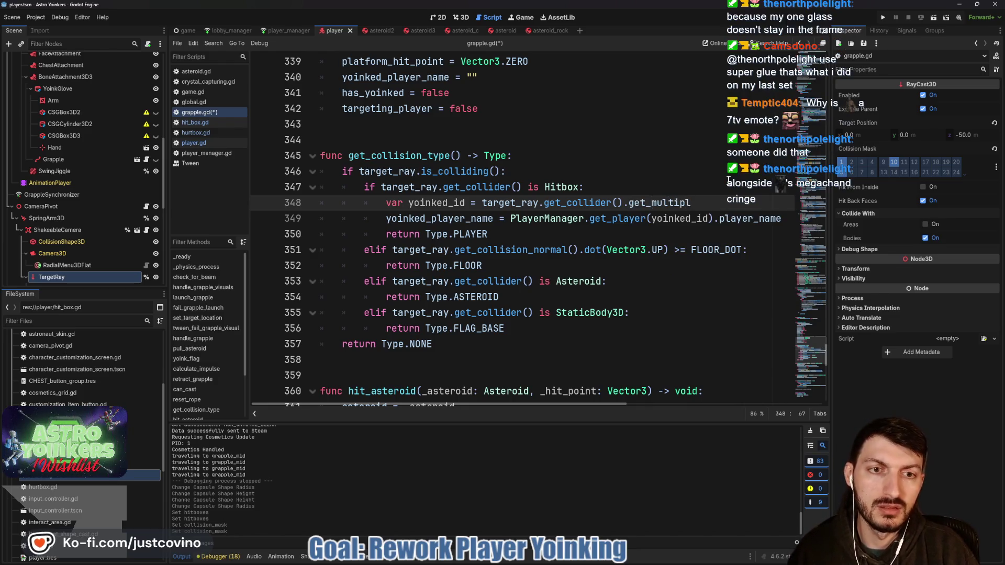
key(BackSpace)
key(BackSpace)
key(BackSpace)
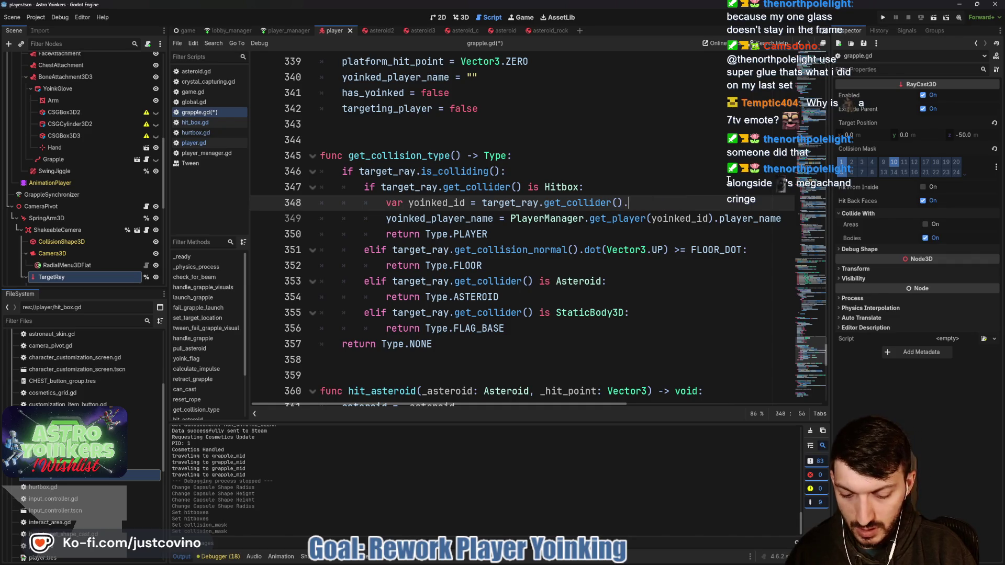
text(multiplayer.get_a)
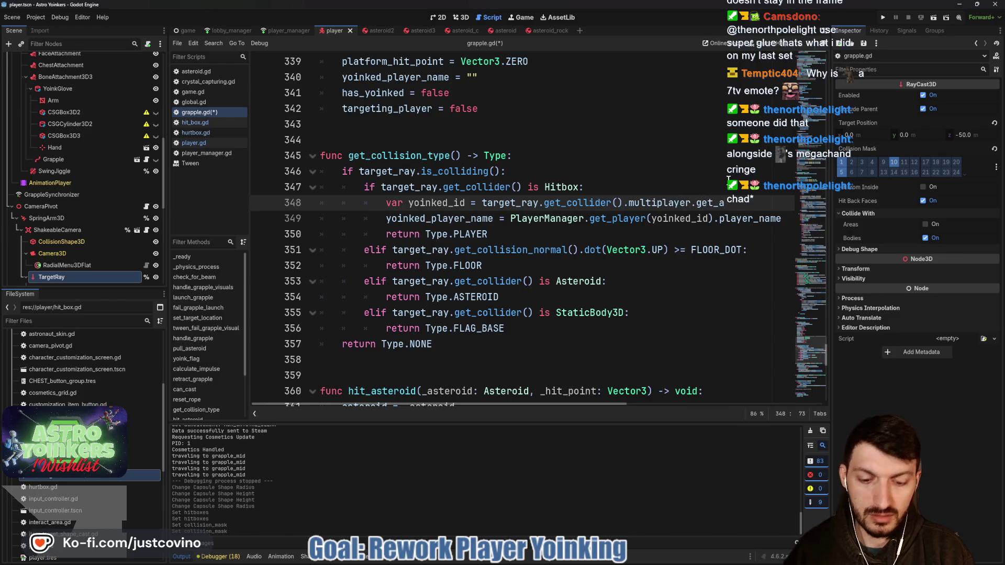
text(uthority()
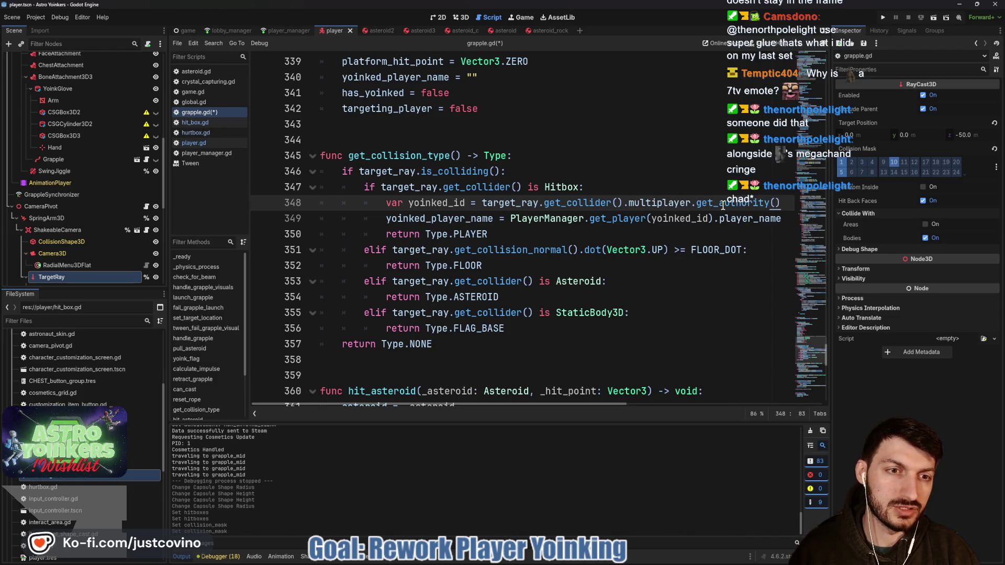
drag(782, 202, 628, 196)
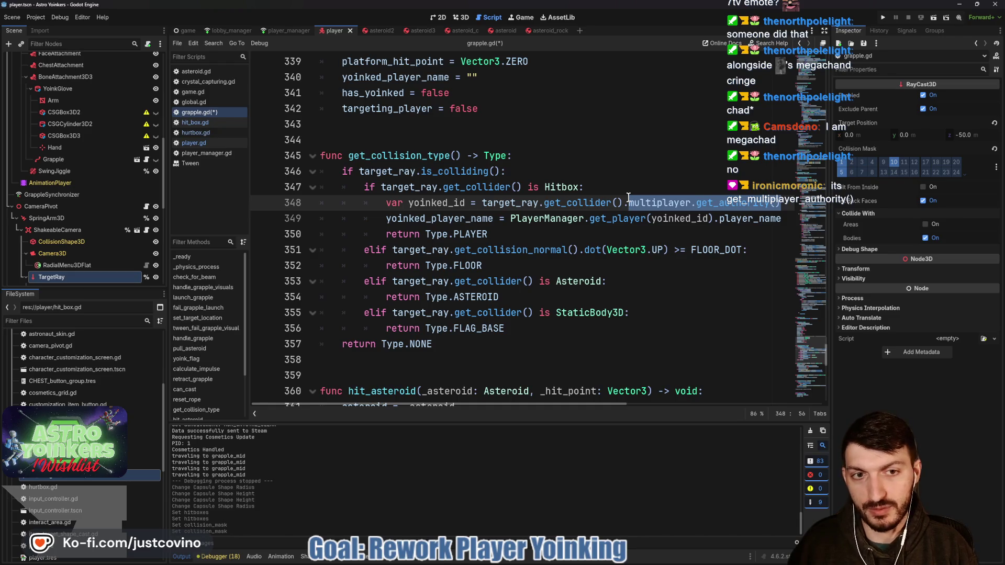
key(BackSpace)
text(get_mult)
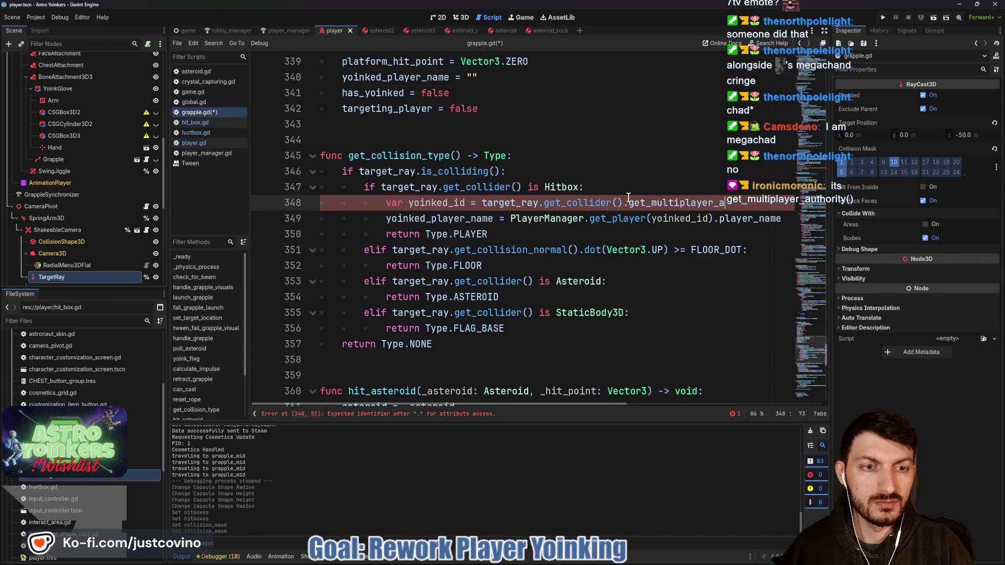
text(iplayer_authority()
key(ctrl+s)
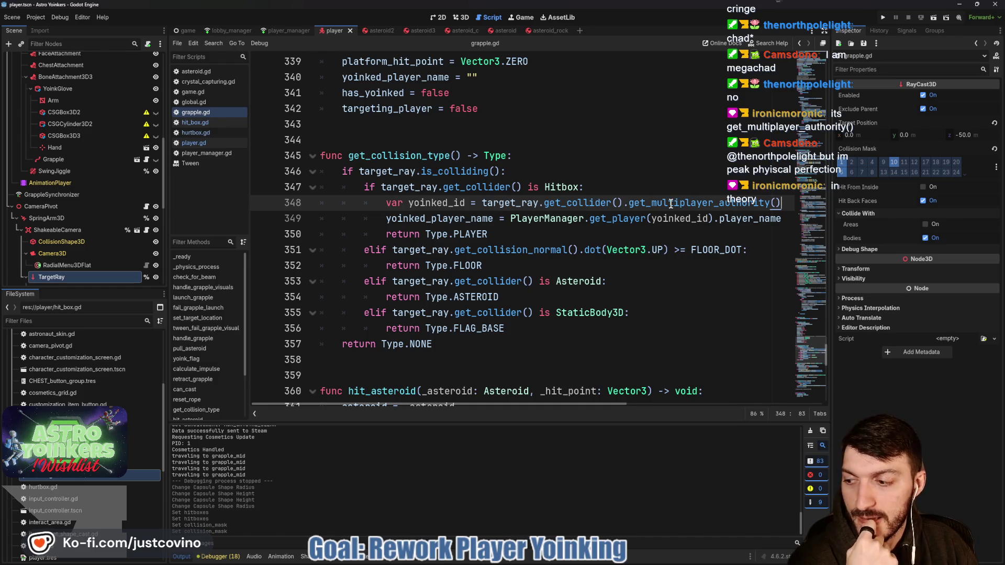
key(Return)
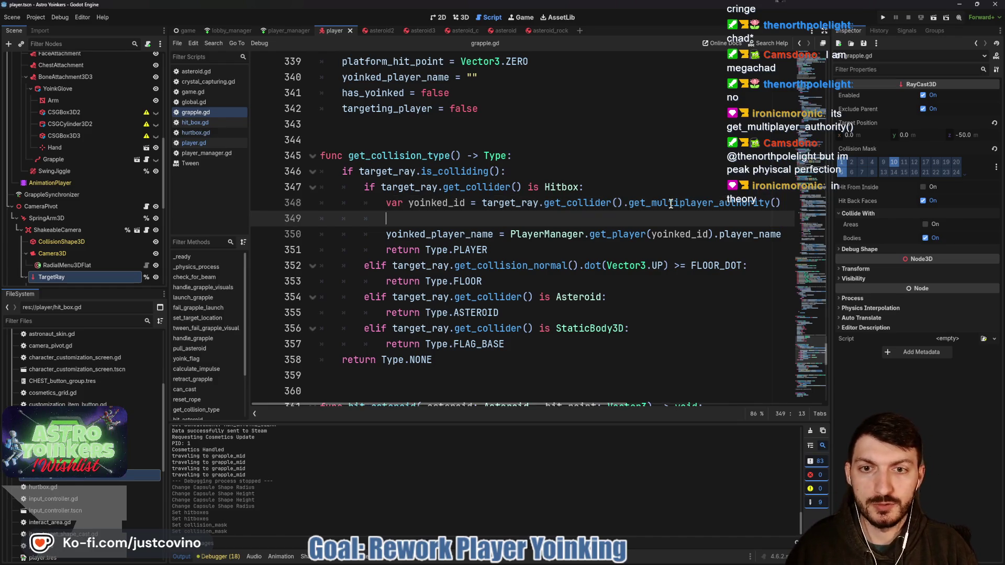
Add print("Player ID: " + yoinked_id) below the yoinked_id assignment and save grapple.gd
text(print()
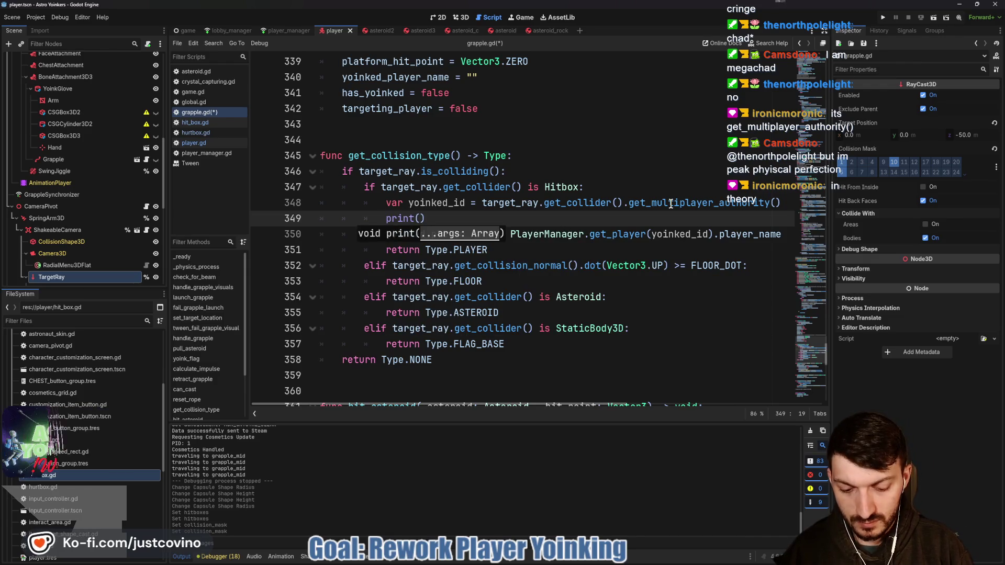
text("Player ID: )
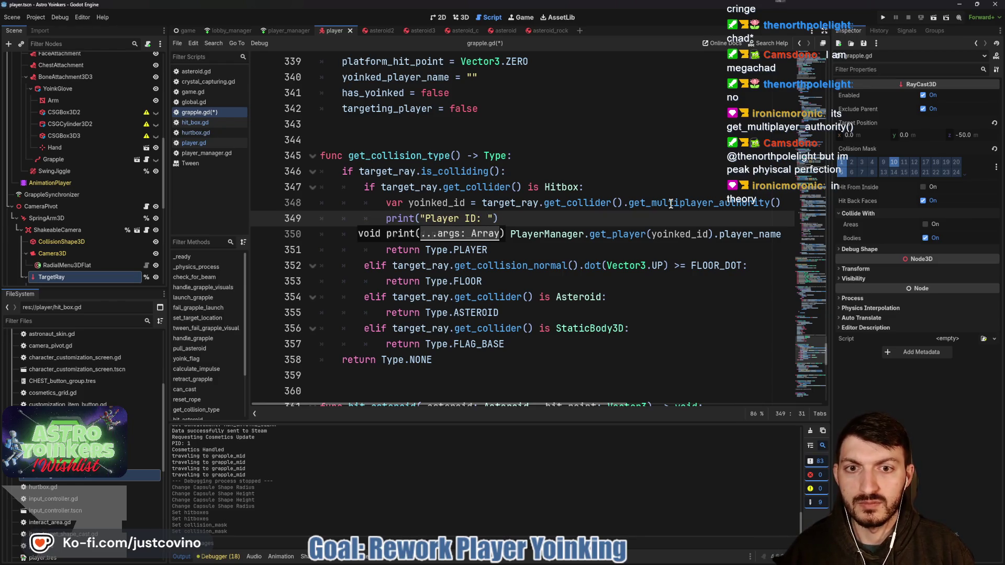
text(" + yoinked_id)
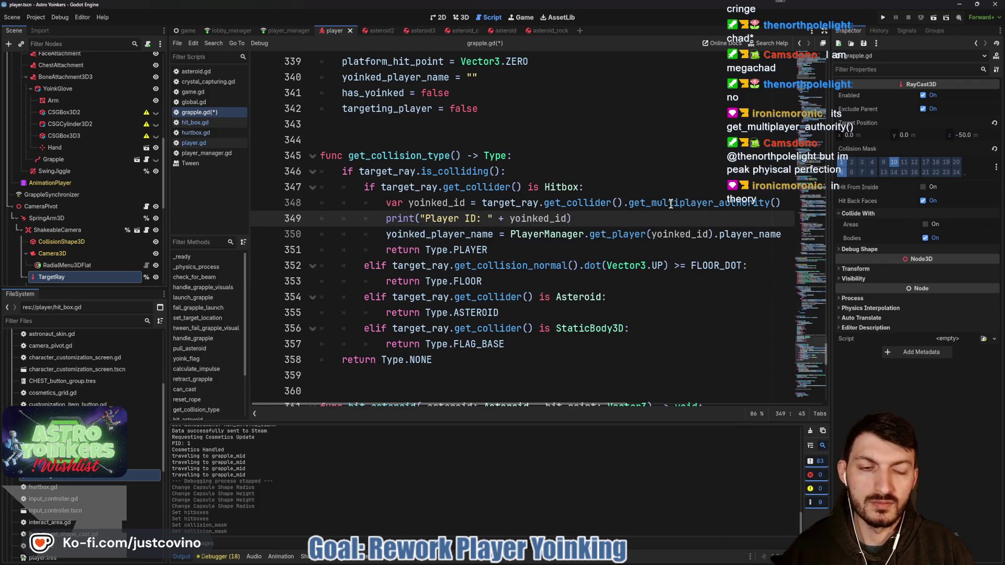
key(ctrl+s)
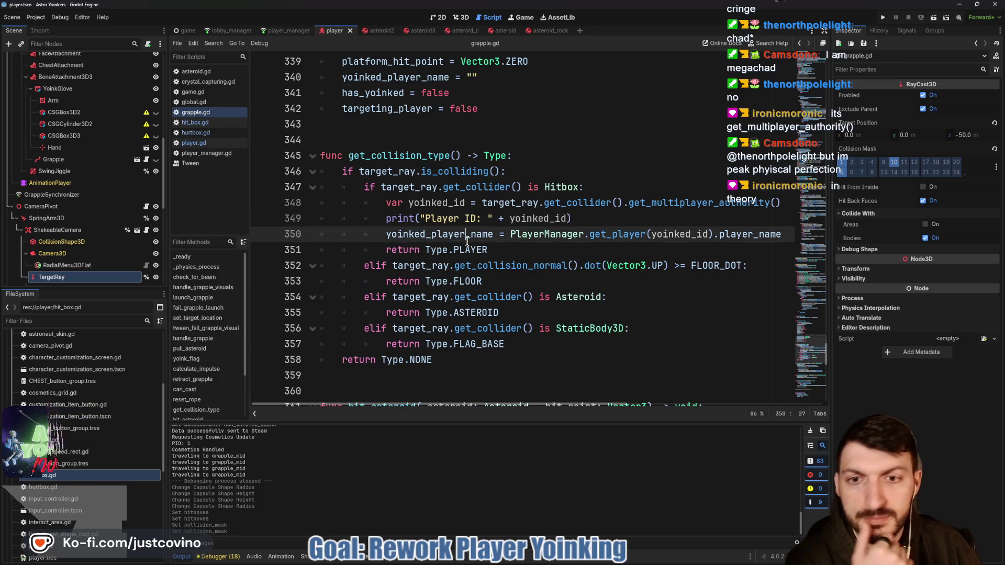
click(473, 250)
double_click(474, 251)
mouse_move(462, 177)
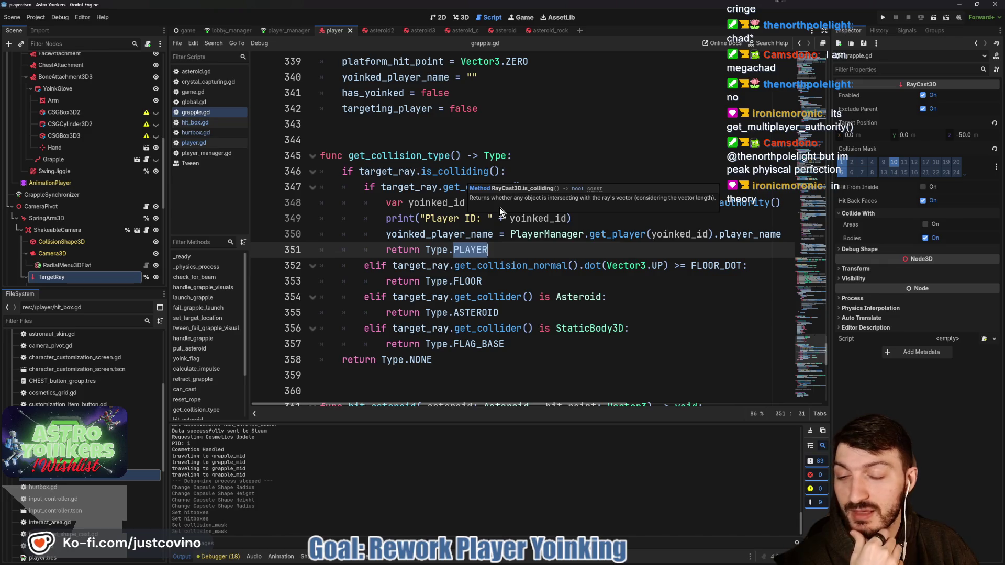
scroll(506, 245, down, 3)
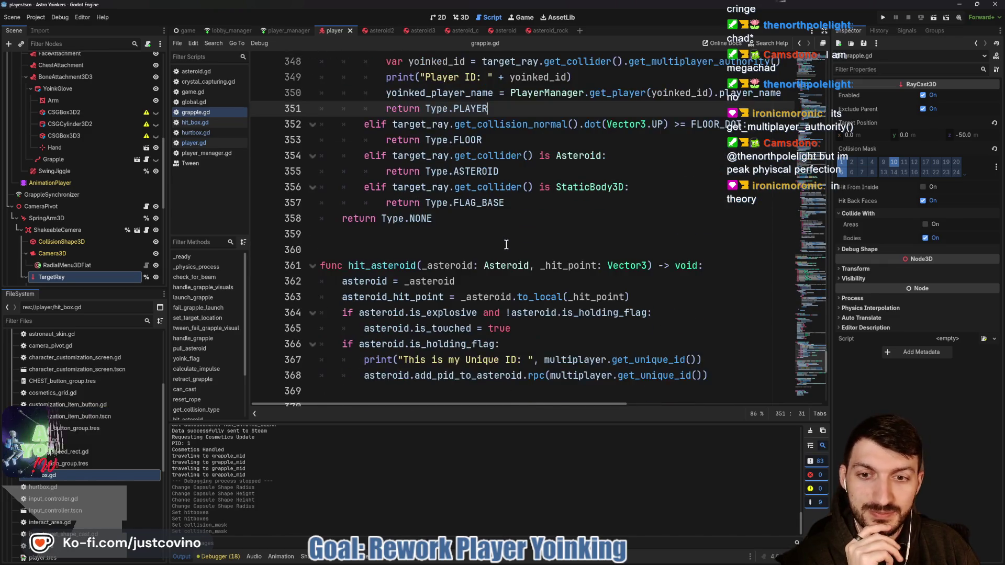
scroll(507, 244, down, 6)
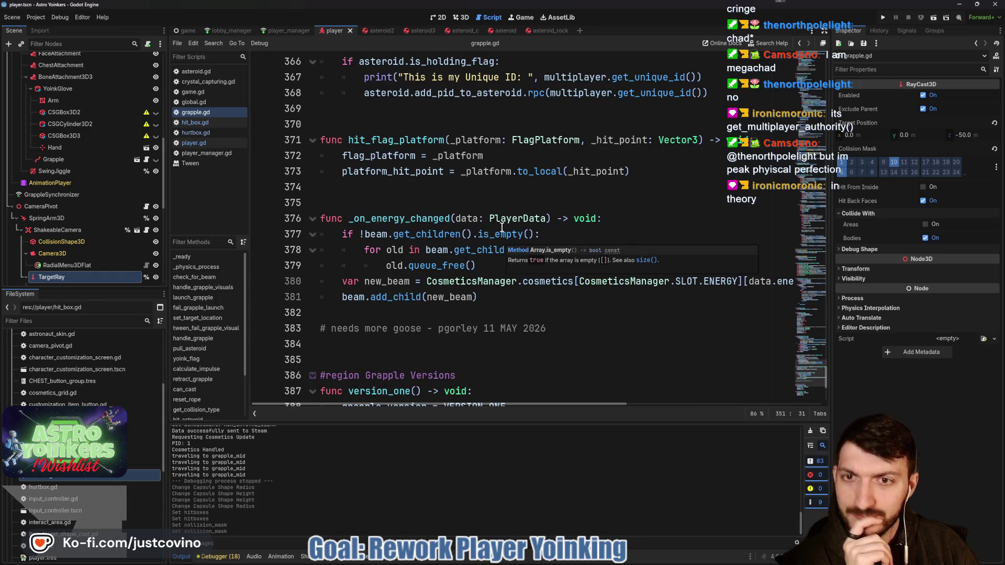
scroll(508, 180, down, 5)
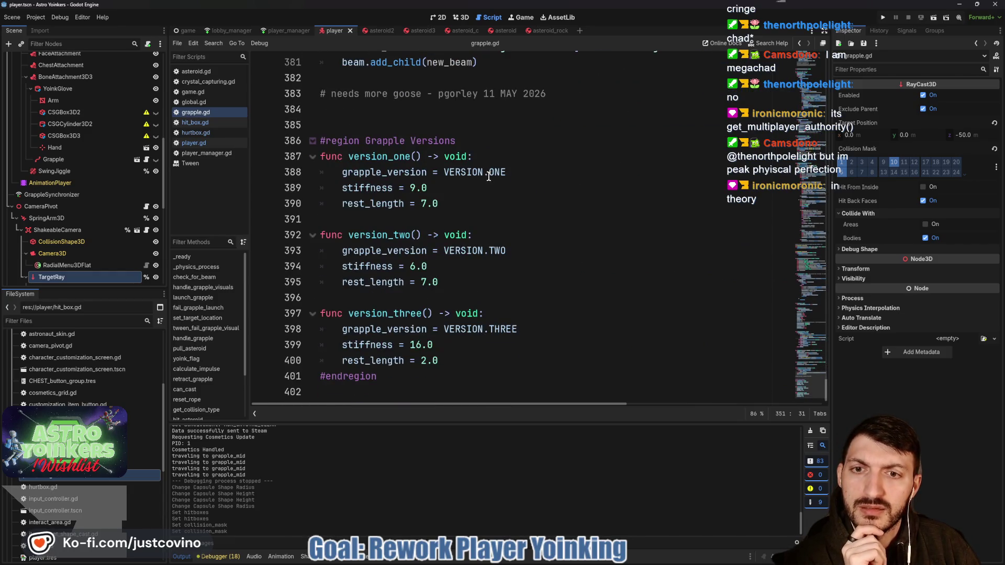
scroll(489, 181, up, 13)
scroll(491, 185, up, 9)
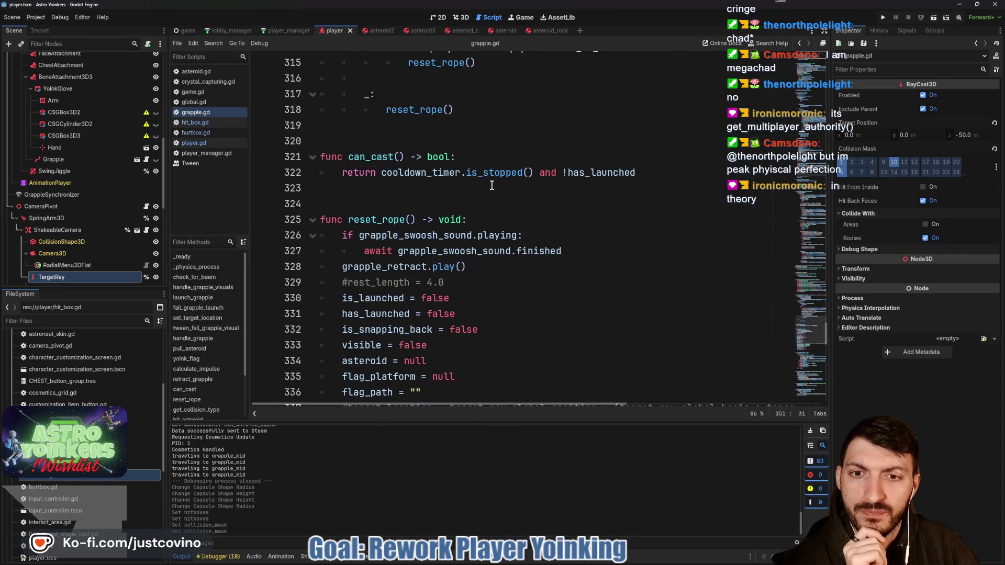
scroll(492, 185, up, 2)
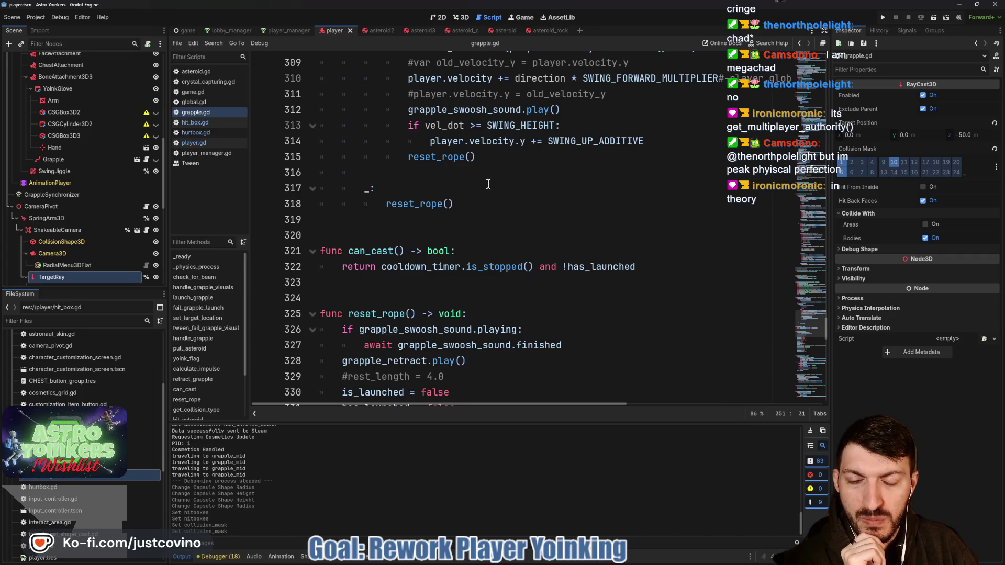
scroll(488, 185, up, 7)
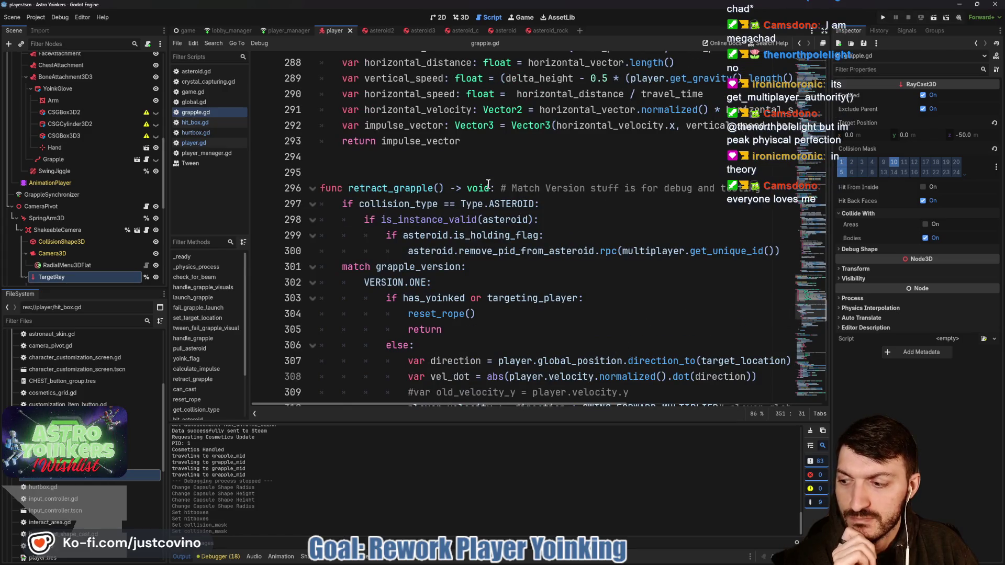
scroll(488, 184, up, 5)
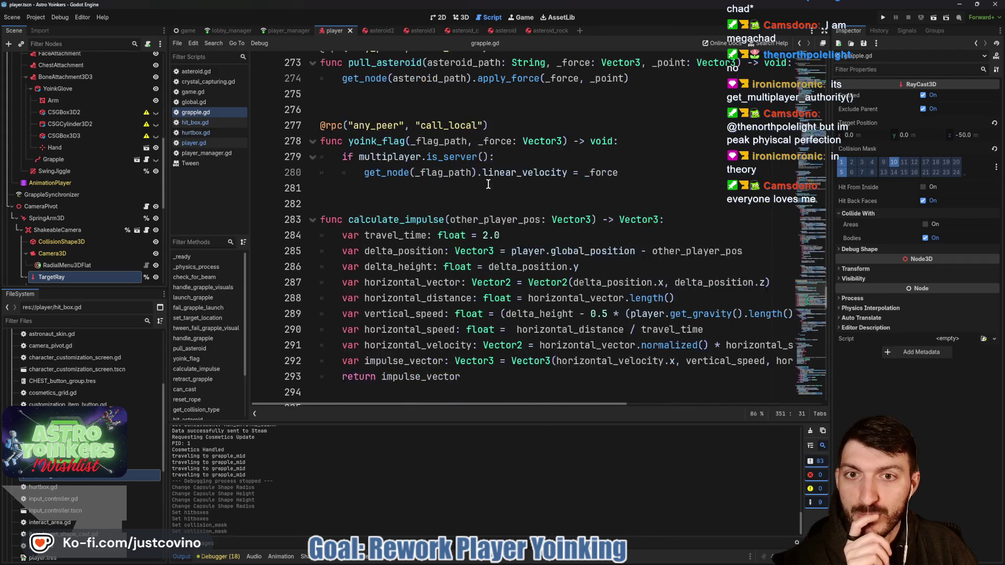
scroll(488, 184, up, 1)
scroll(425, 214, up, 7)
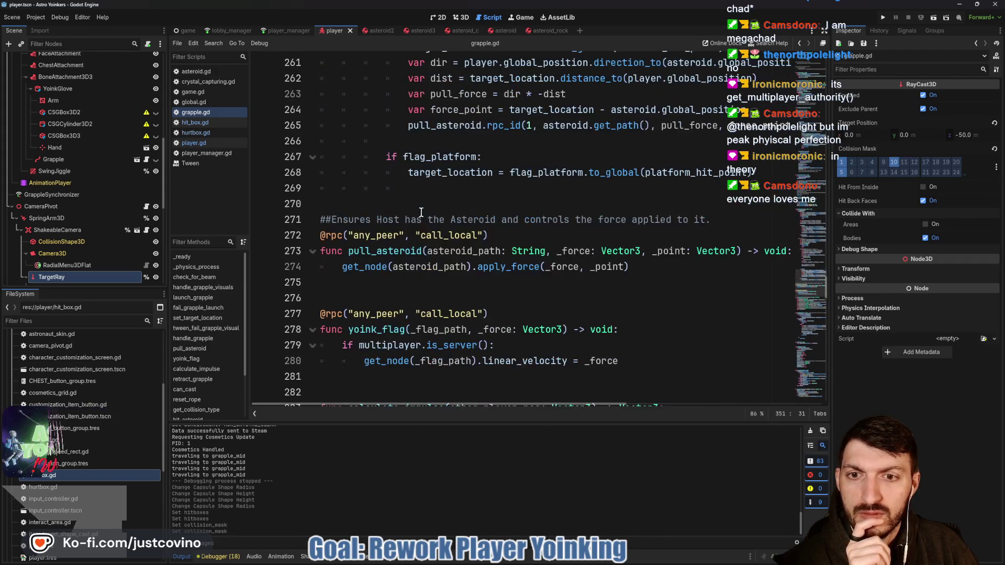
scroll(421, 212, up, 8)
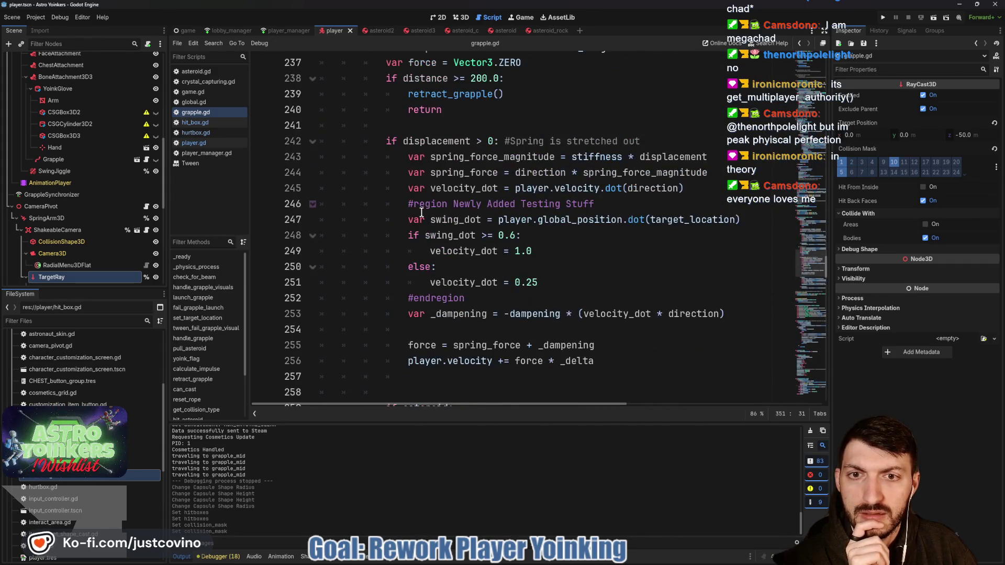
scroll(422, 212, down, 7)
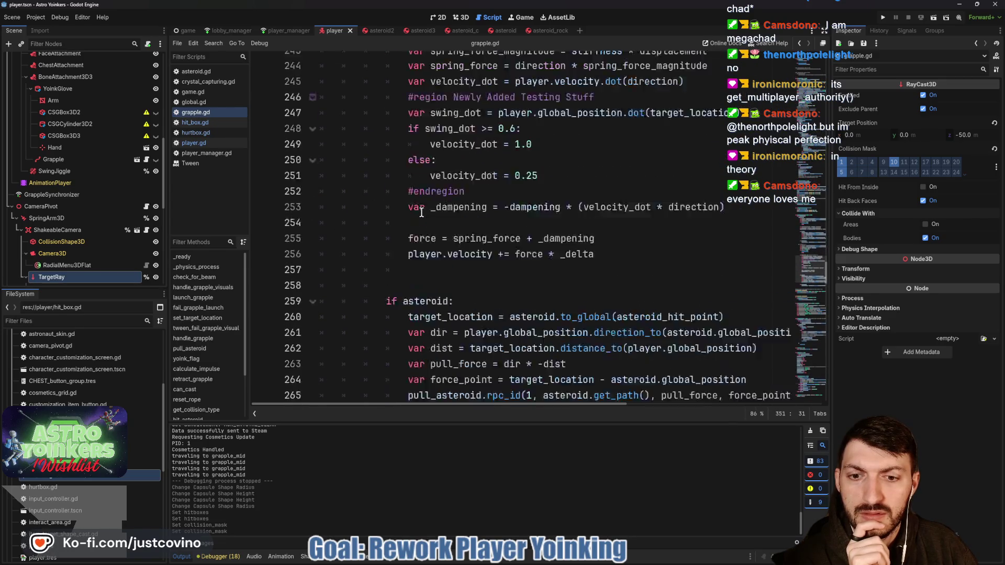
scroll(422, 212, up, 12)
scroll(422, 212, up, 3)
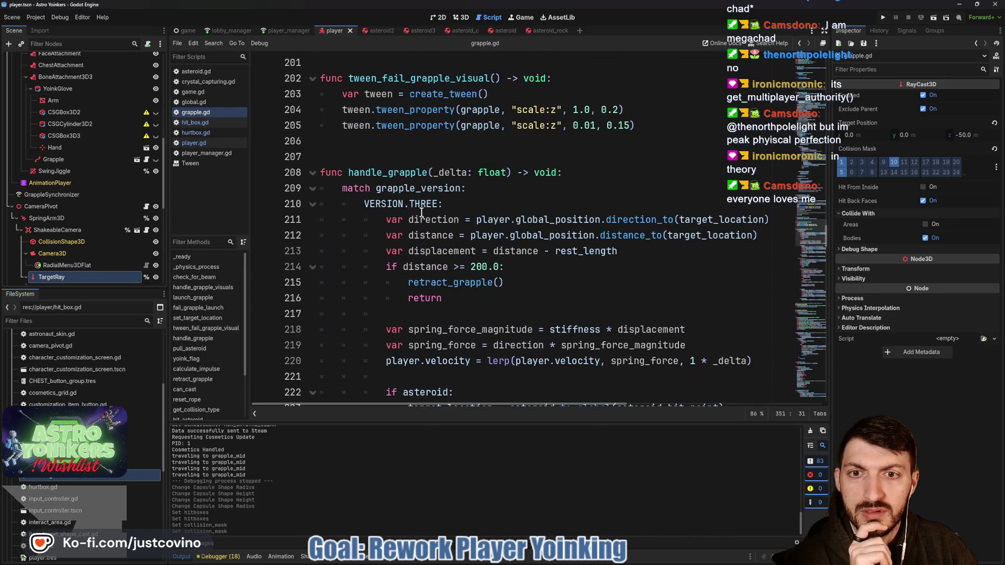
scroll(422, 212, up, 5)
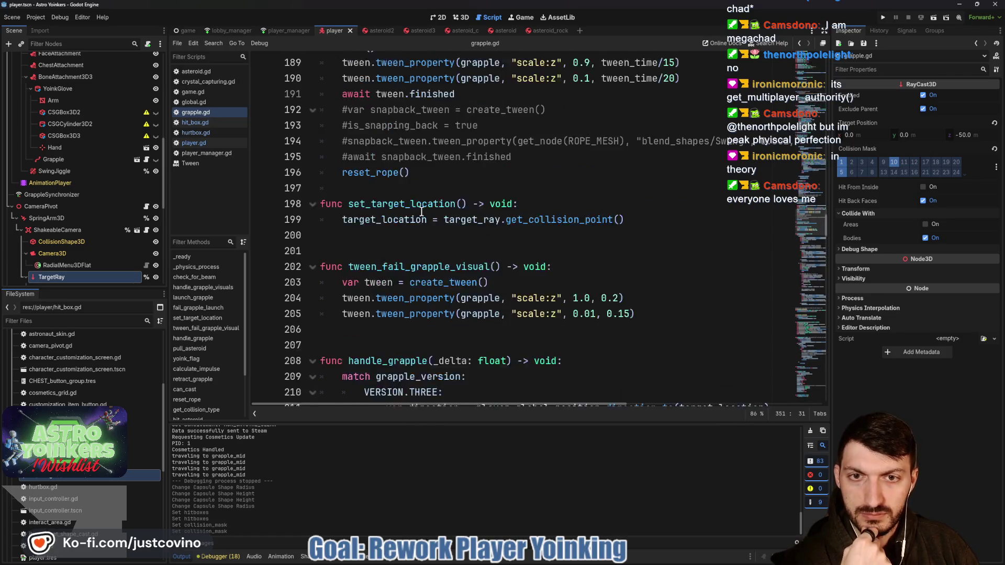
scroll(422, 212, up, 4)
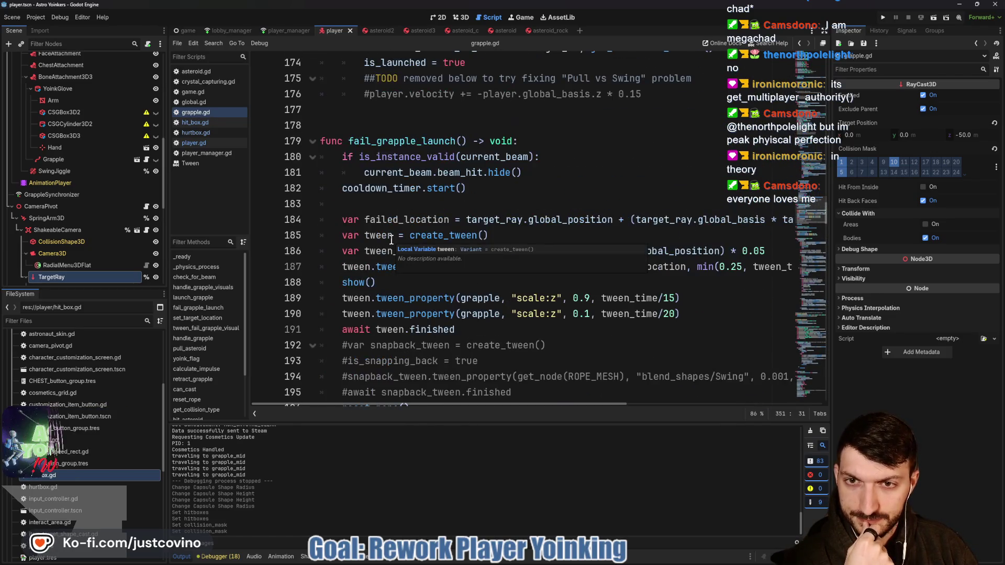
scroll(470, 205, up, 5)
scroll(469, 205, down, 4)
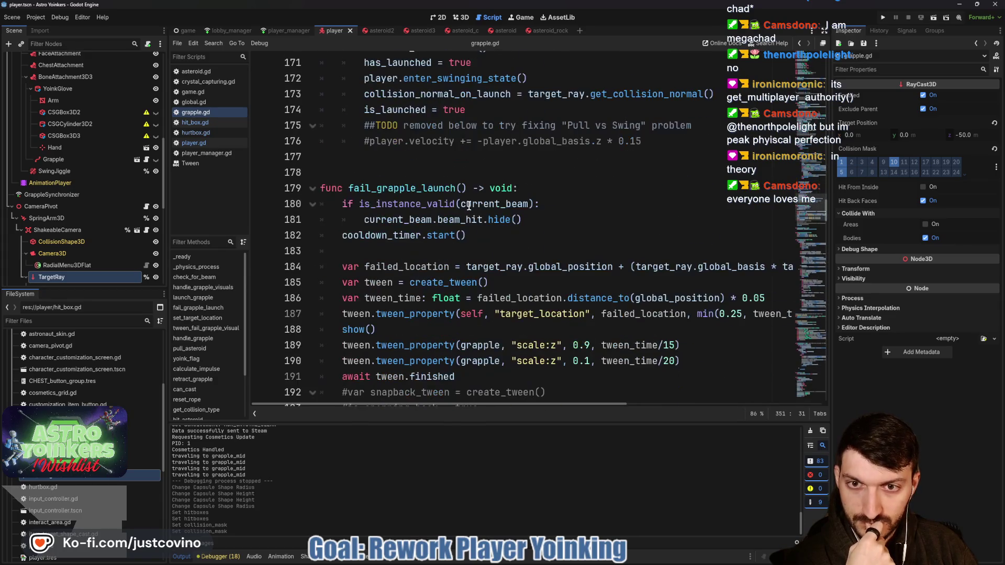
scroll(469, 205, up, 5)
scroll(470, 205, up, 1)
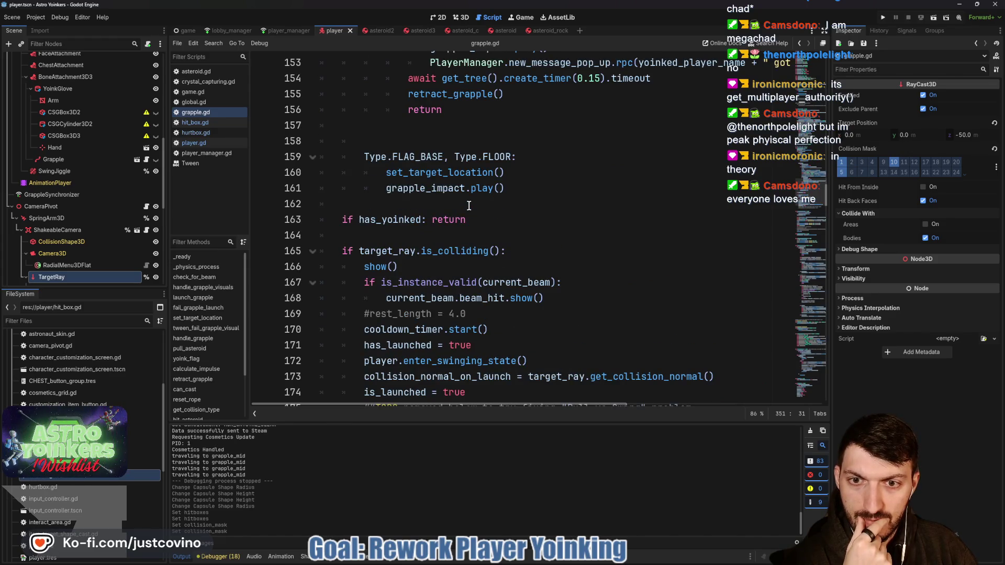
scroll(469, 206, up, 6)
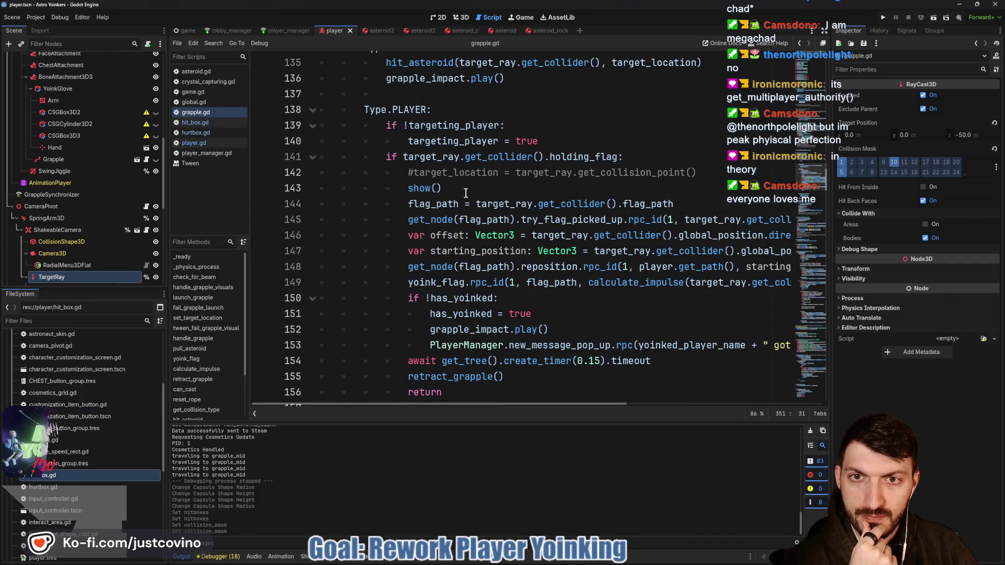
scroll(396, 166, up, 1)
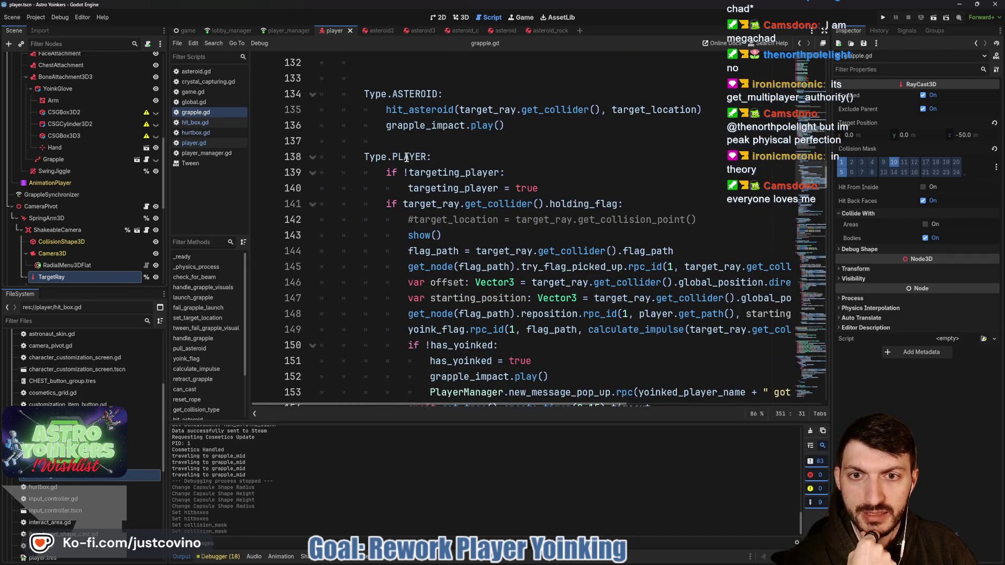
double_click(406, 158)
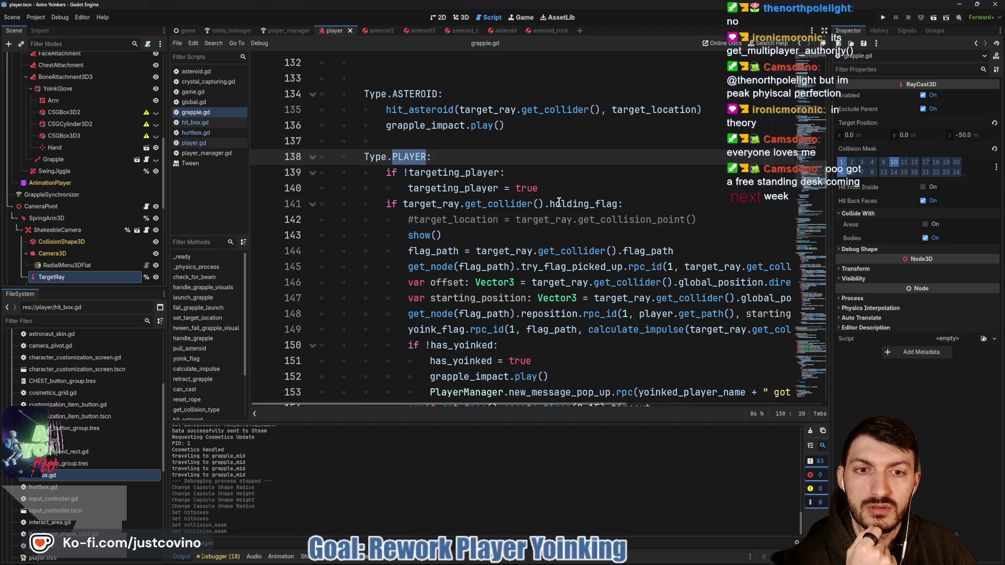
double_click(483, 204)
mouse_move(483, 205)
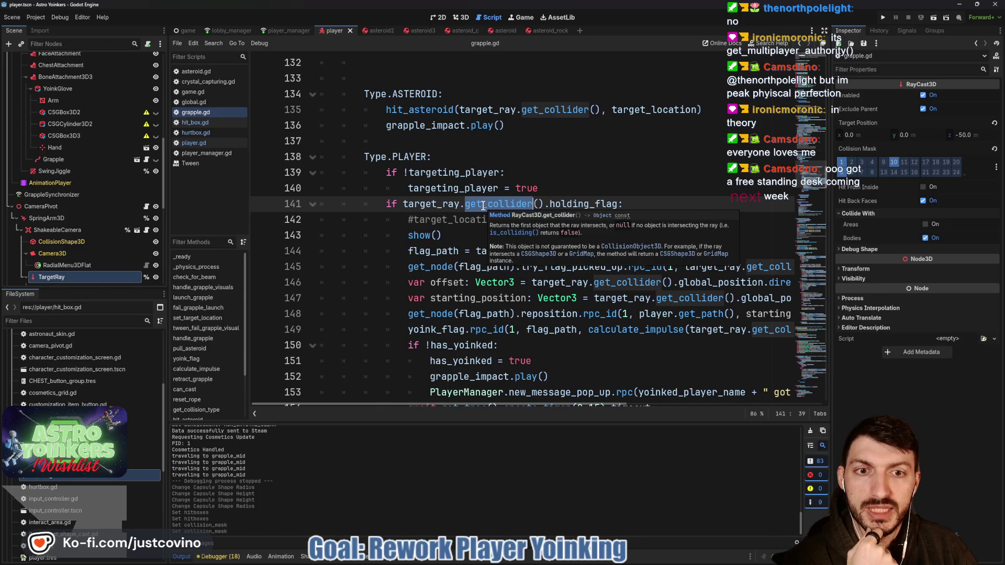
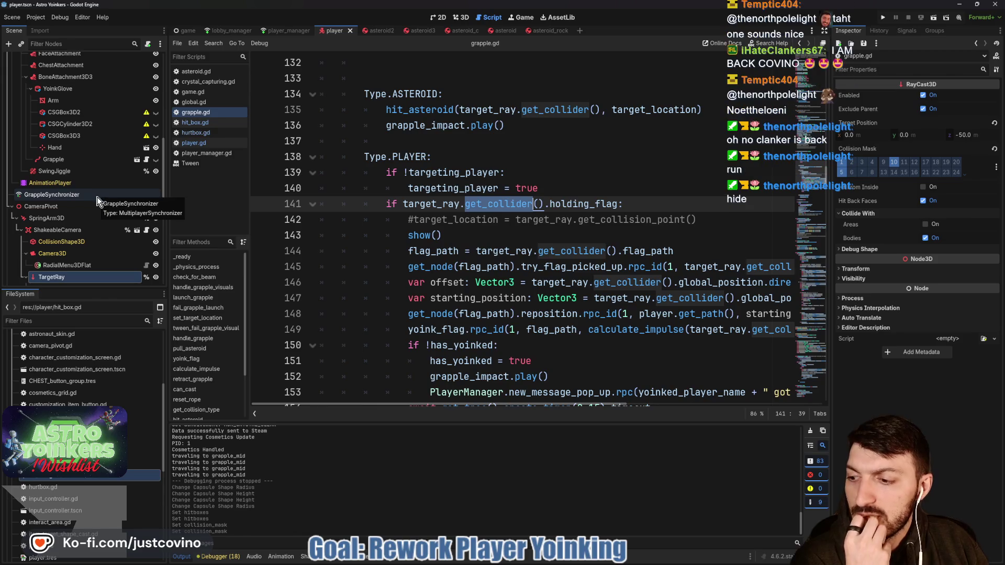
After checking BodyHitbox's script, delete the commented target_location line in grapple.gd
scroll(98, 209, down, 3)
scroll(102, 255, down, 4)
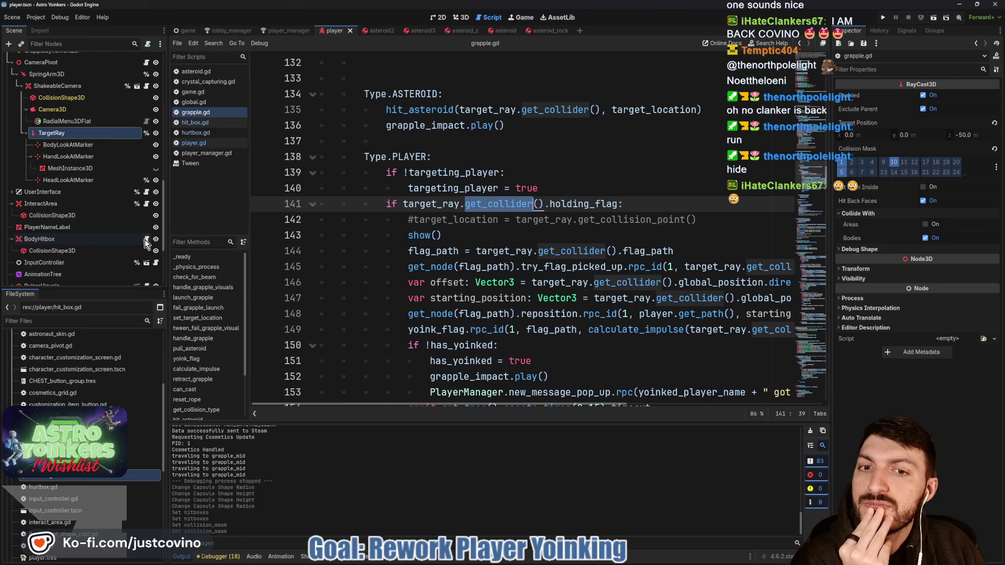
click(146, 240)
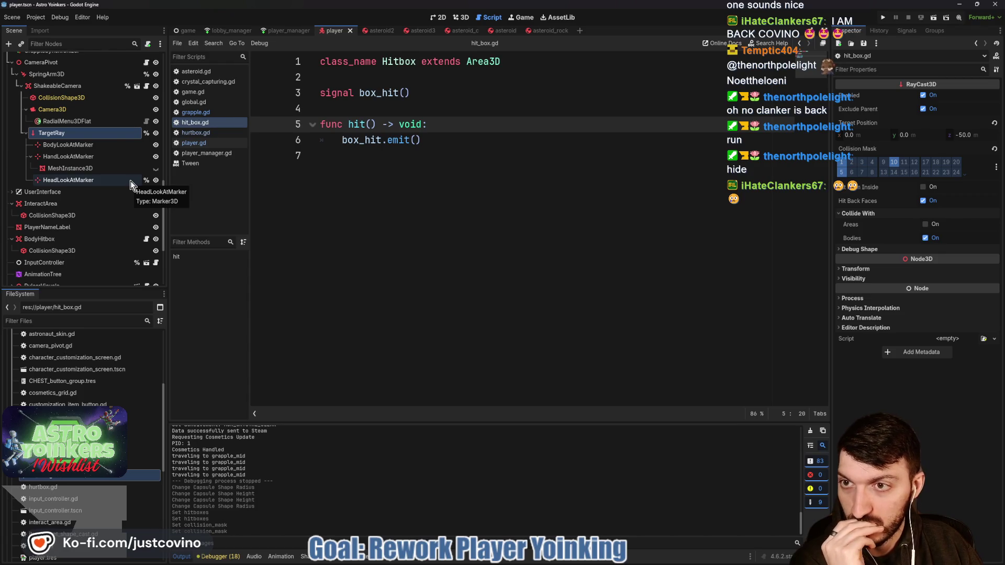
click(204, 113)
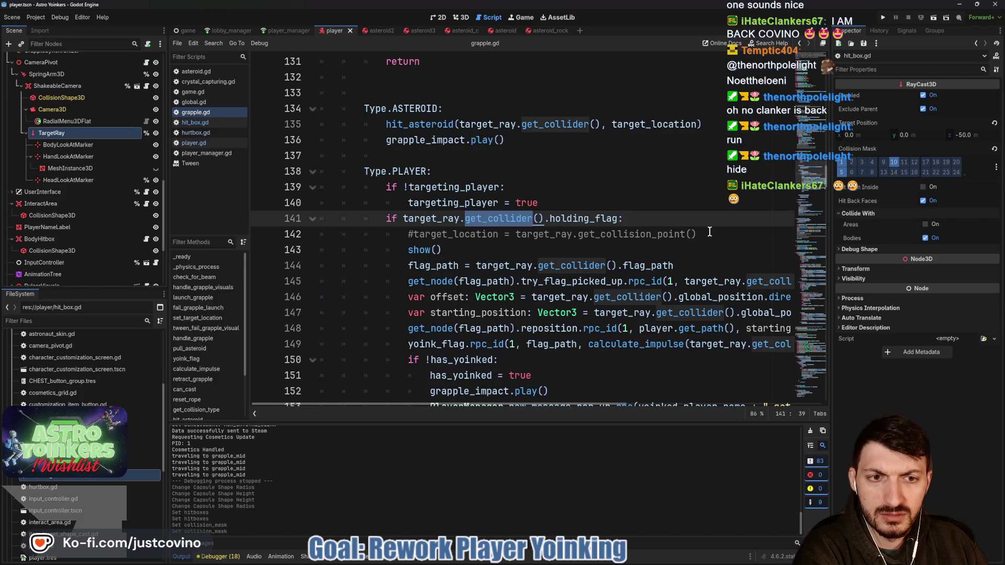
drag(701, 232, 288, 239)
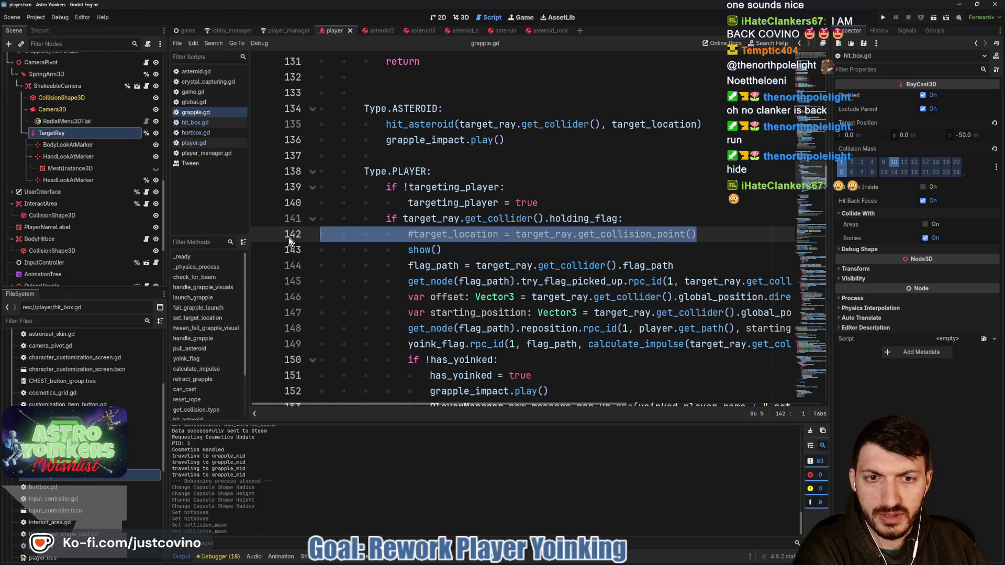
key(BackSpace)
key(BackSpace)
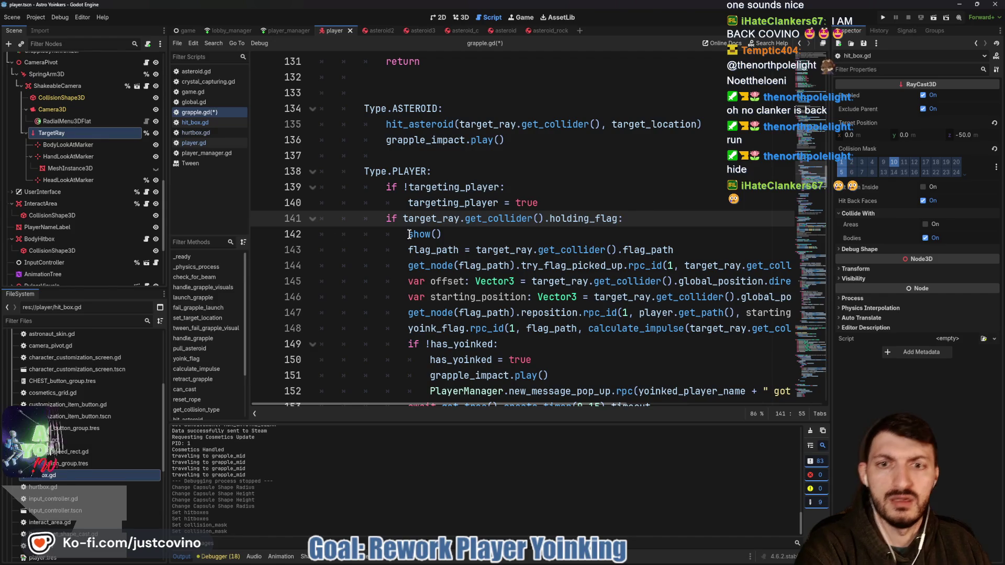
Comment out the holding_flag yoink block on lines 141–154
scroll(481, 207, down, 2)
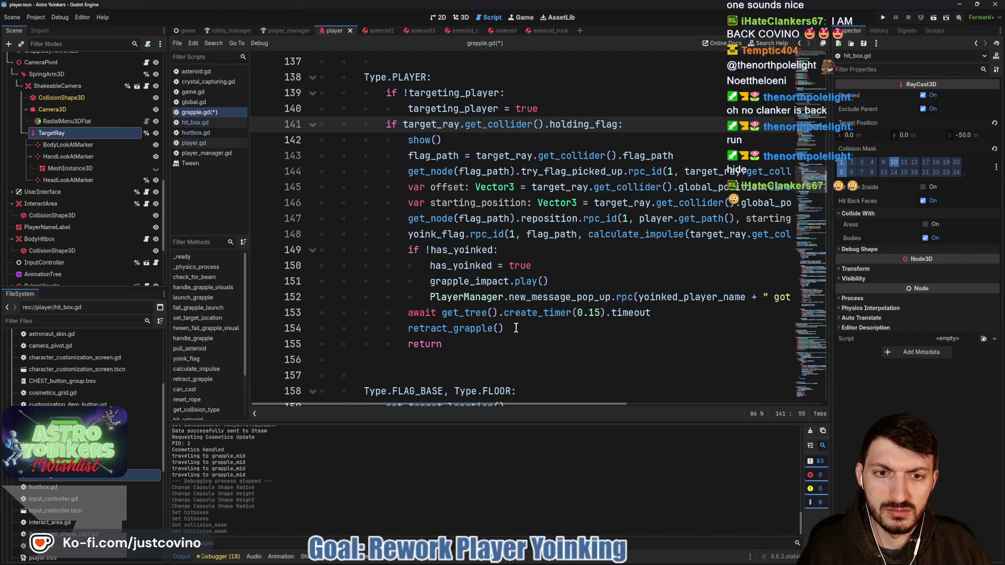
mouse_move(516, 327)
mouse_down()
mouse_move(346, 250)
mouse_move(344, 137)
mouse_move(333, 124)
mouse_up()
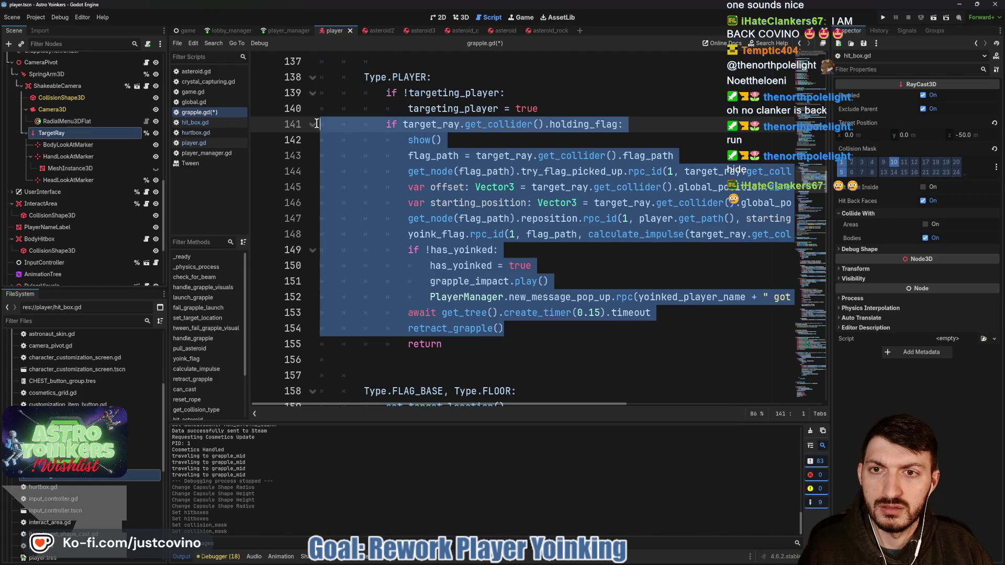
key(ctrl+k)
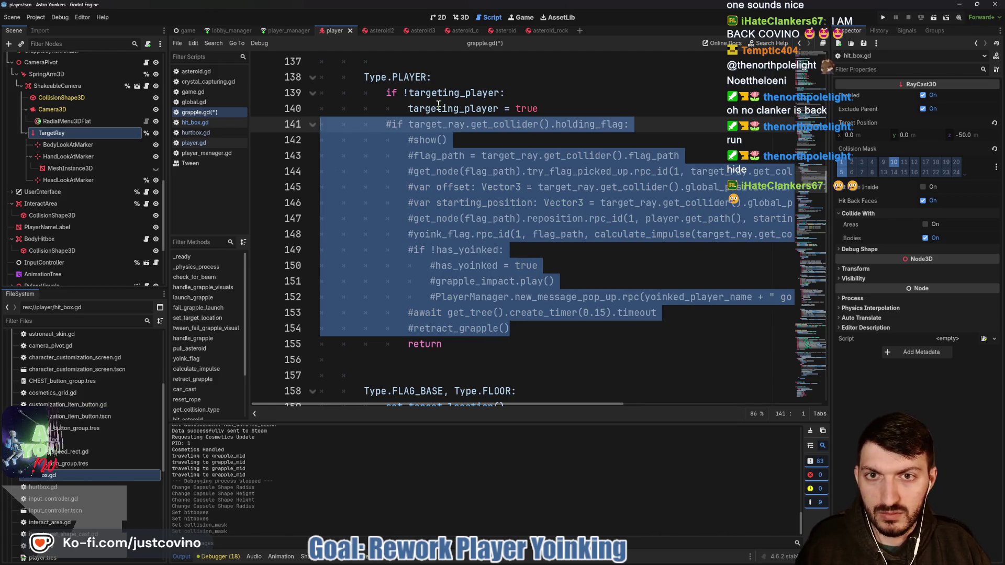
Search grapple.gd for every use of targeting_player, returning to line 140
double_click(438, 108)
key(ctrl+f)
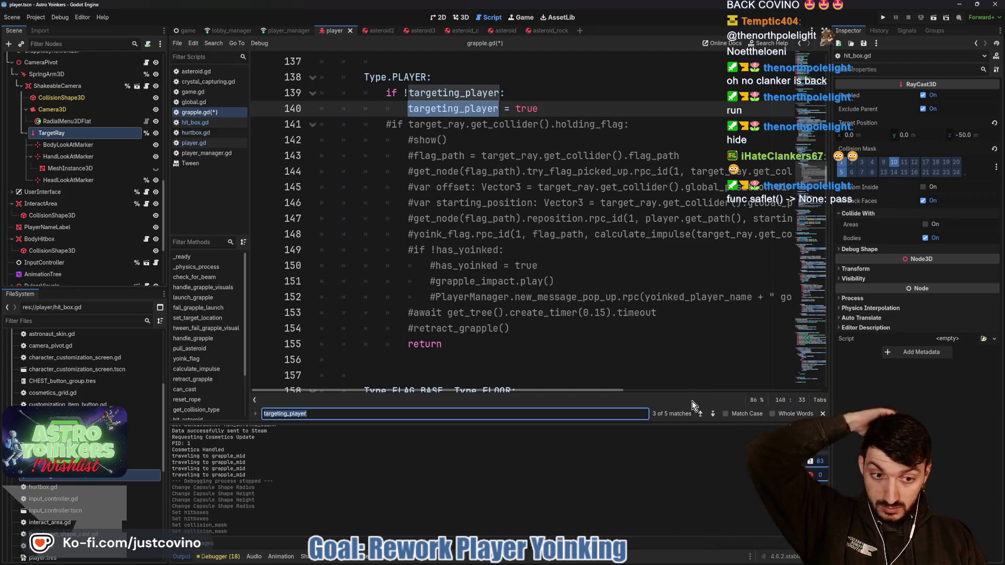
click(713, 415)
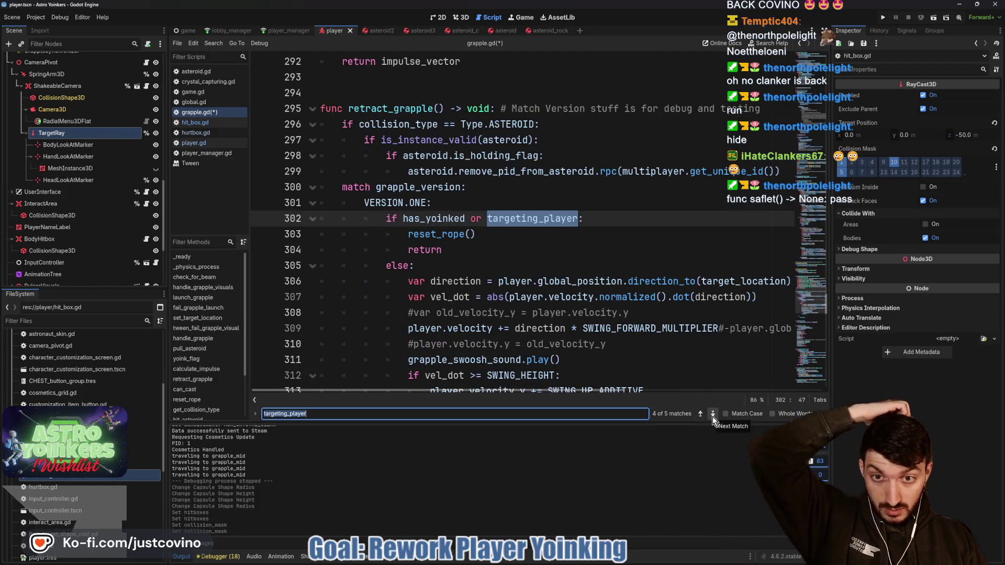
click(700, 414)
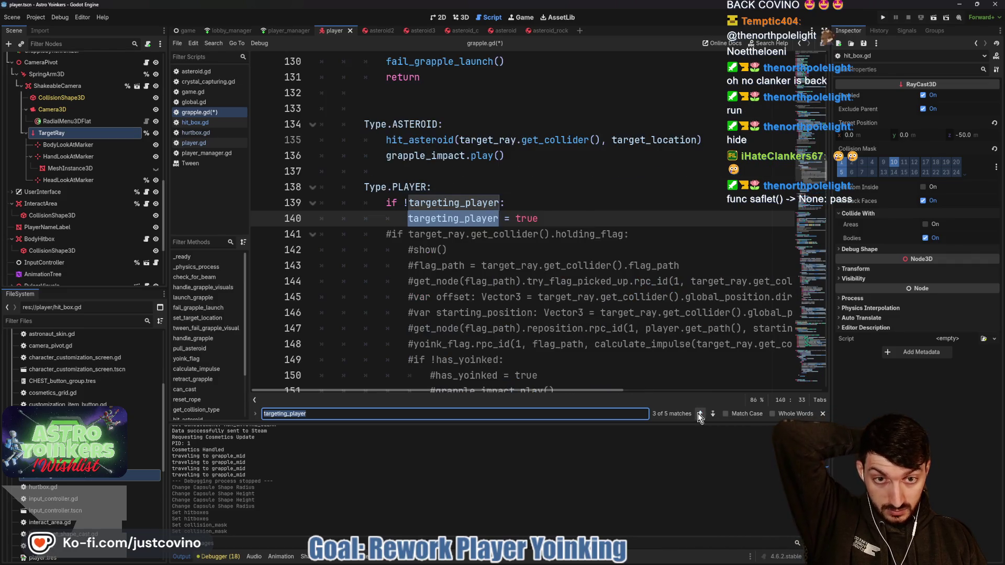
click(554, 219)
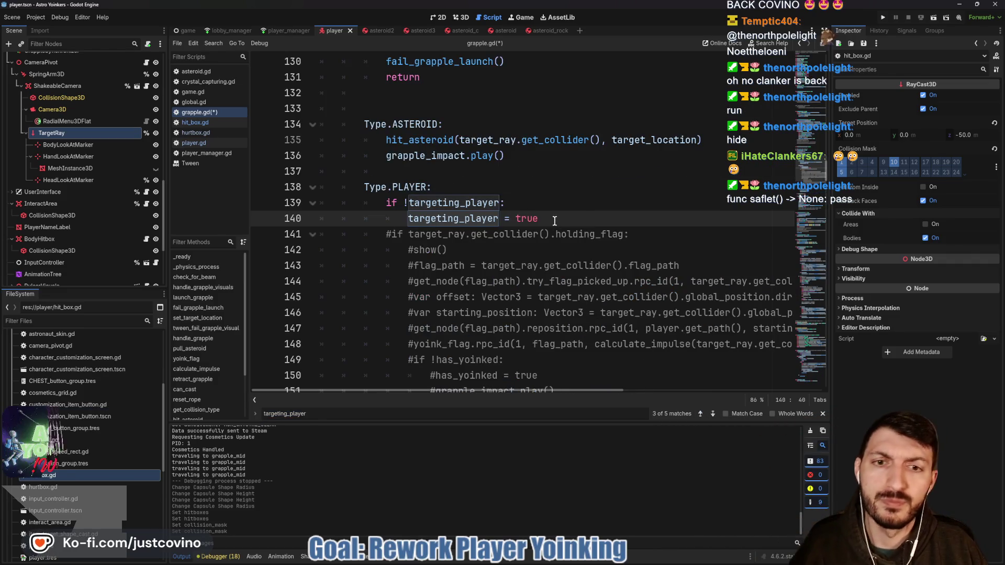
Under targeting_player = true, start the line target_ray.get_collider().hit.rpc_id using autocomplete
key(Return)
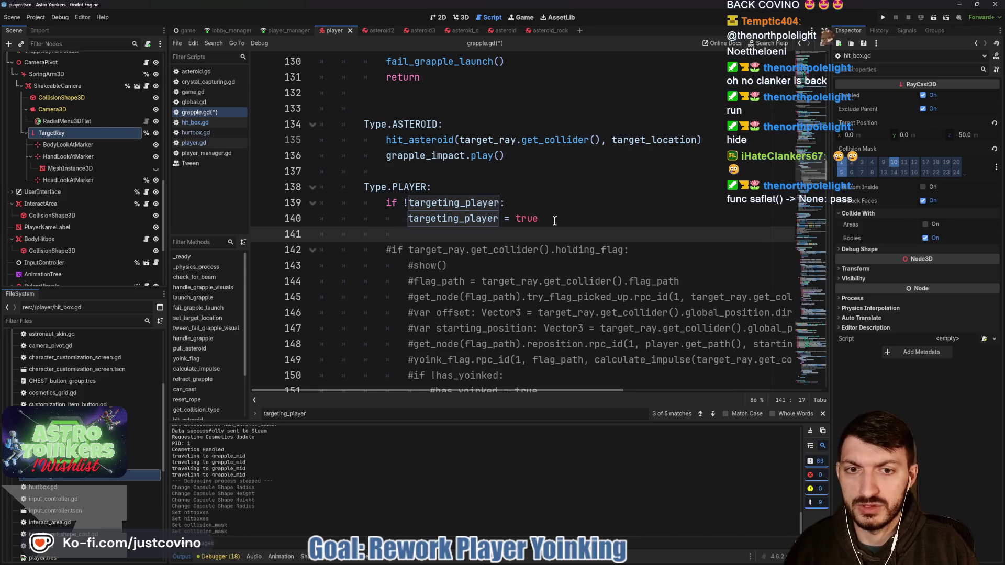
text(target)
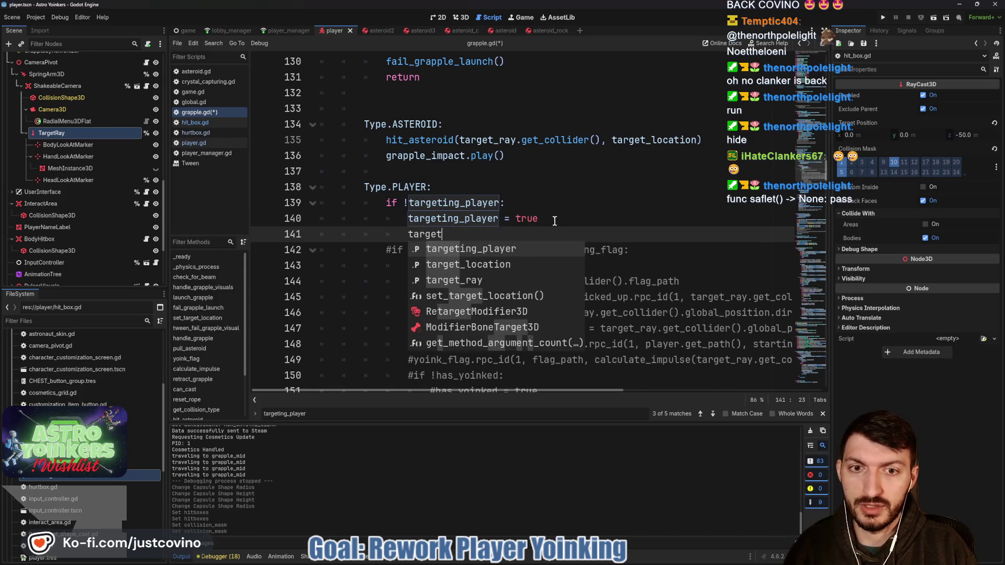
key(Down)
key(Down)
key(Return)
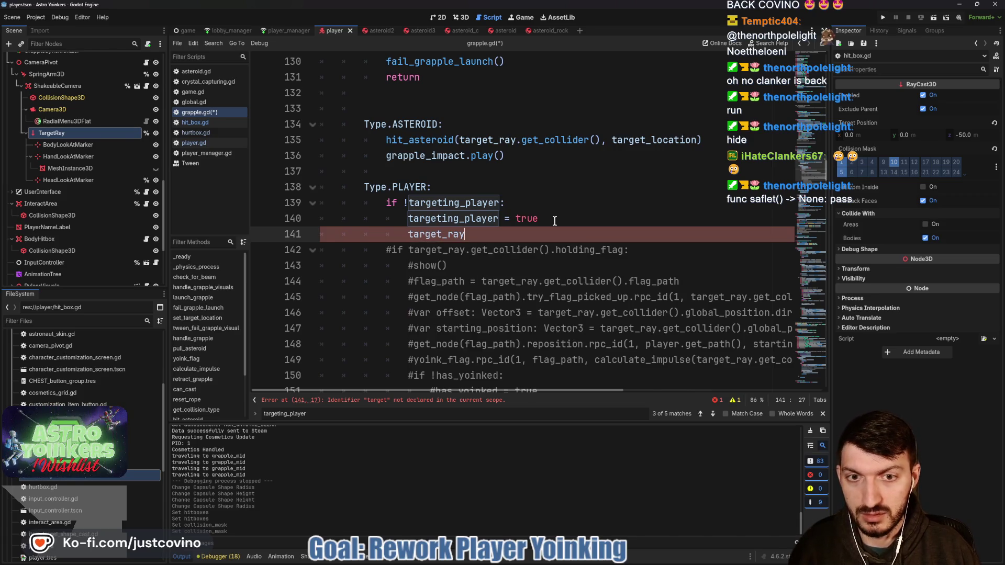
text(.get_)
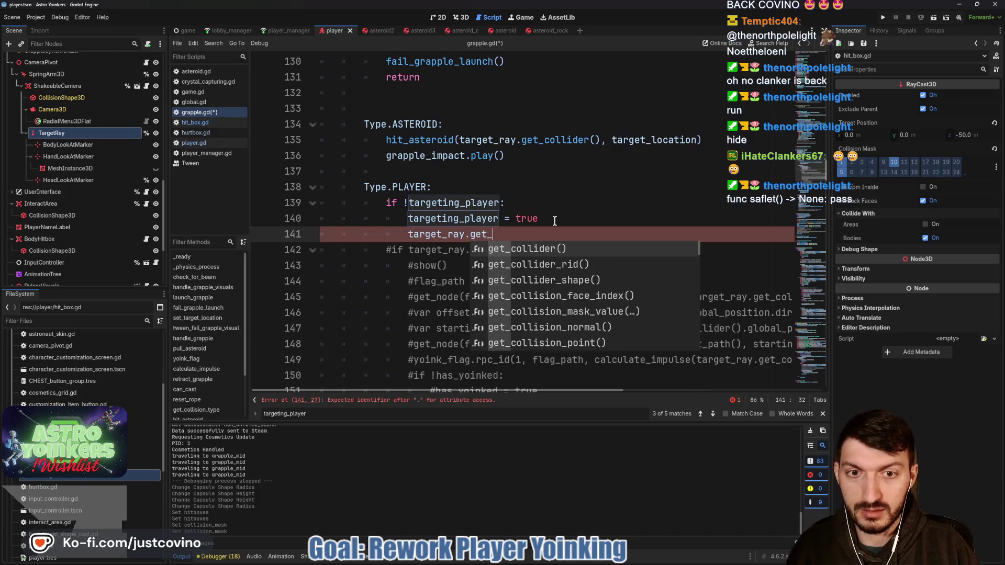
key(Return)
text(.hit)
key(Return)
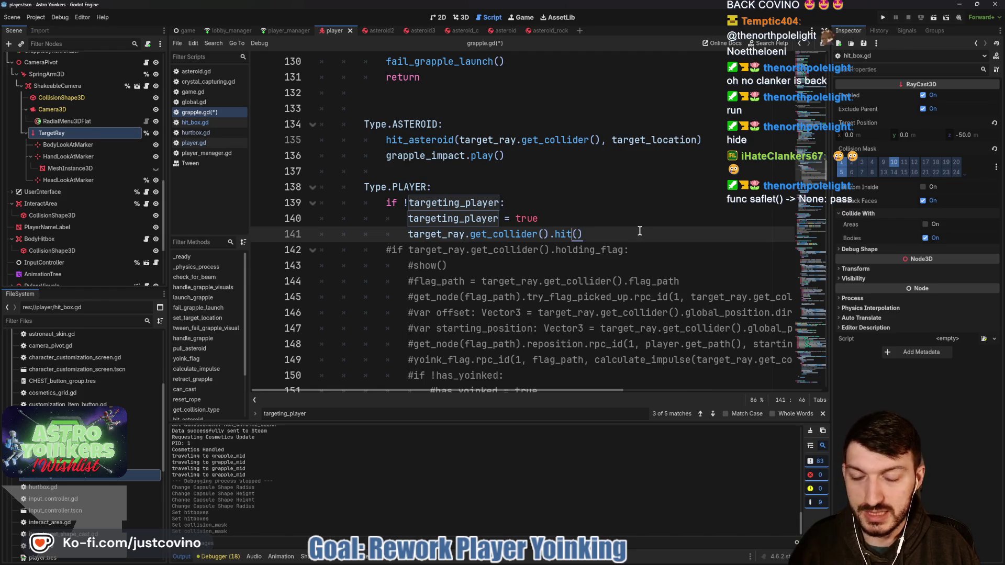
text(.rpc)
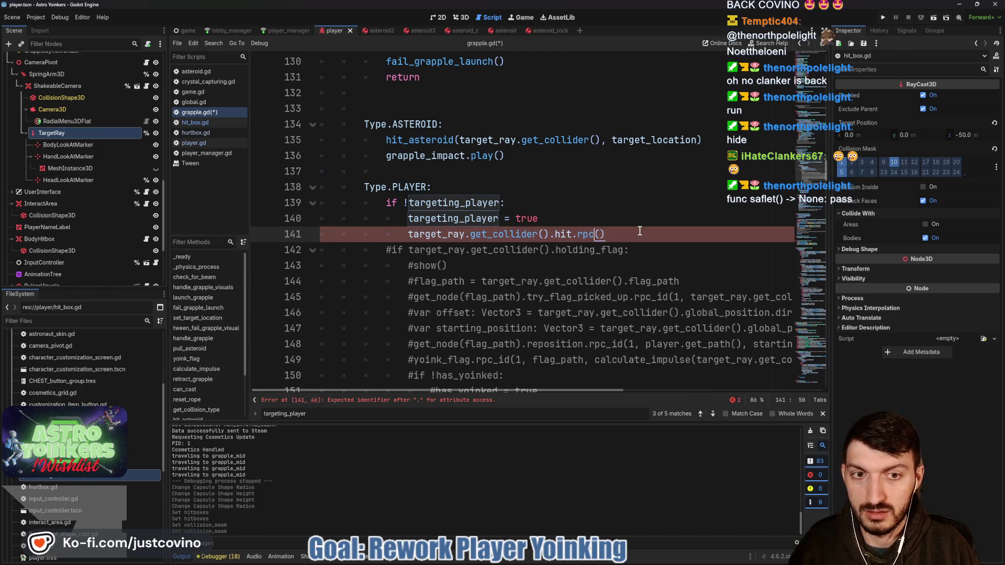
text(_id)
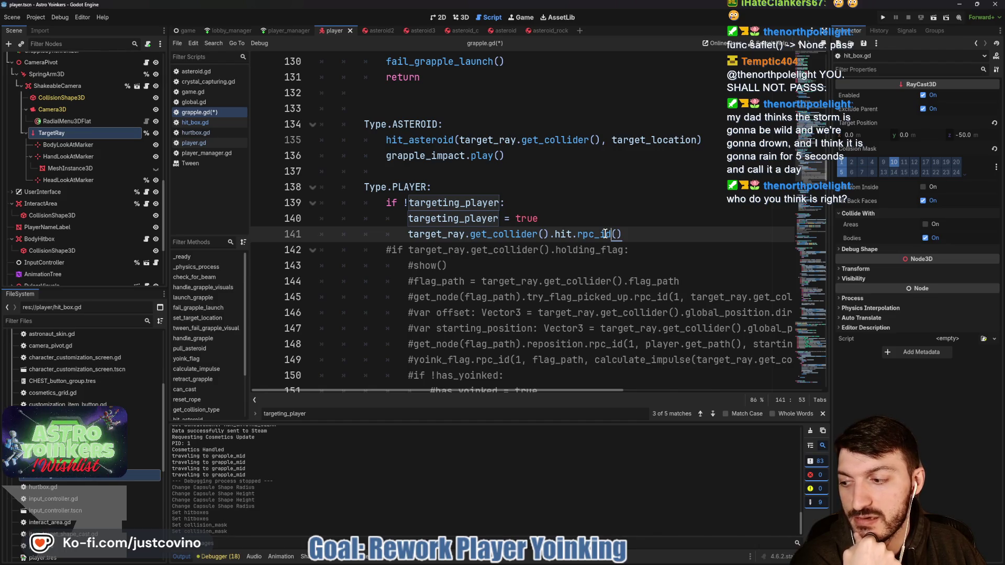
click(632, 232)
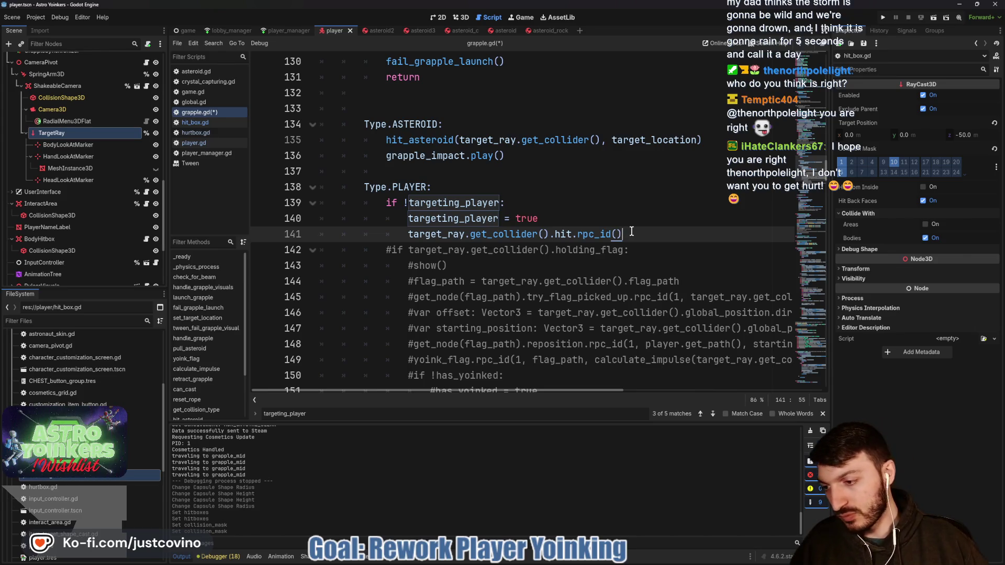
key(BackSpace)
key(BackSpace)
key(BackSpace)
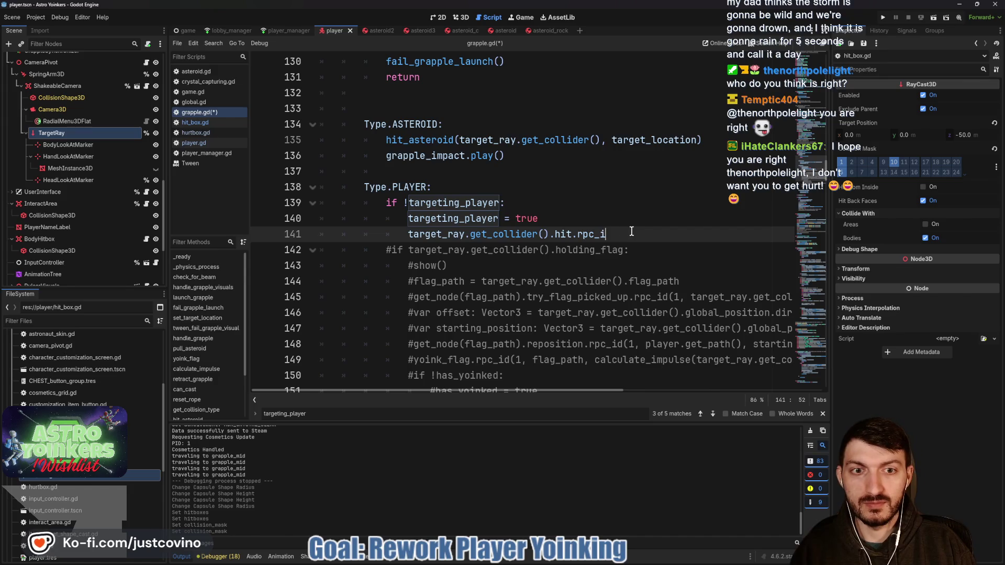
Finish line 141 as hit.rpc_id(target_ray.get_collider().get_multiplayer_authority()) and save
text(())
click(585, 233)
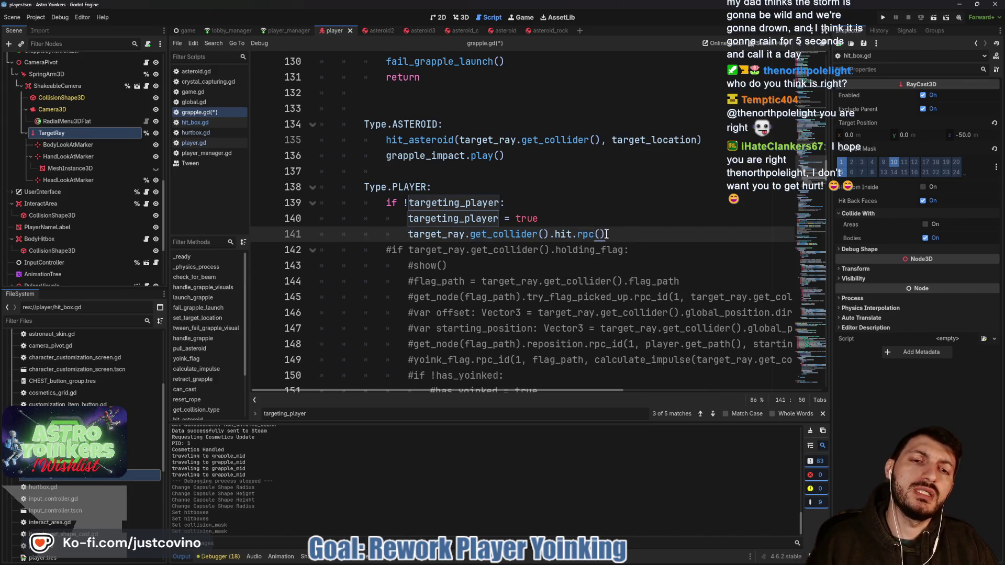
drag(586, 234, 578, 233)
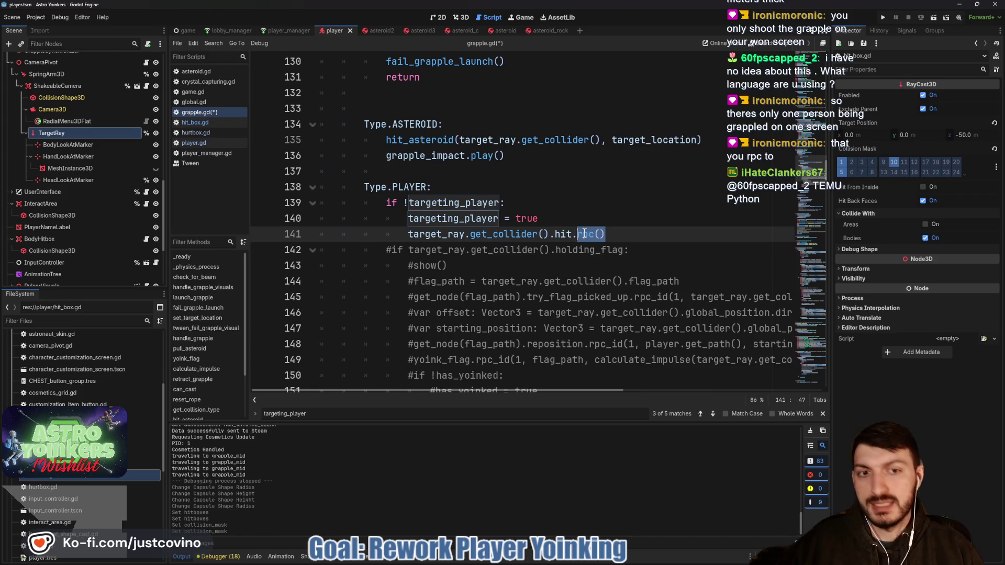
click(594, 234)
text(_id)
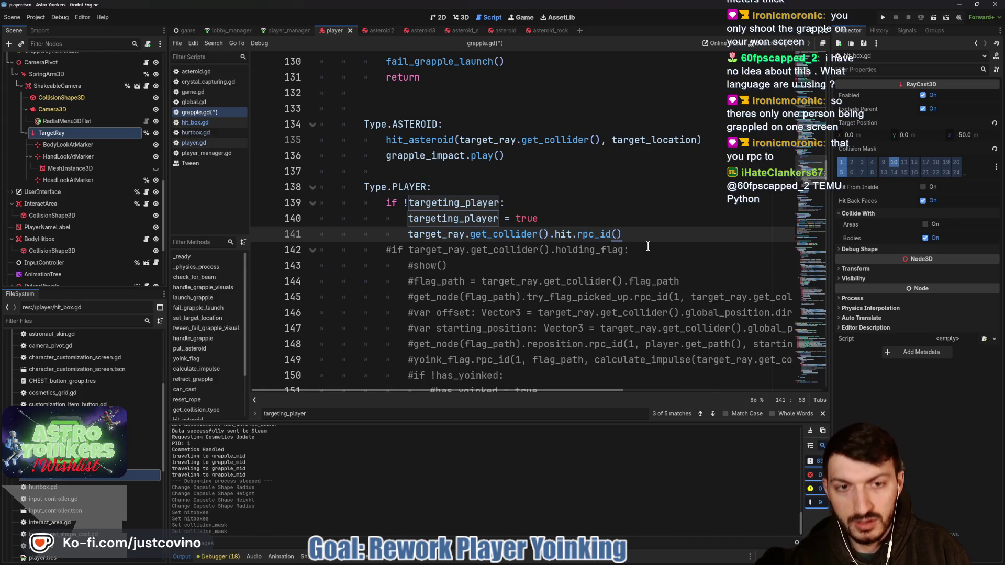
text(tagrt)
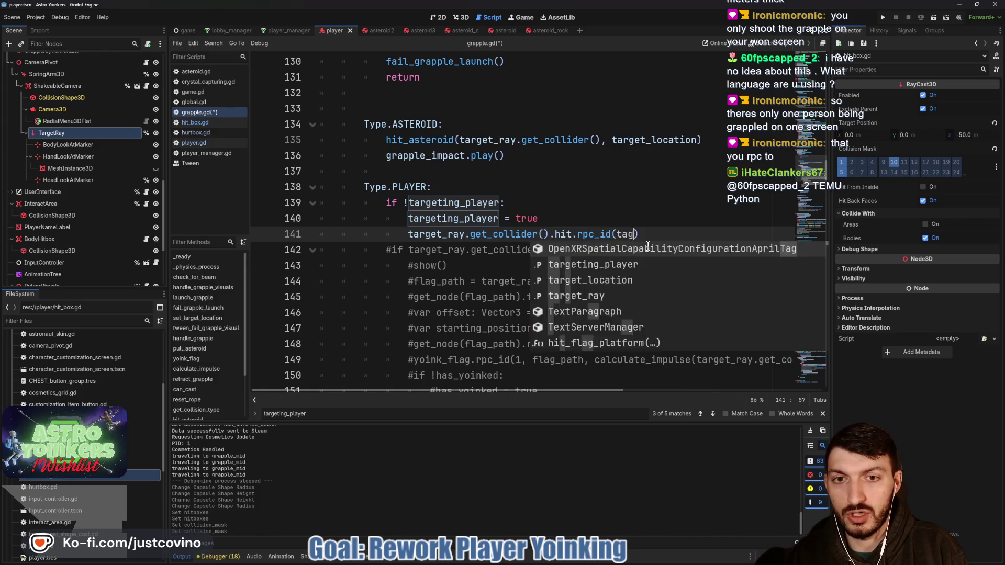
key(BackSpace)
key(BackSpace)
key(BackSpace)
text(arget_ray)
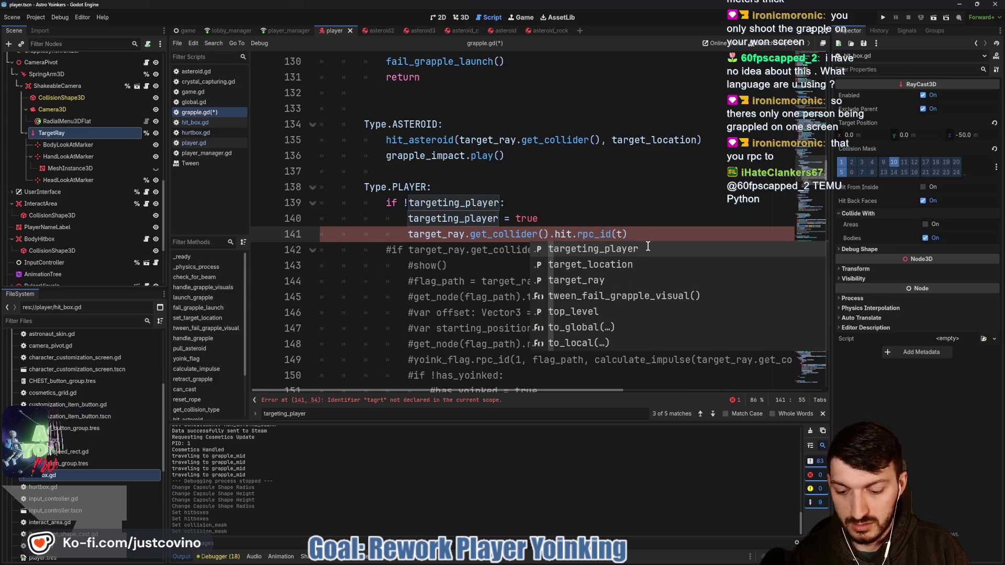
text(.get_collider().)
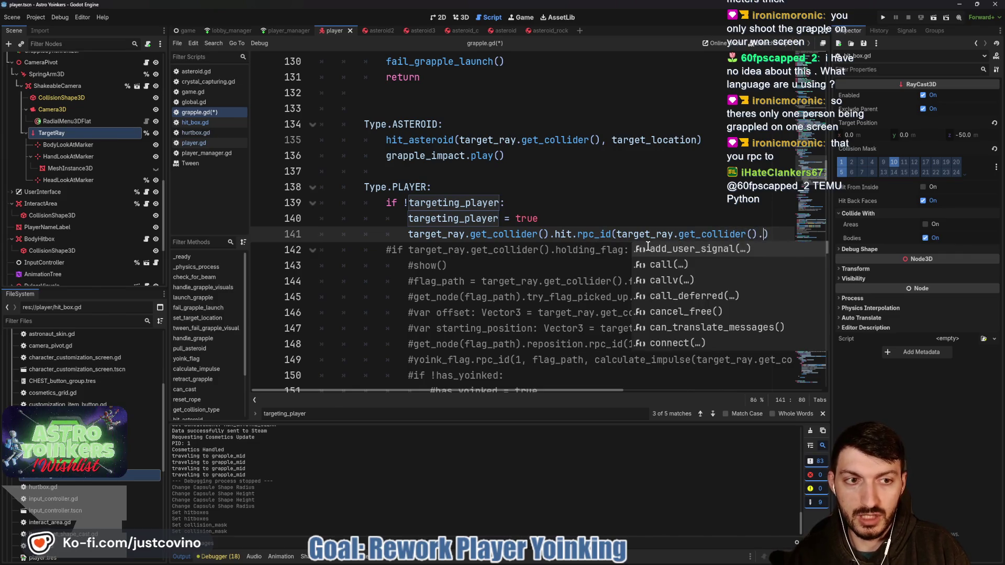
text(get_multiplayer_authiroty)
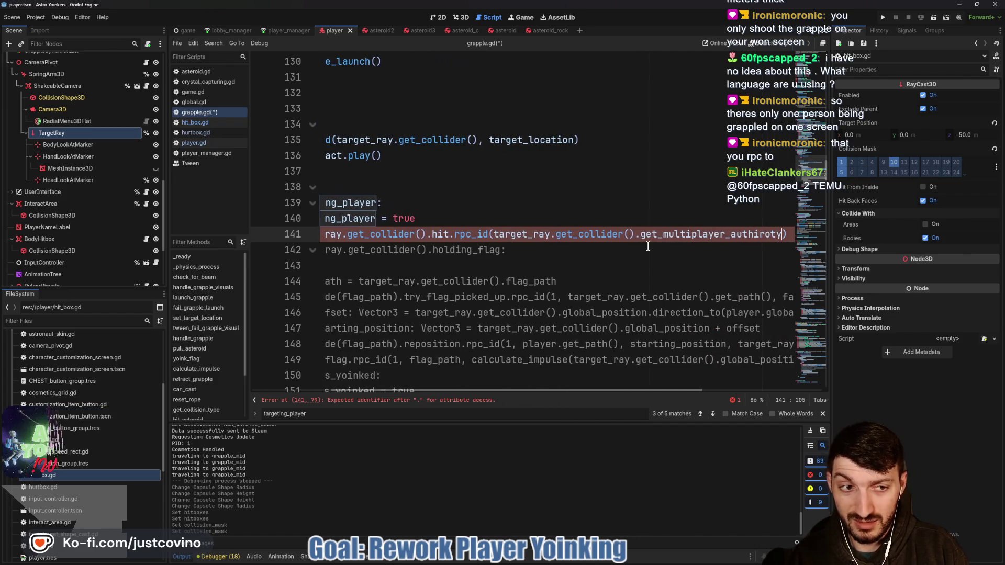
key(BackSpace)
key(BackSpace)
key(BackSpace)
text(ority())
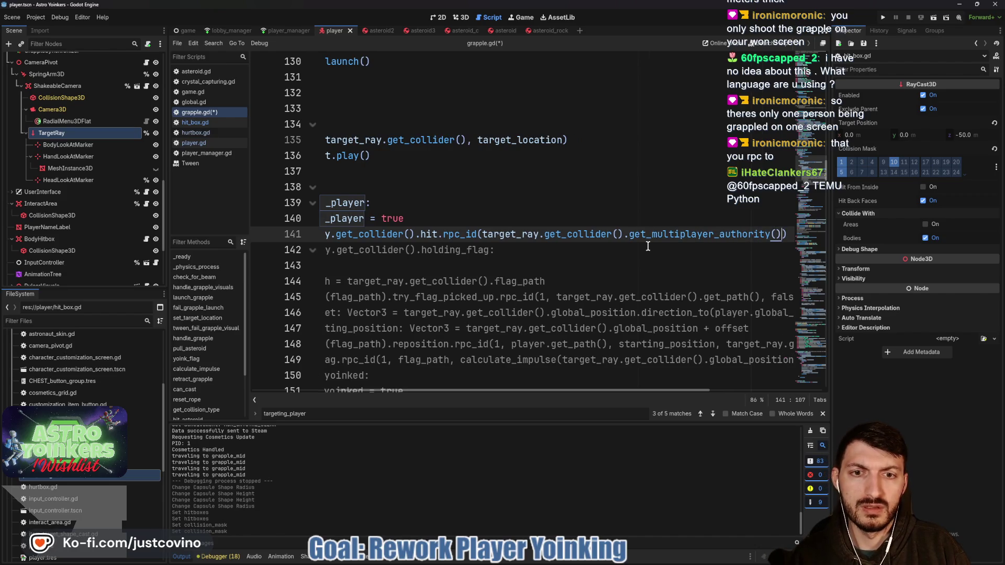
key(ctrl+s)
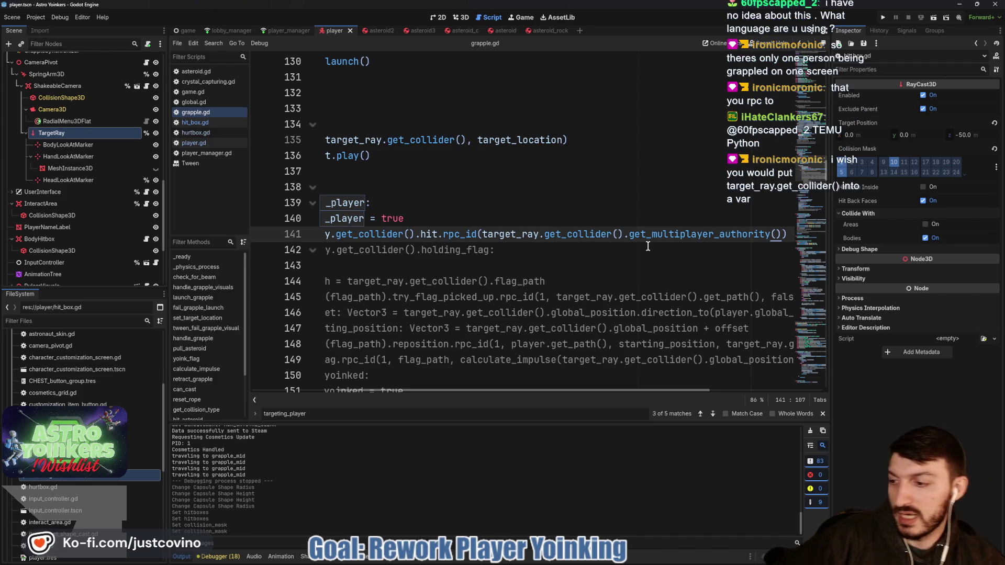
scroll(648, 246, left, 5)
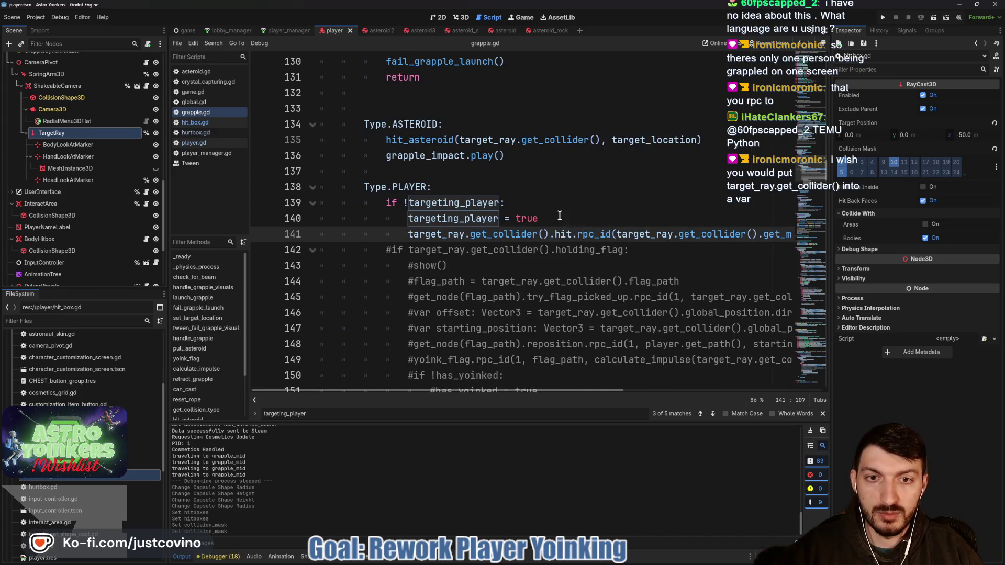
Add target_hitbox = target_ray.get_collider() below targeting_player = true
click(559, 218)
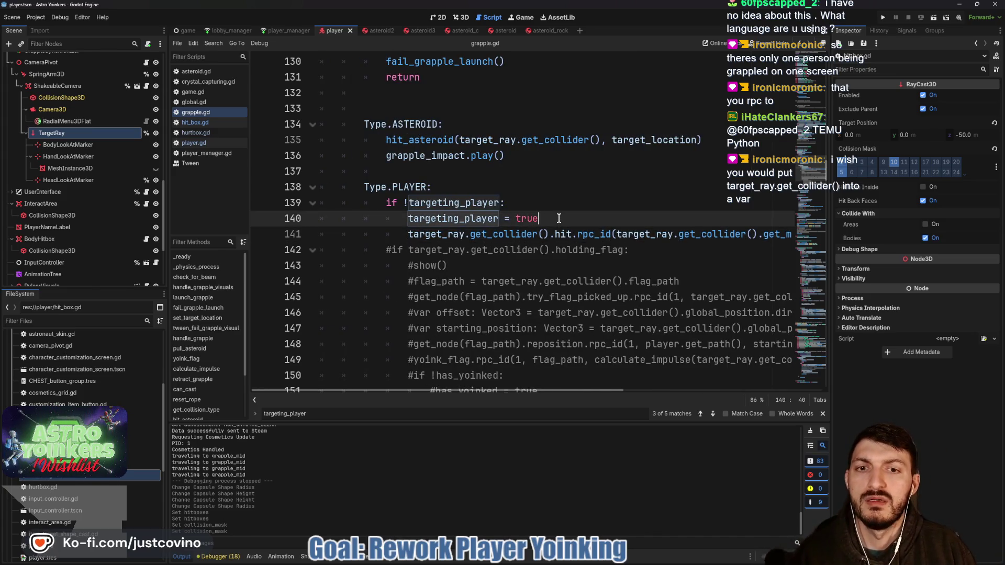
key(Return)
key(BackSpace)
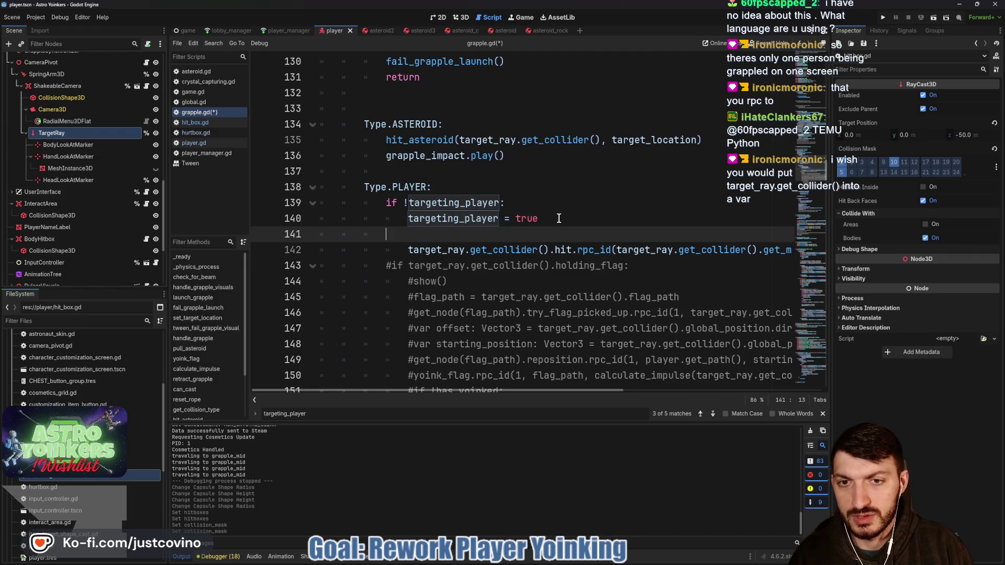
text(target)
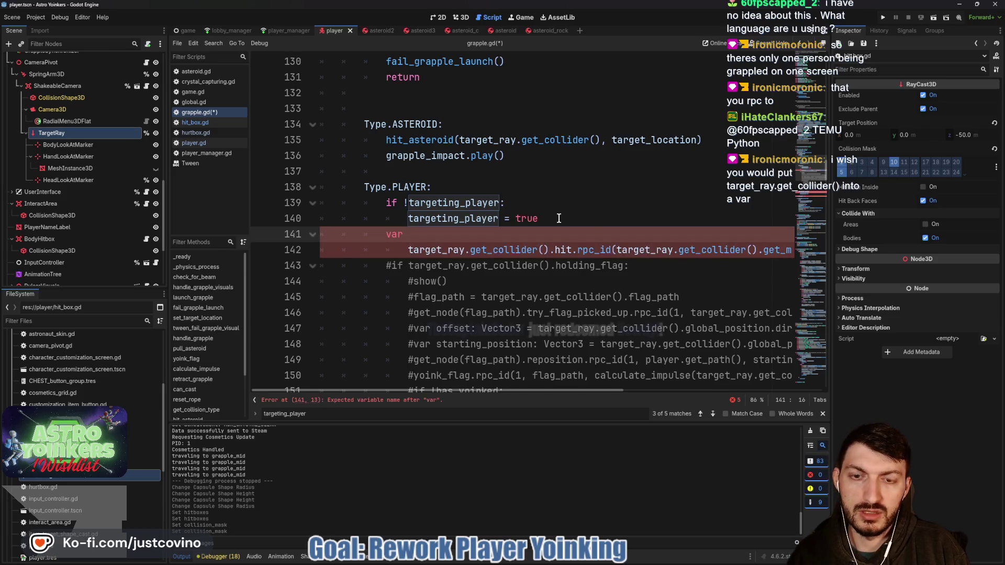
text( =)
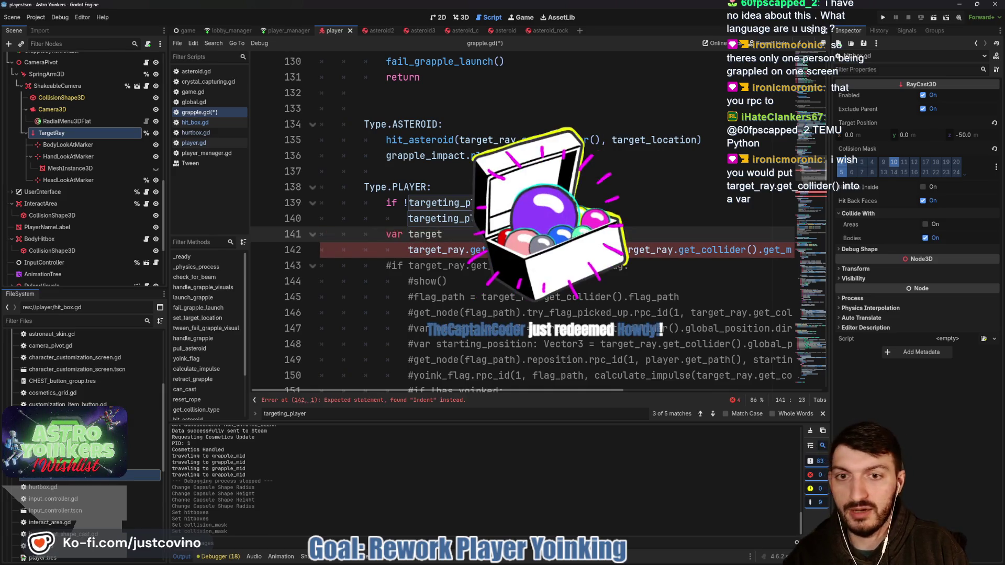
text( ta)
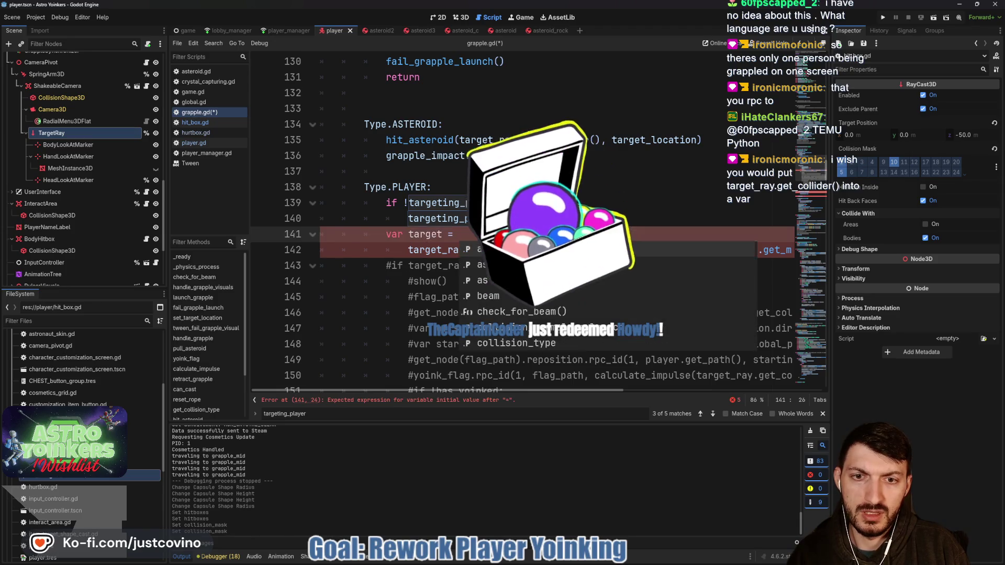
text(rget_ray.)
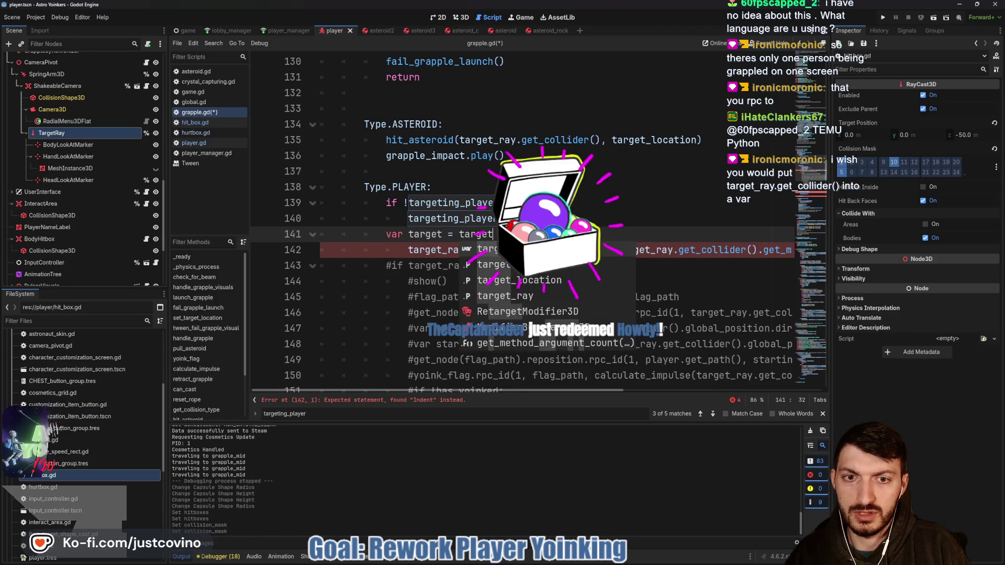
text(get_collider())
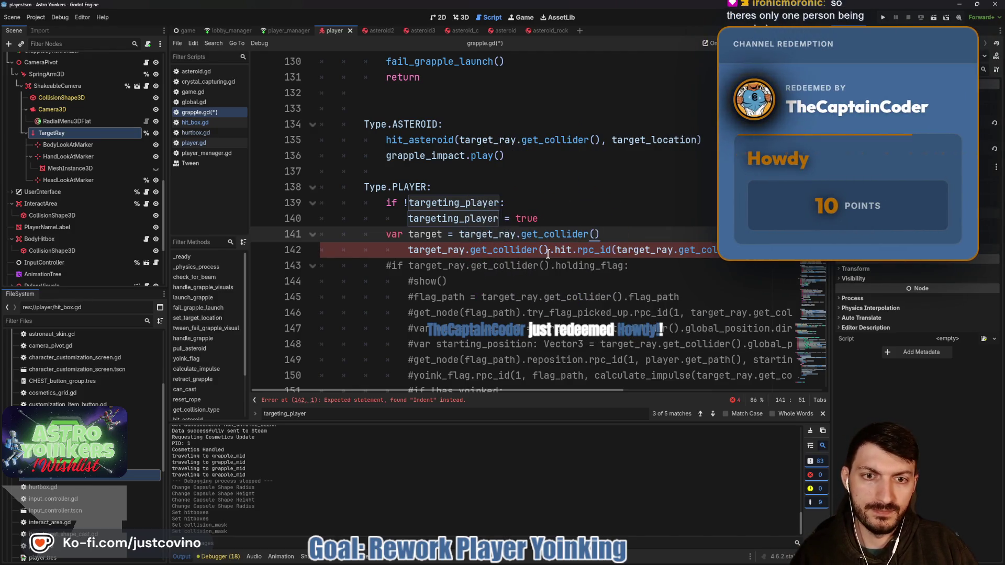
drag(549, 251, 408, 250)
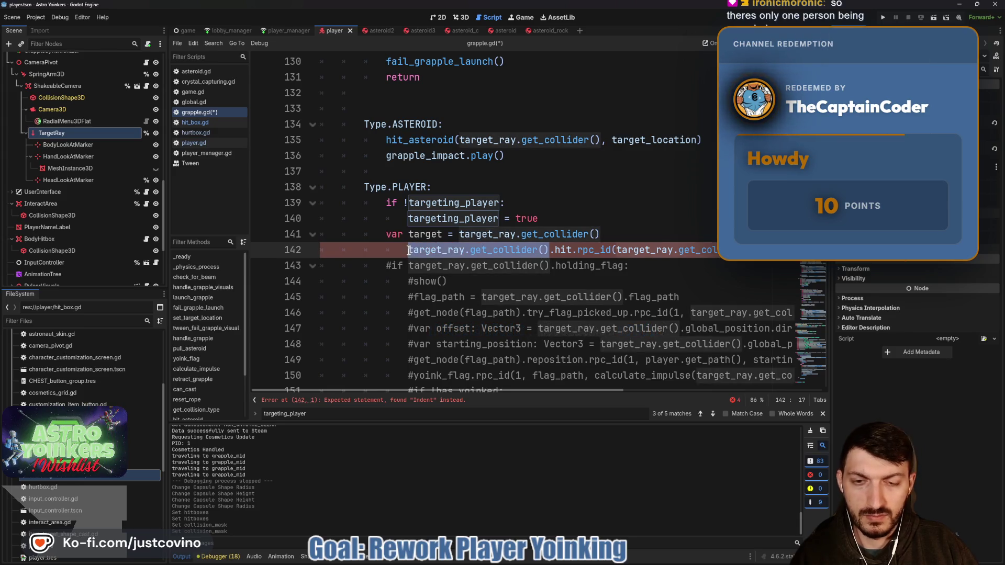
click(441, 234)
text(_hit)
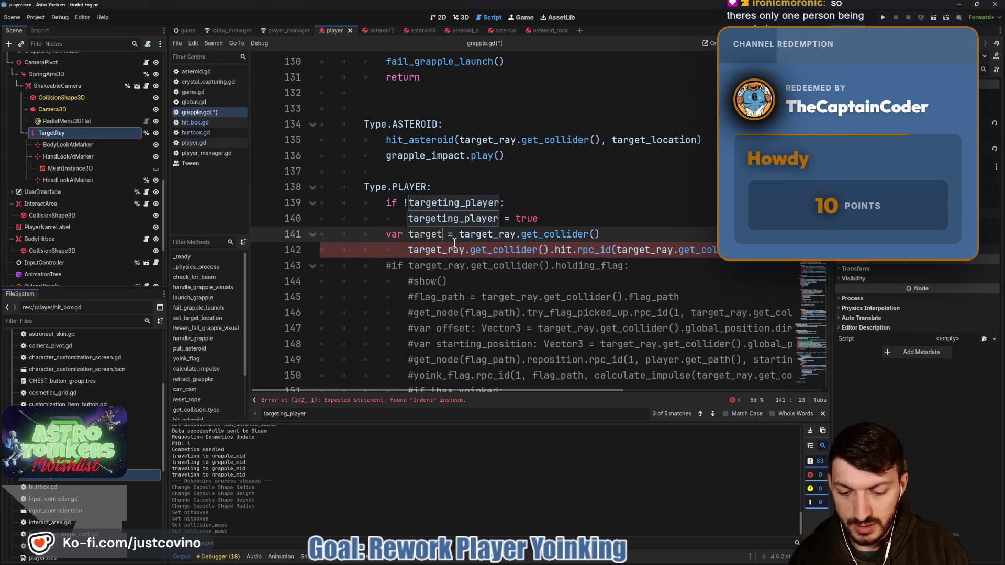
text(box)
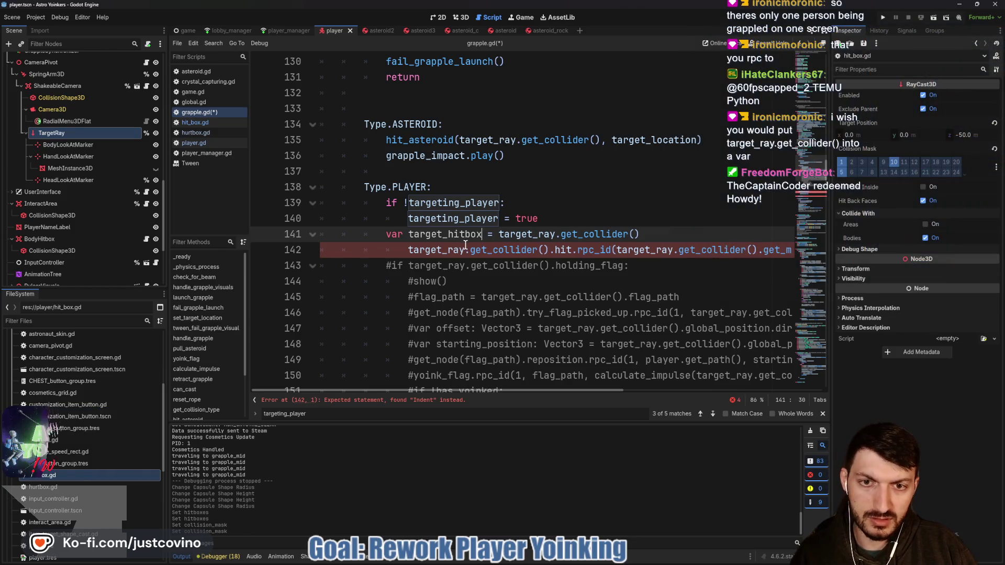
Use target_hitbox in line 142's hit.rpc_id call, fix its indentation, and save
click(465, 249)
drag(547, 250, 409, 250)
text(target_hitbo)
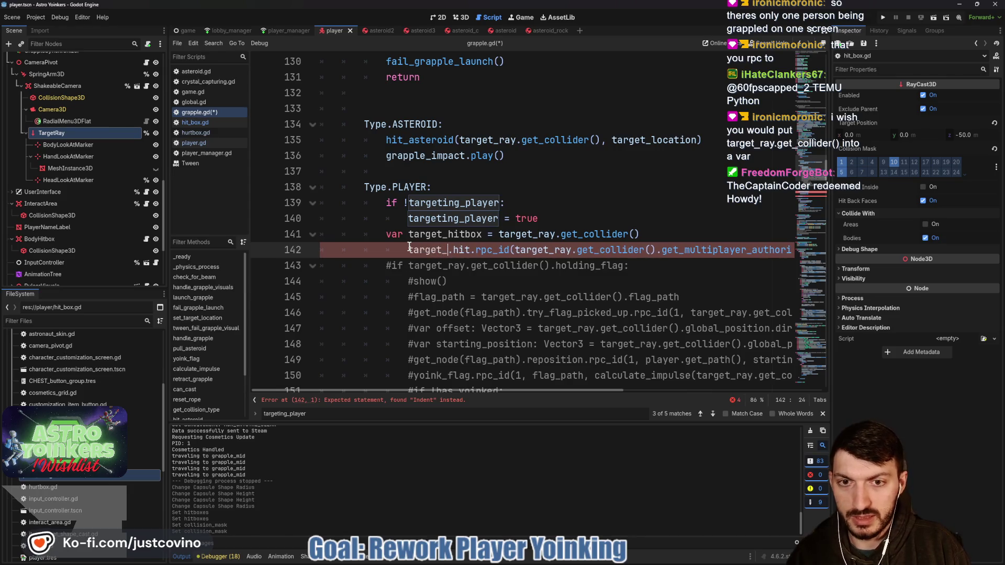
text(x)
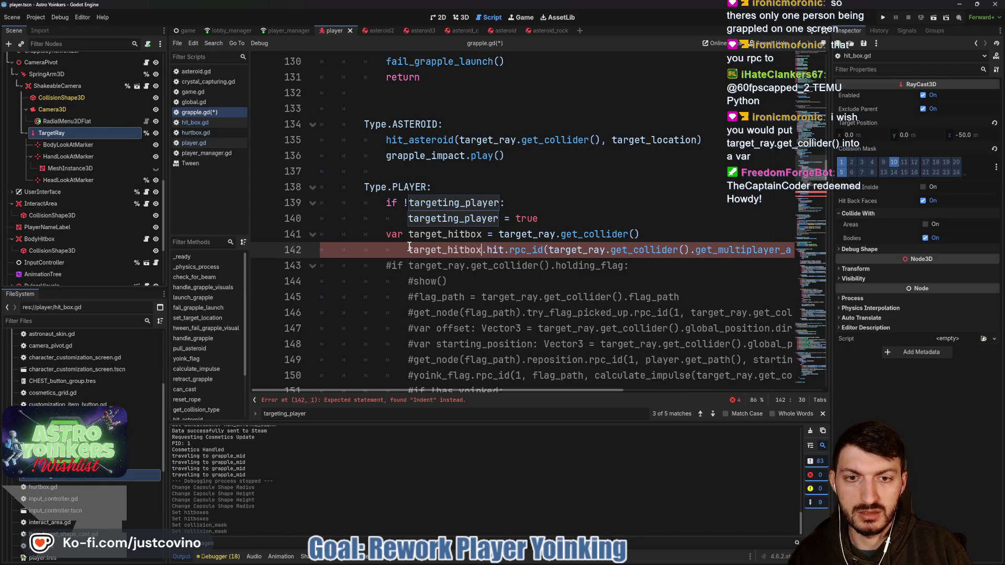
drag(548, 250, 687, 250)
text(target_hitbox)
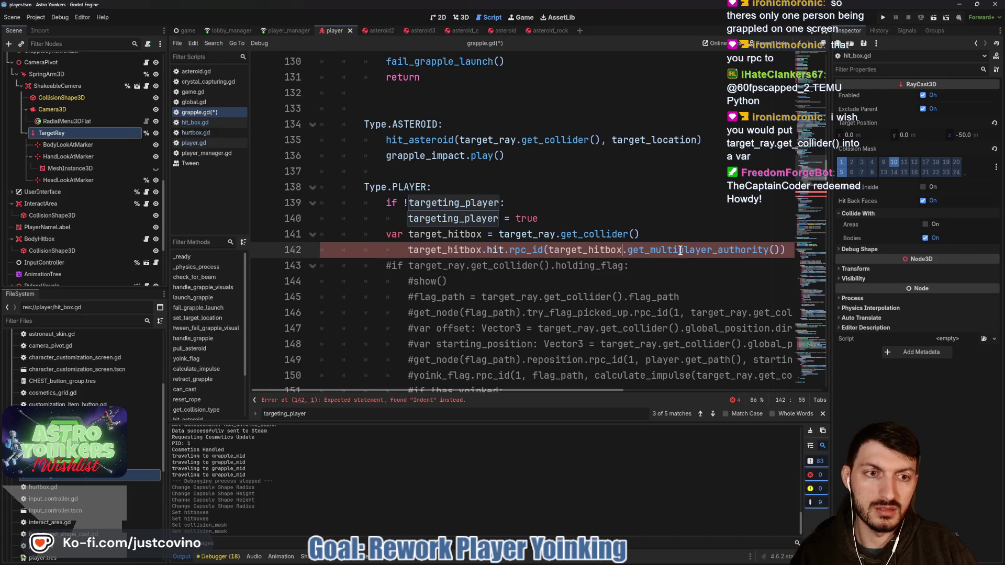
scroll(680, 250, right, 2)
scroll(581, 250, left, 2)
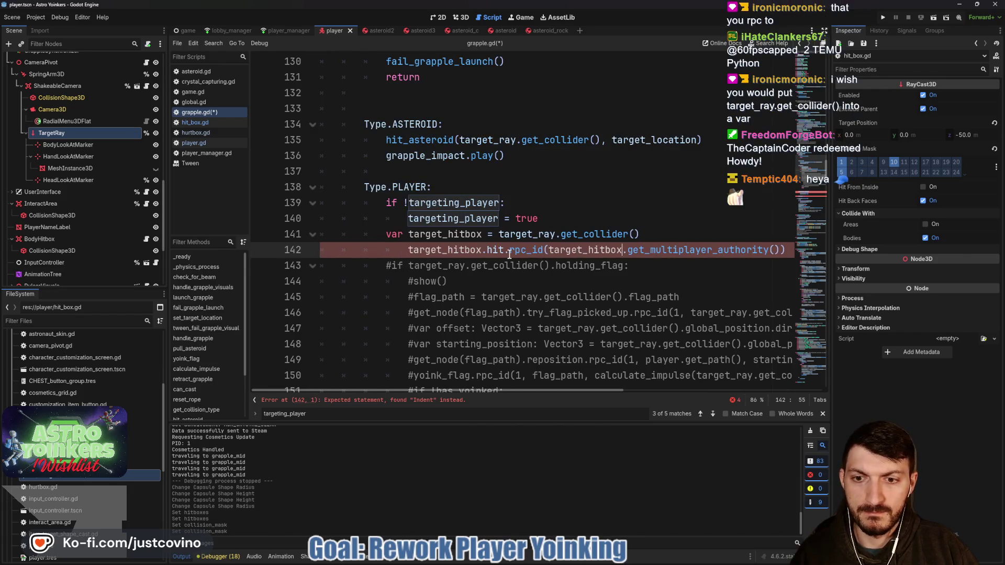
click(409, 250)
key(BackSpace)
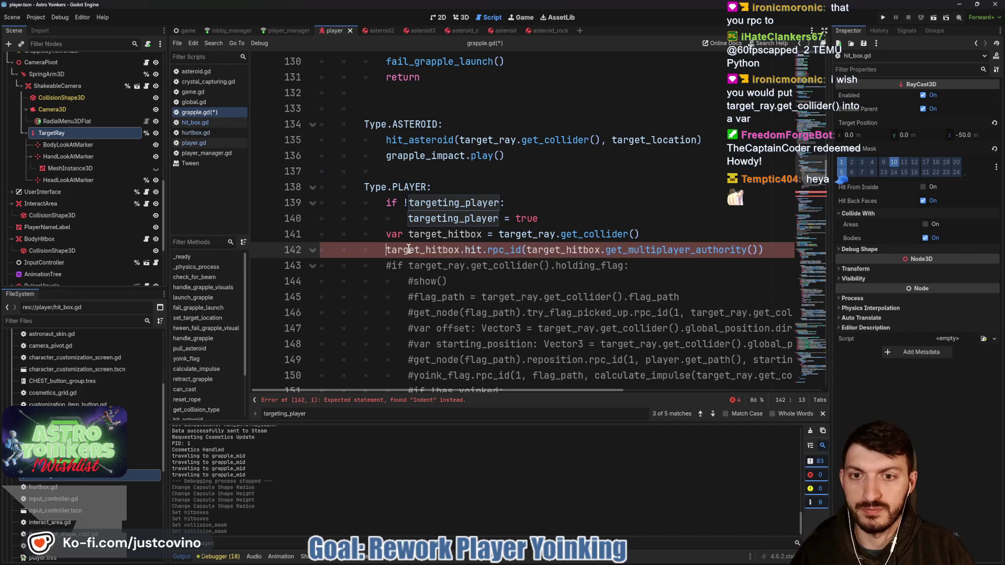
key(ctrl+s)
Insert a blank line before the commented block, then comment out the return on line 159 and save
click(382, 266)
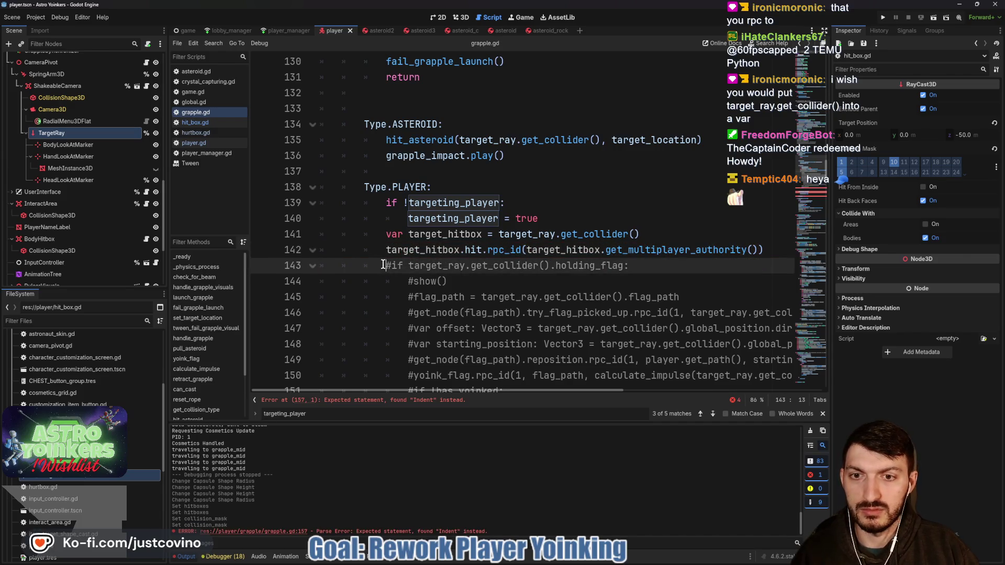
key(Return)
key(Return)
key(ctrl+s)
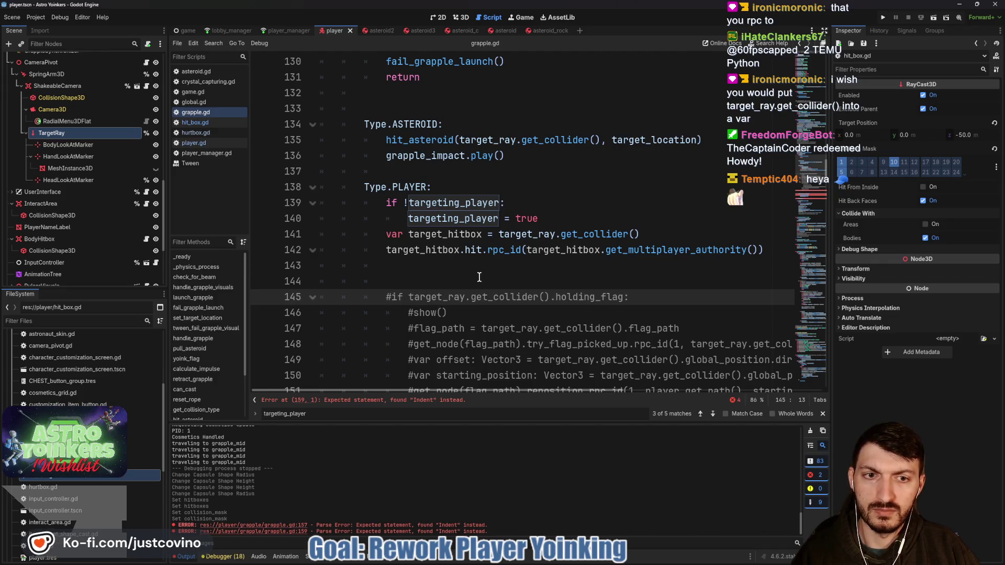
click(432, 265)
scroll(433, 272, down, 5)
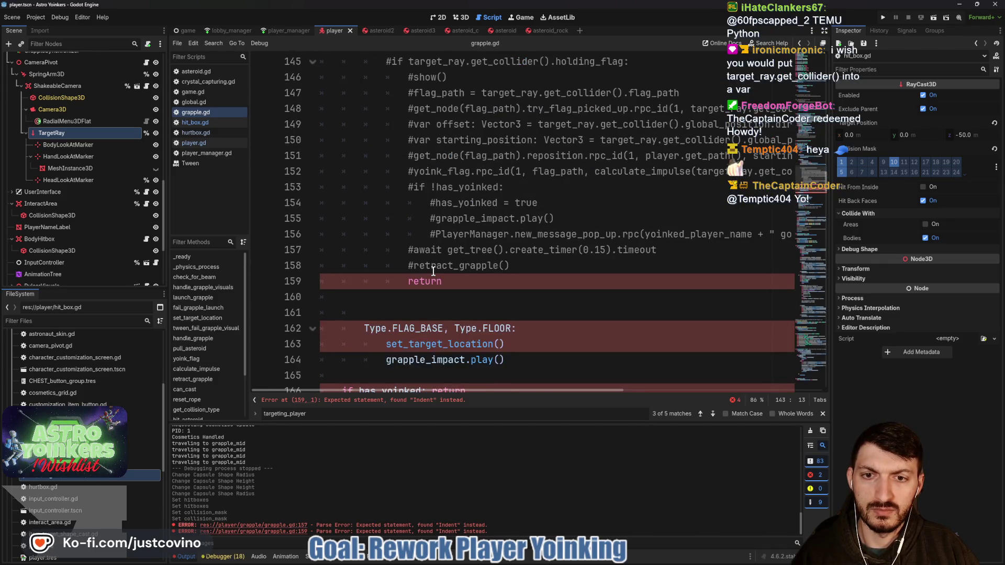
double_click(422, 281)
text(#)
key(ctrl+s)
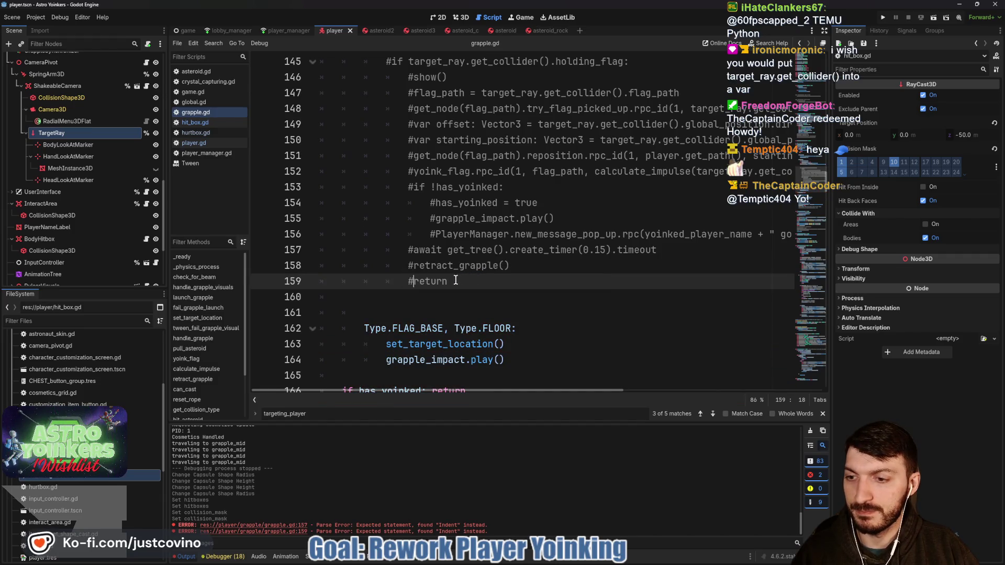
scroll(454, 280, up, 4)
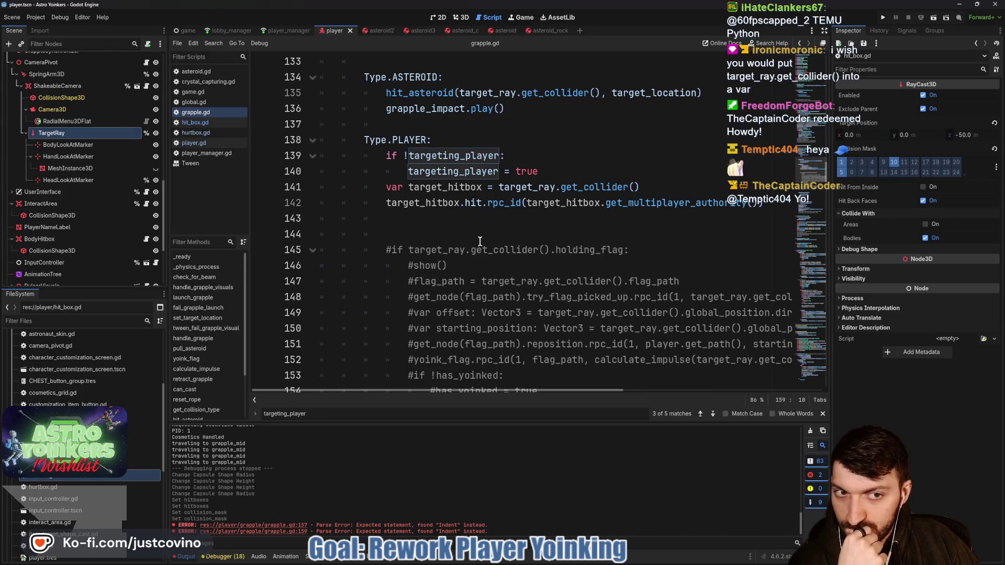
Select hit on line 142 and open hit_box.gd to see its definition
scroll(479, 241, right, 3)
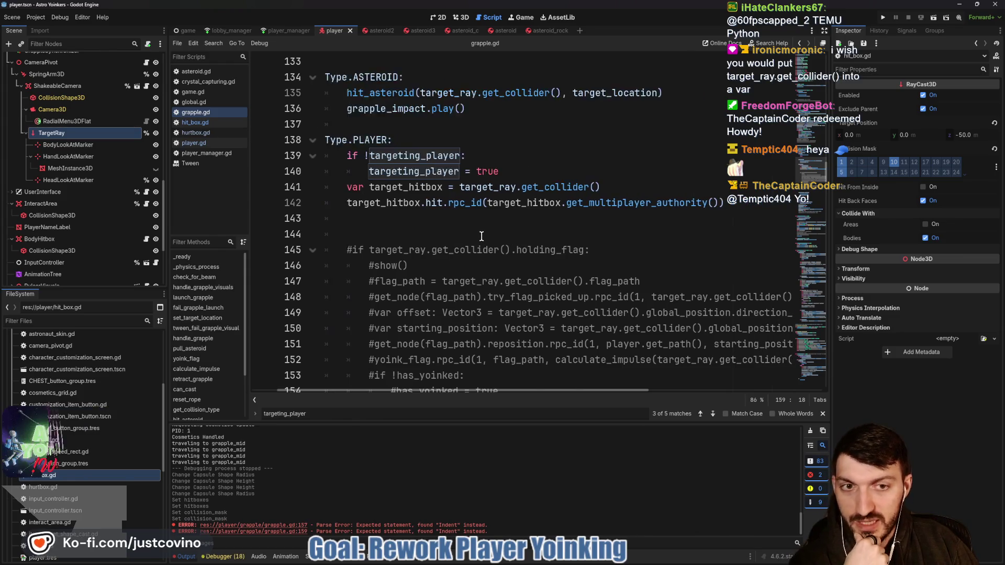
scroll(482, 237, left, 3)
click(756, 203)
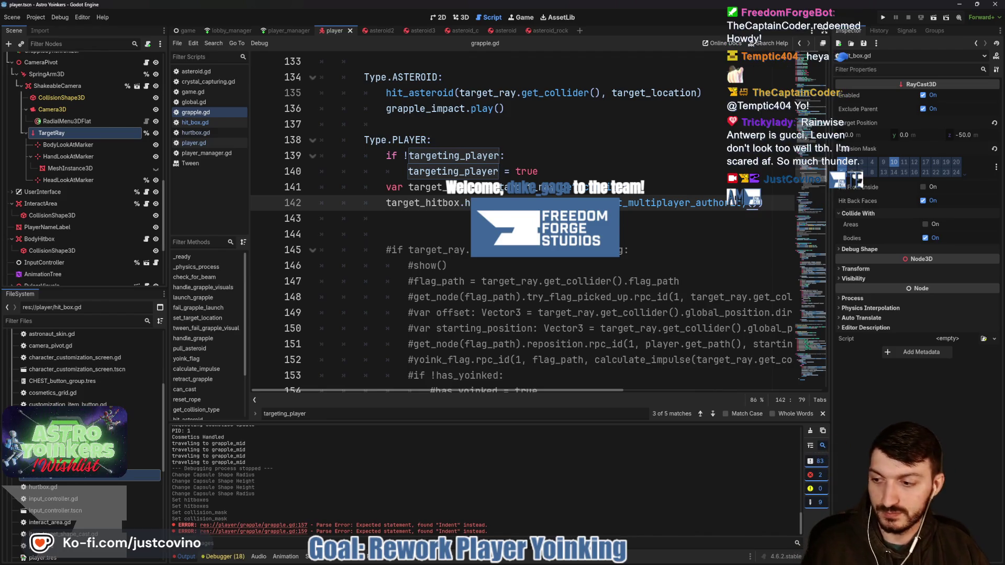
click(387, 218)
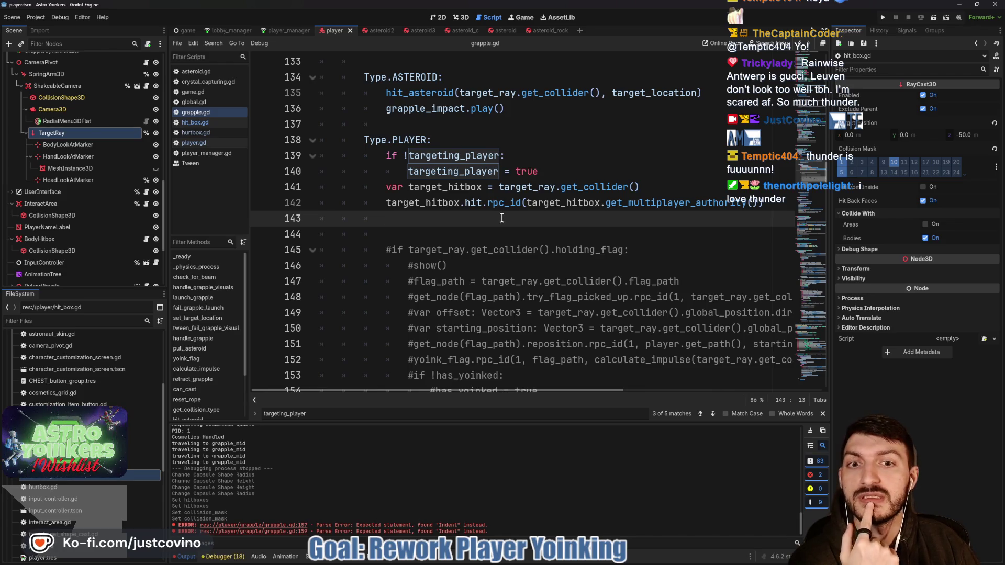
double_click(467, 204)
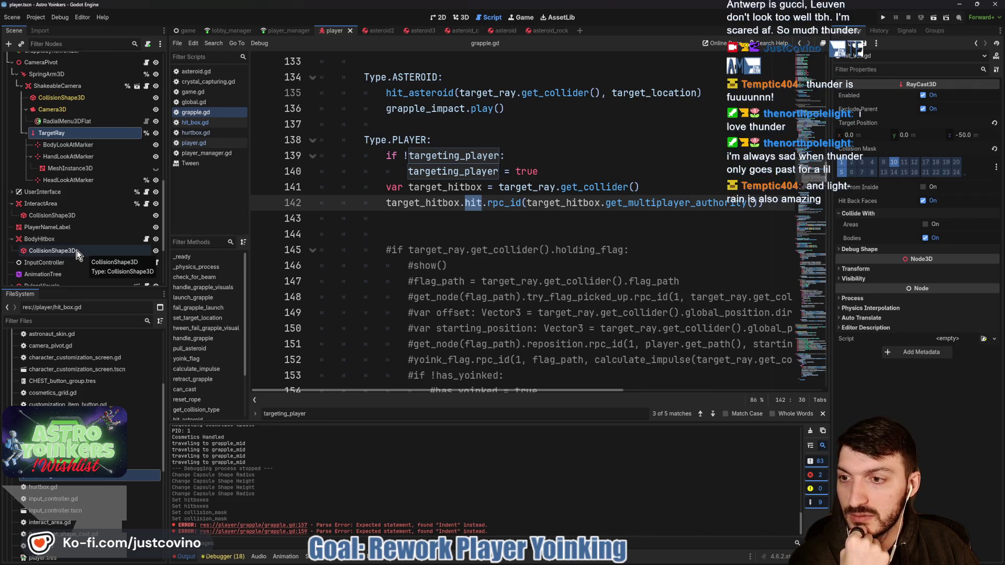
click(195, 122)
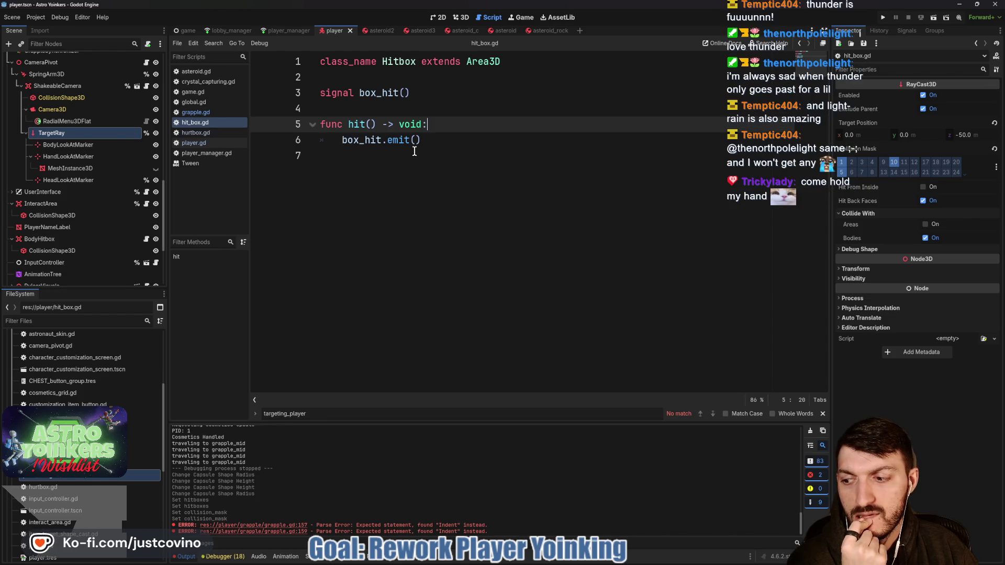
Close the targeting_player search bar and switch back to grapple.gd
click(822, 414)
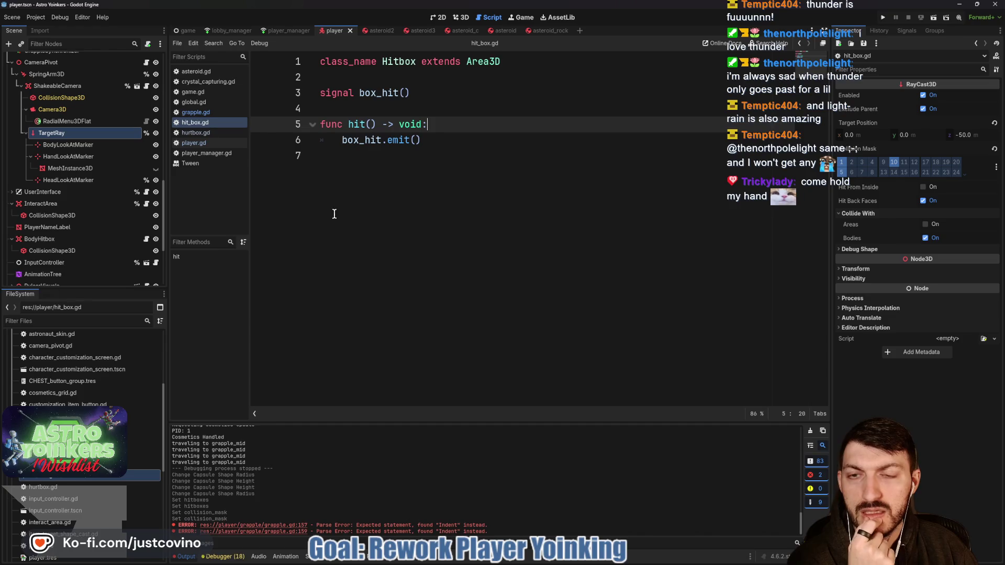
click(357, 109)
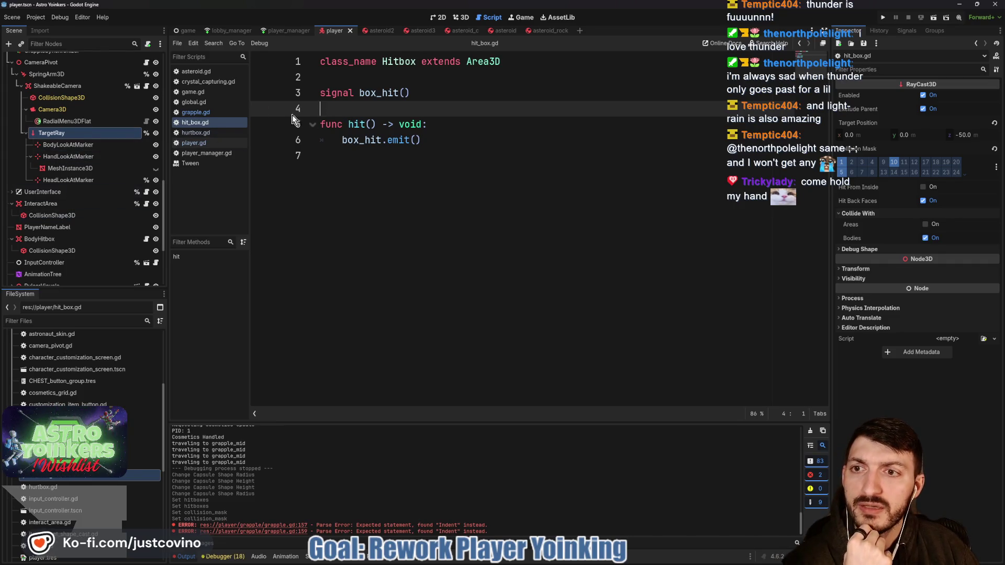
click(213, 114)
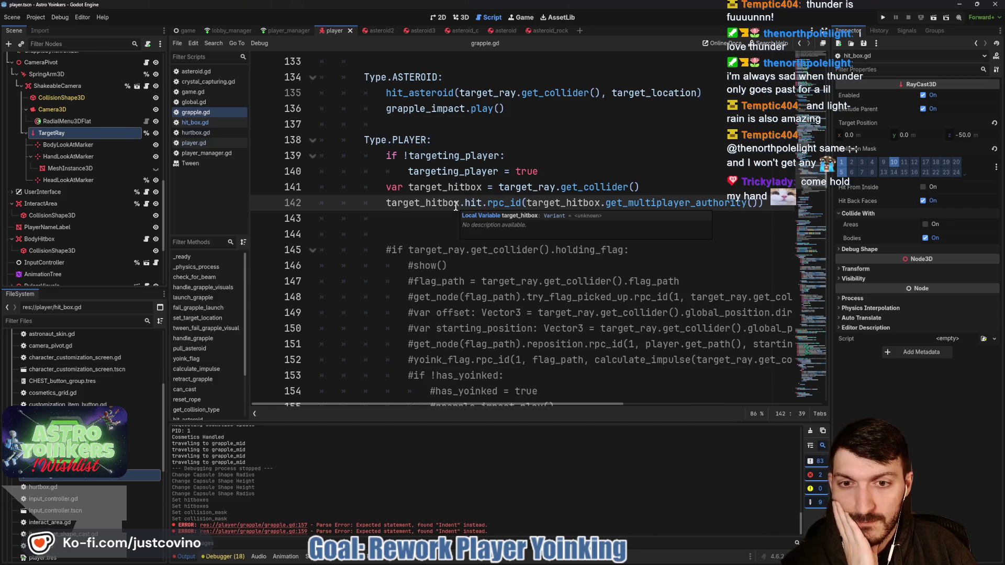
Review grapple.gd's yoink branch, then open BodyHitbox's hit_box.gd script
scroll(456, 207, down, 1)
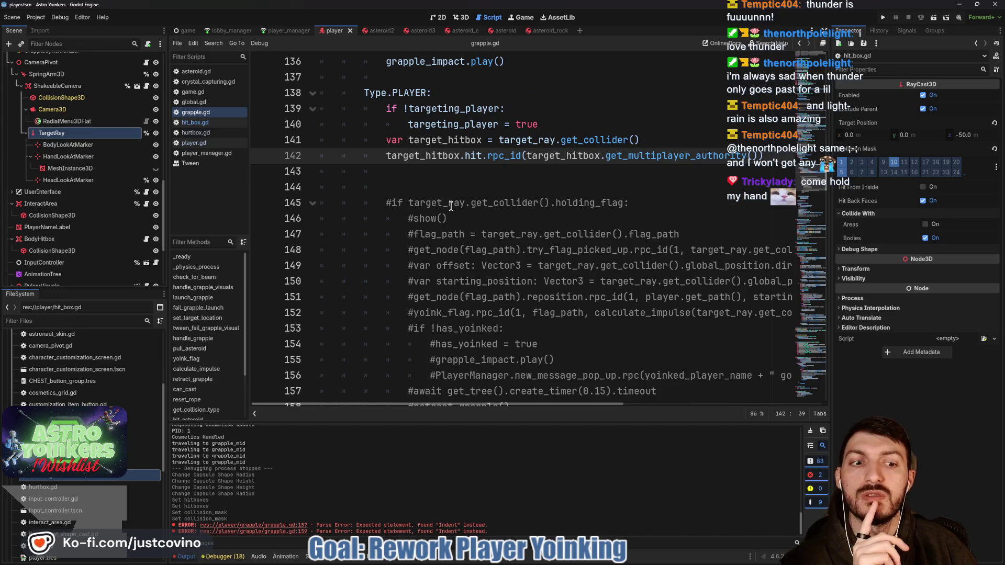
scroll(451, 206, down, 3)
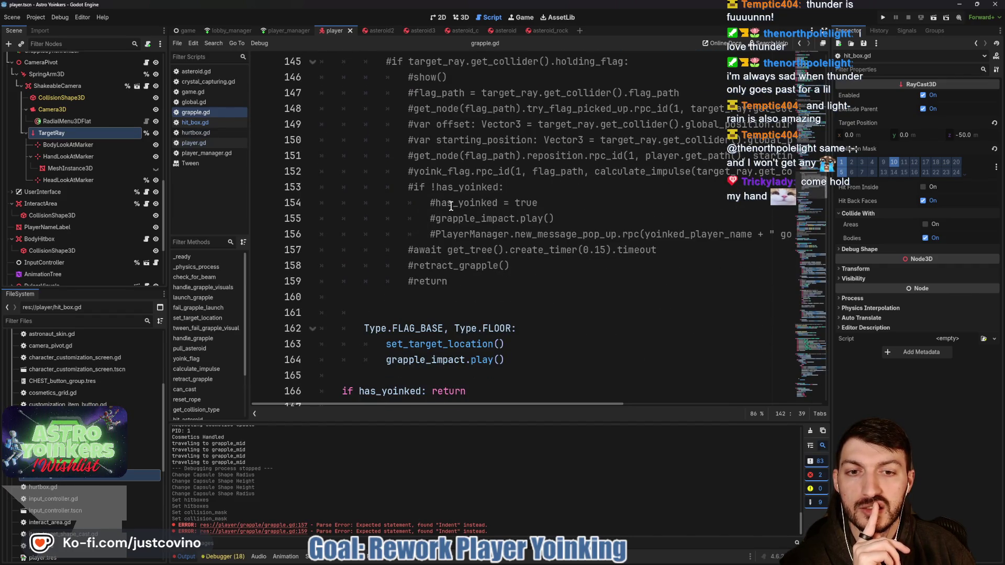
scroll(491, 235, up, 1)
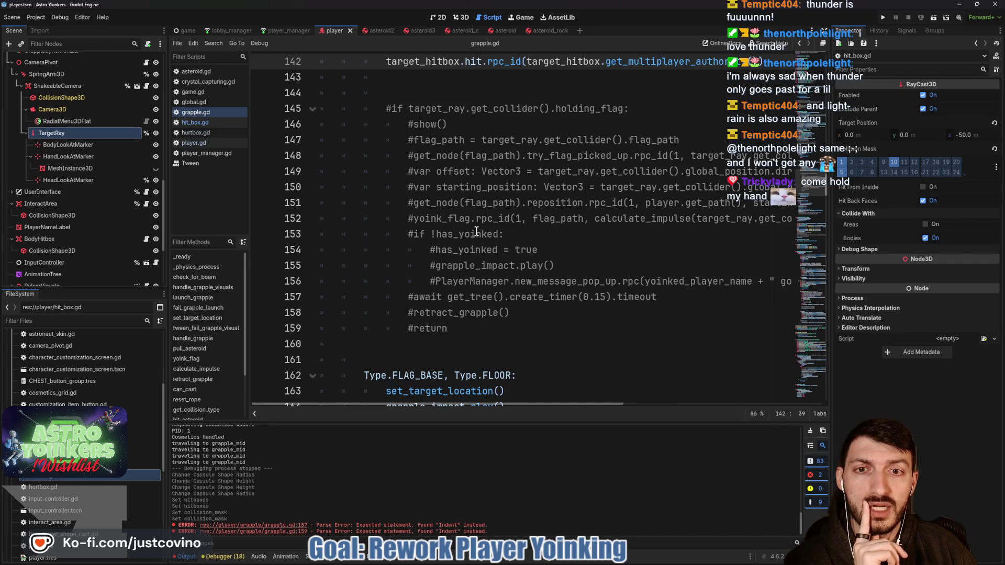
scroll(476, 232, up, 3)
scroll(476, 232, down, 3)
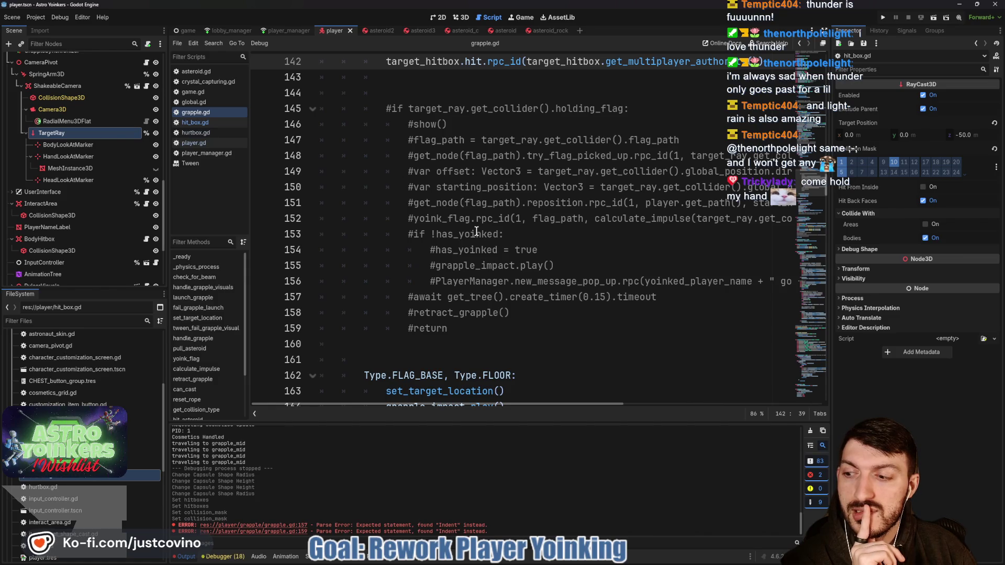
scroll(477, 230, up, 2)
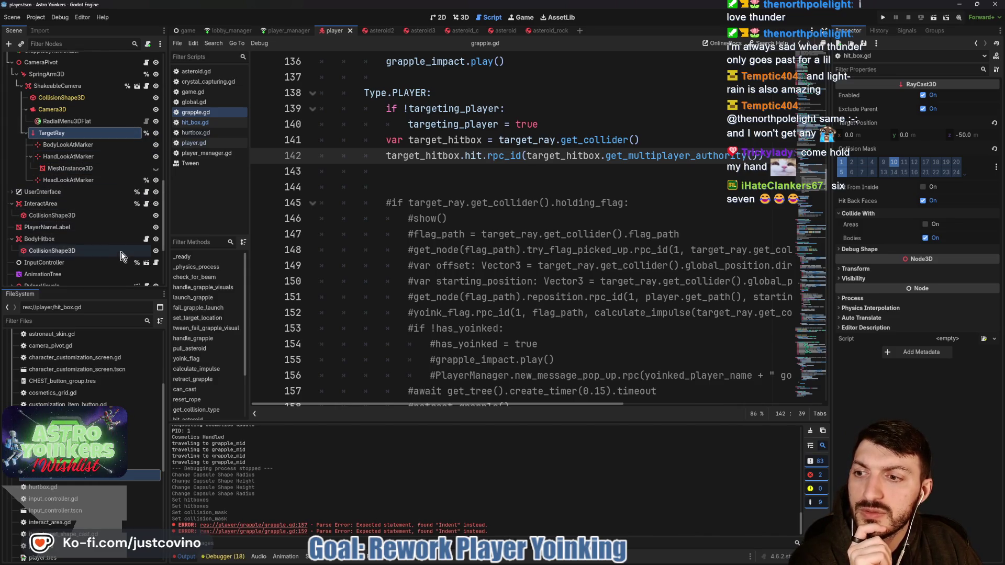
click(147, 240)
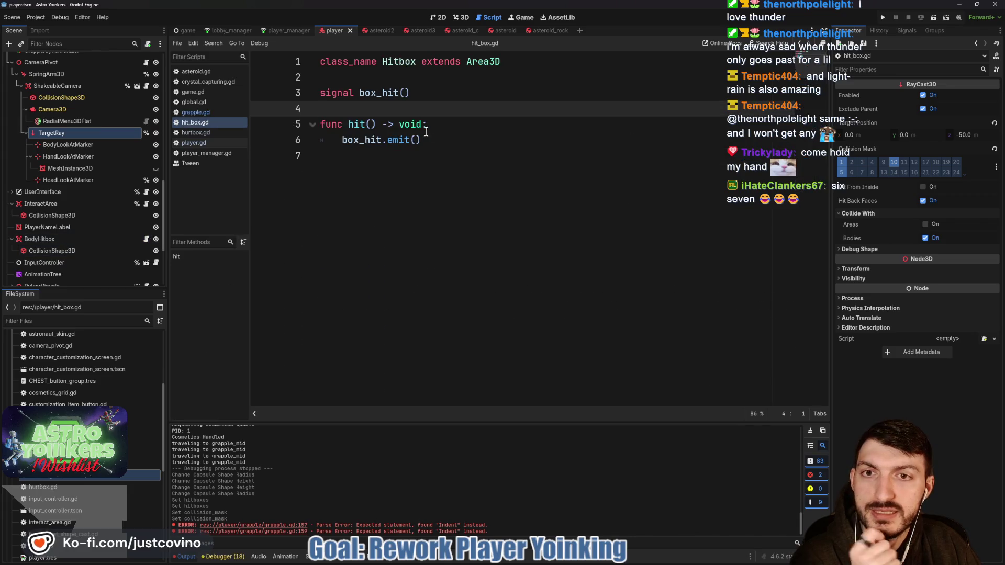
Start an if get_parent() holding_flag check at the top of hit() in hit_box.gd
key(Delete)
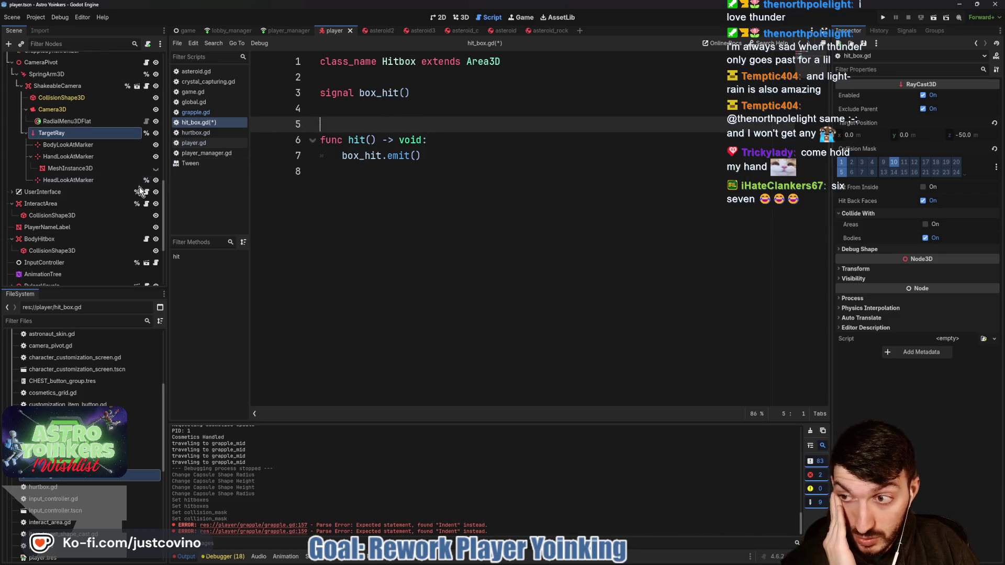
click(445, 141)
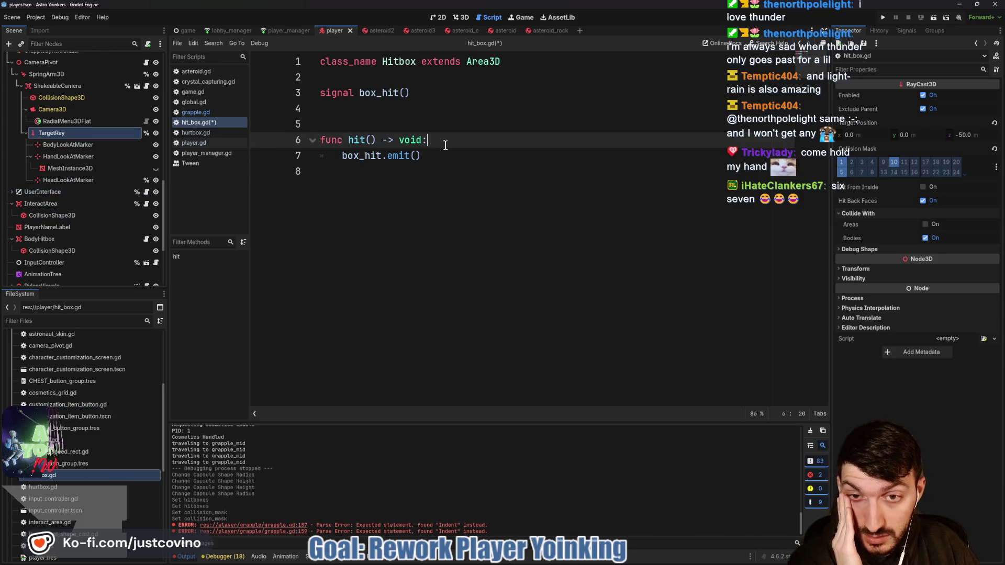
key(Return)
text(if get_parent)
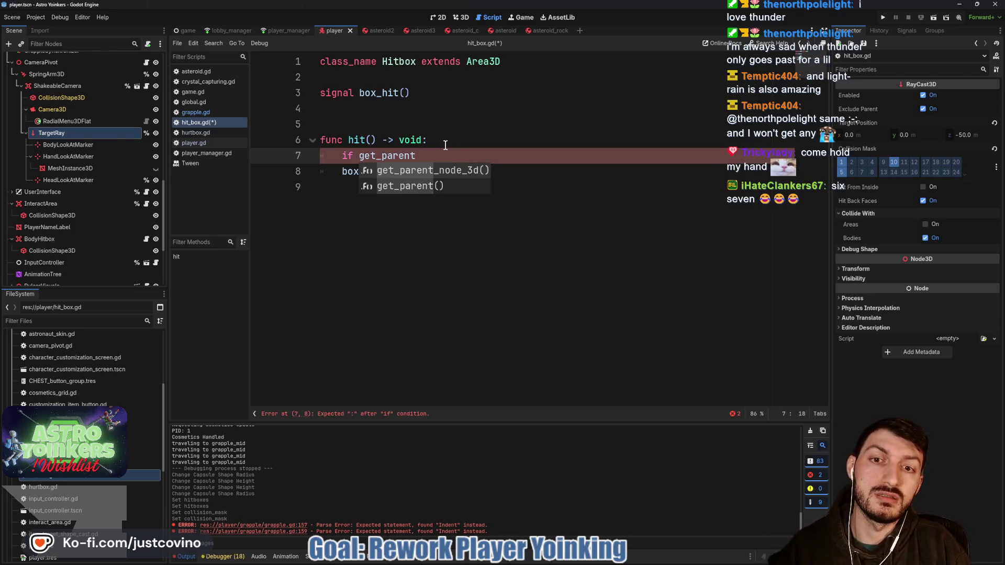
text(().is_holdin)
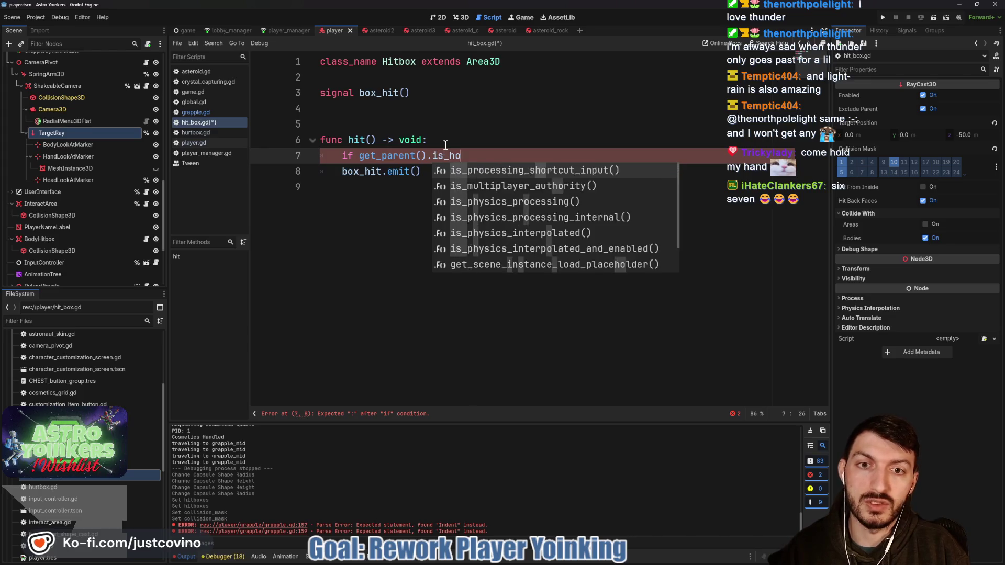
text(.holding_f)
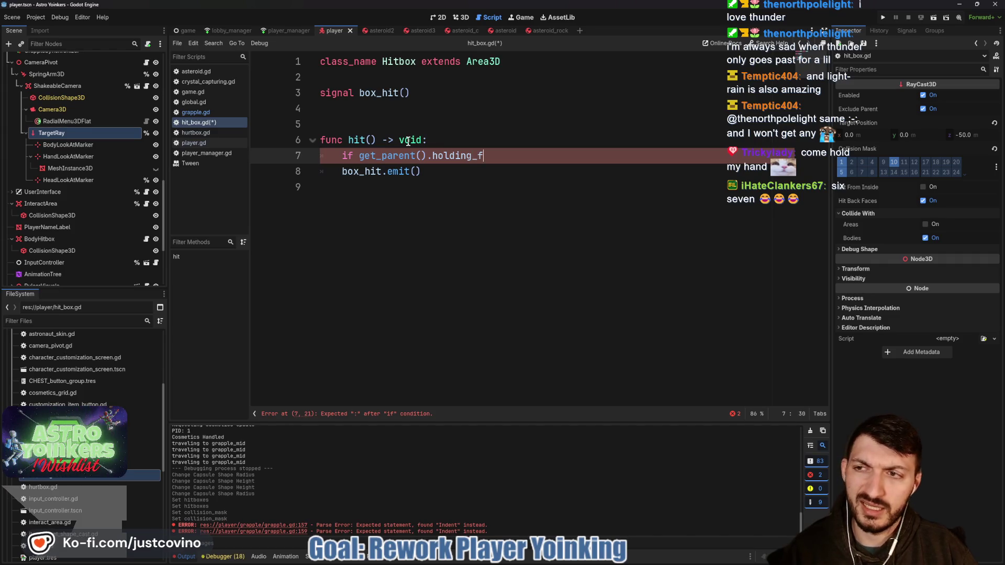
Open player.gd to view the _on_hitbox_box_hit handler
scroll(103, 148, down, 5)
scroll(103, 148, up, 5)
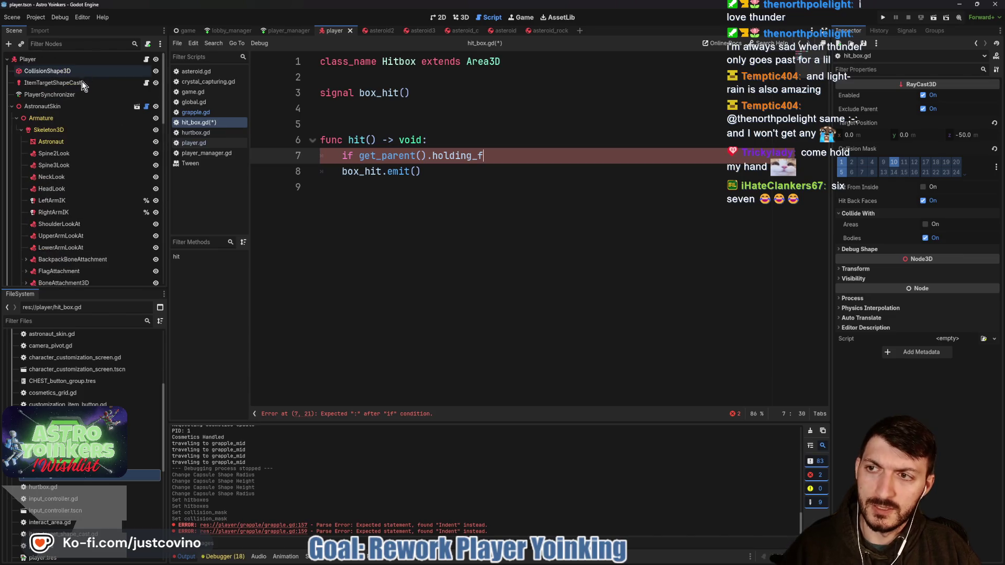
click(214, 143)
scroll(461, 254, down, 2)
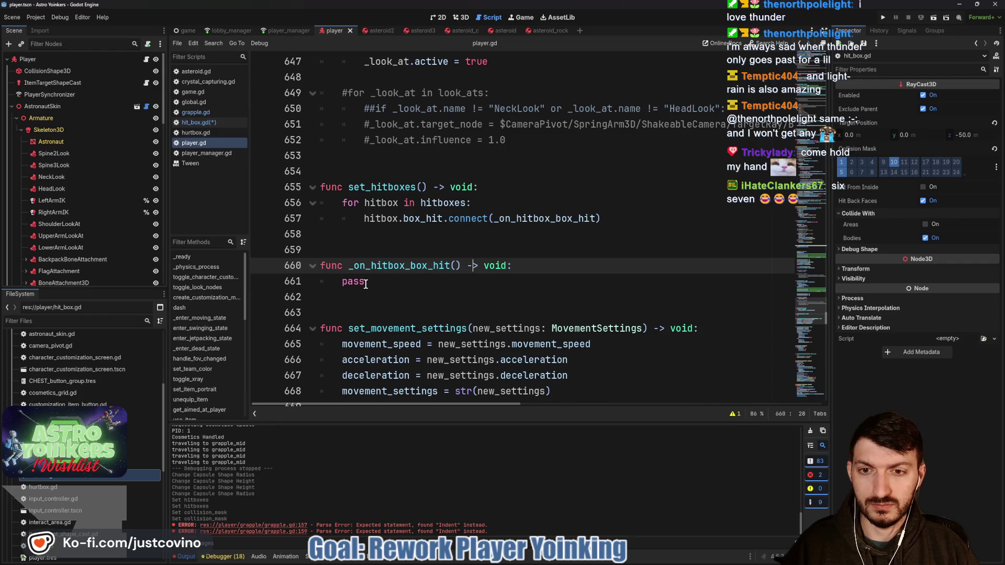
Inspect player.gd's _on_hitbox_box_hit handler and the code below it
click(419, 282)
double_click(405, 267)
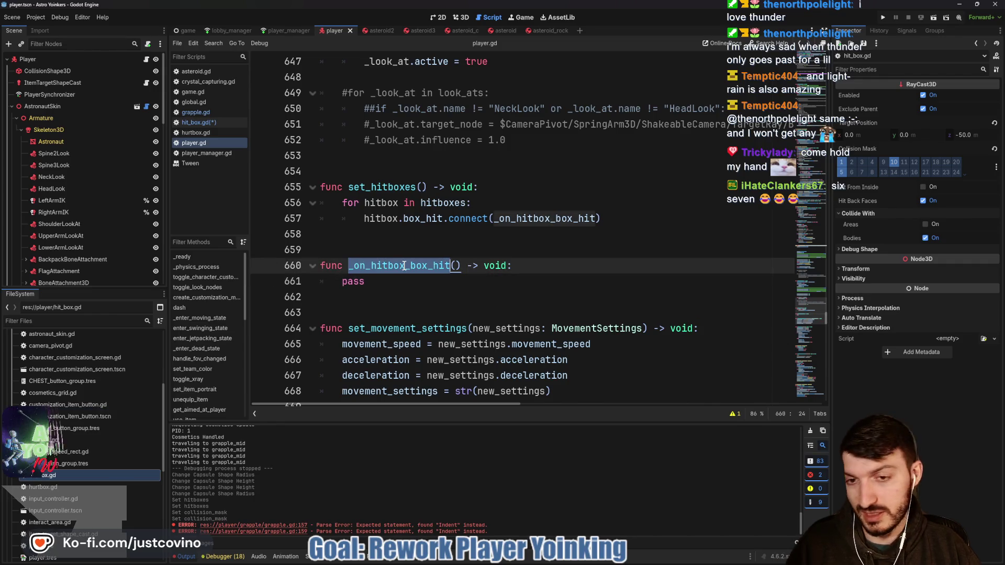
click(396, 283)
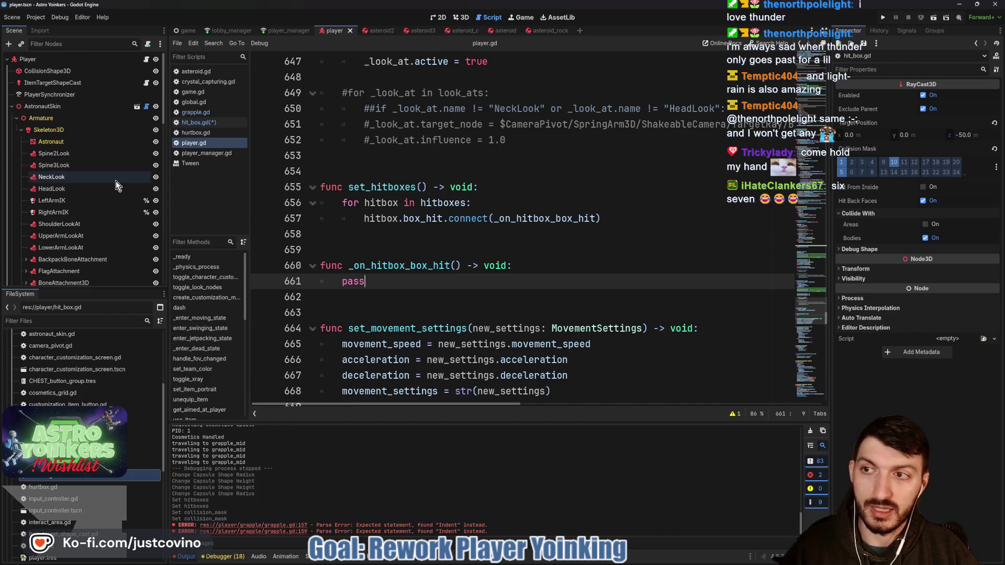
scroll(112, 178, down, 8)
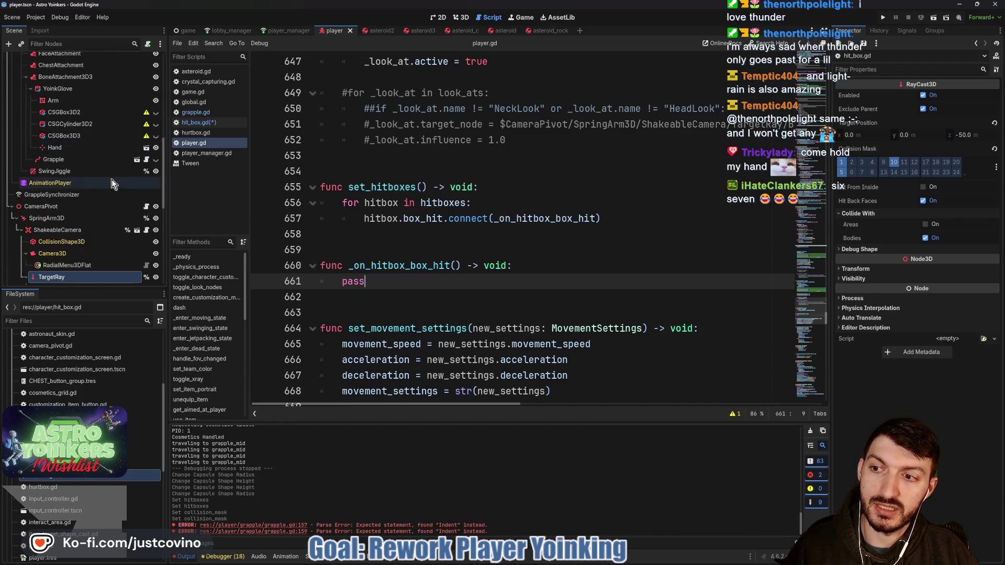
scroll(108, 201, down, 5)
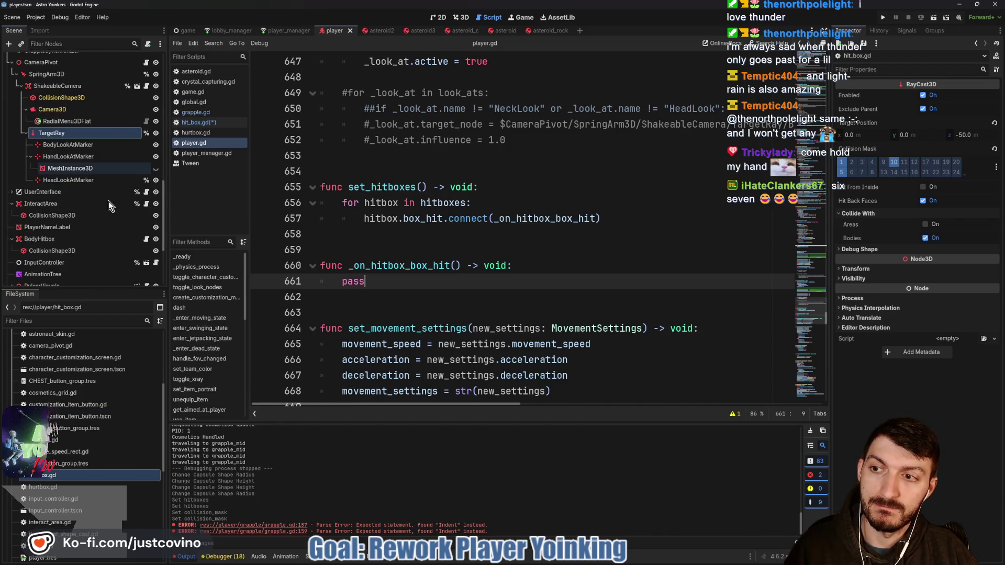
scroll(114, 202, down, 2)
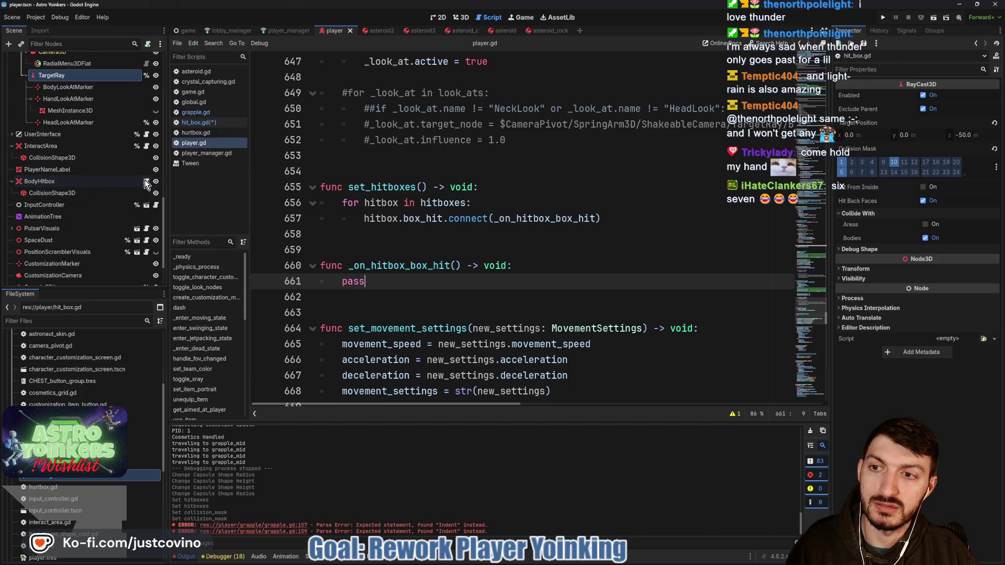
Reopen hit_box.gd, delete the unfinished if line from hit(), and save
click(146, 183)
drag(476, 156, 296, 160)
key(BackSpace)
key(BackSpace)
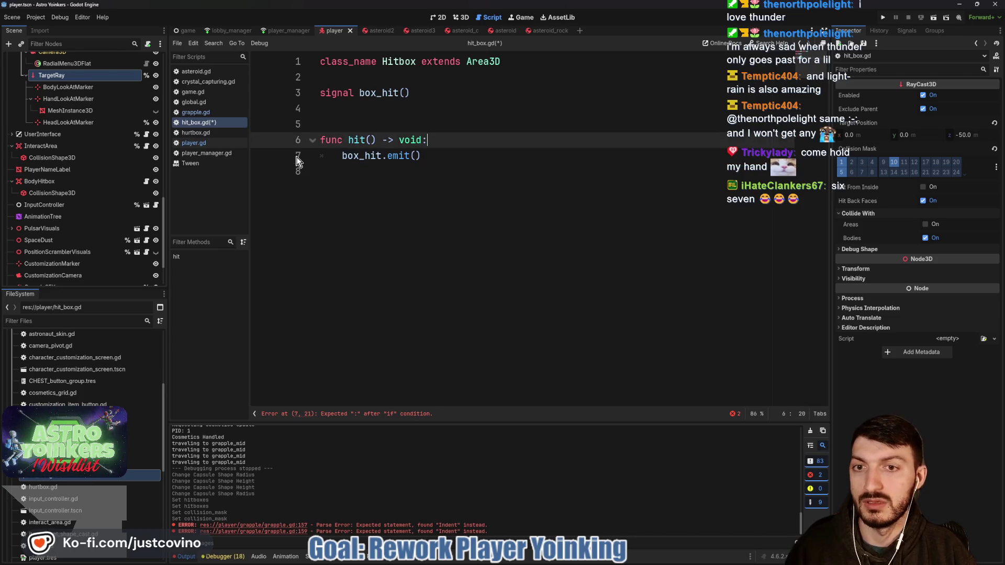
click(447, 156)
key(ctrl+s)
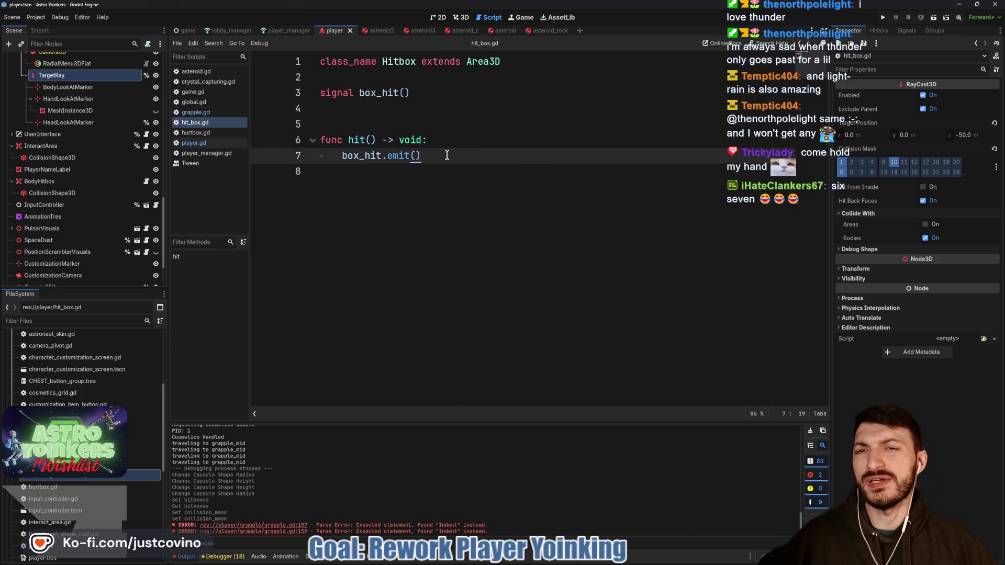
Add an extra blank line below class_name in hit_box.gd
click(333, 79)
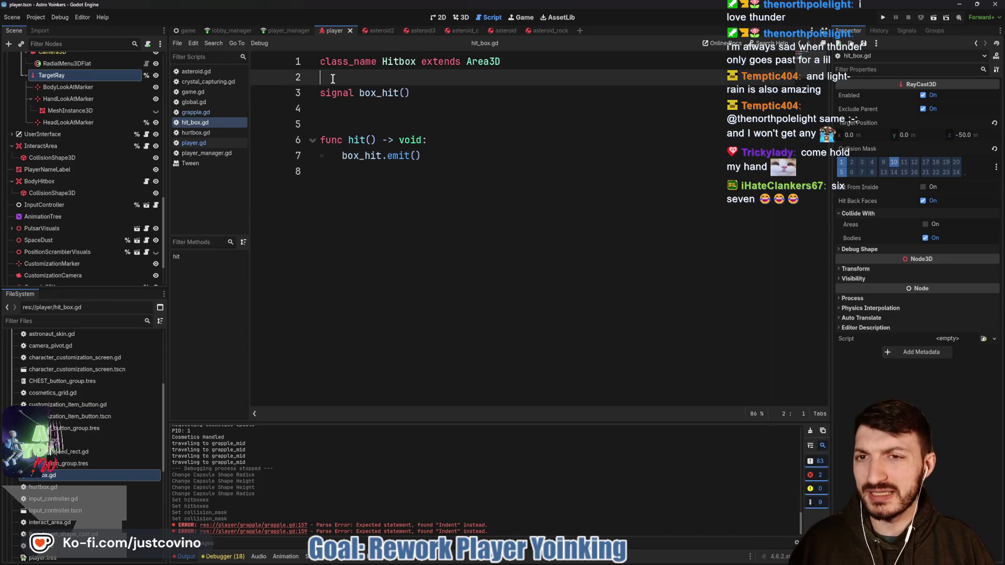
key(Return)
click(349, 137)
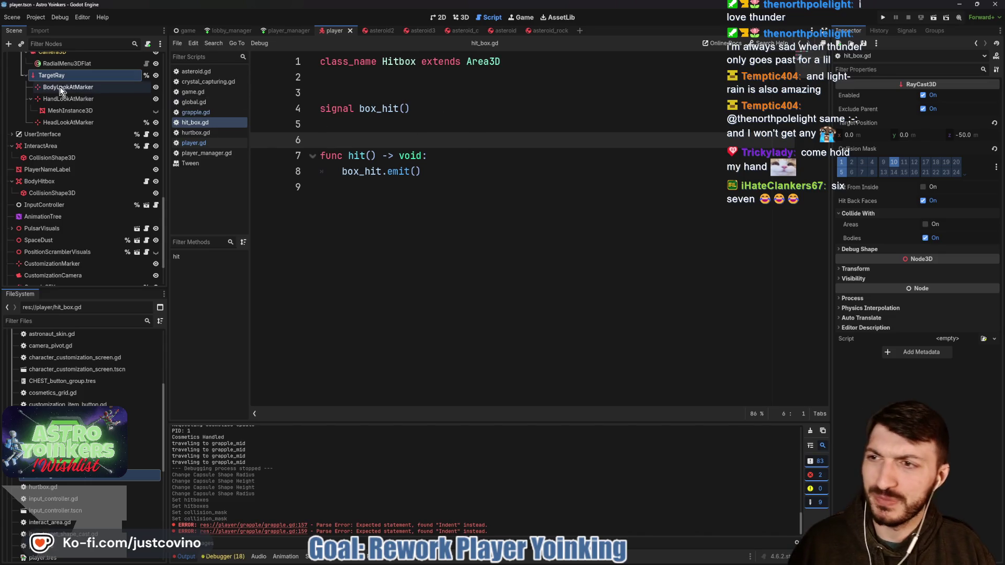
scroll(112, 184, up, 10)
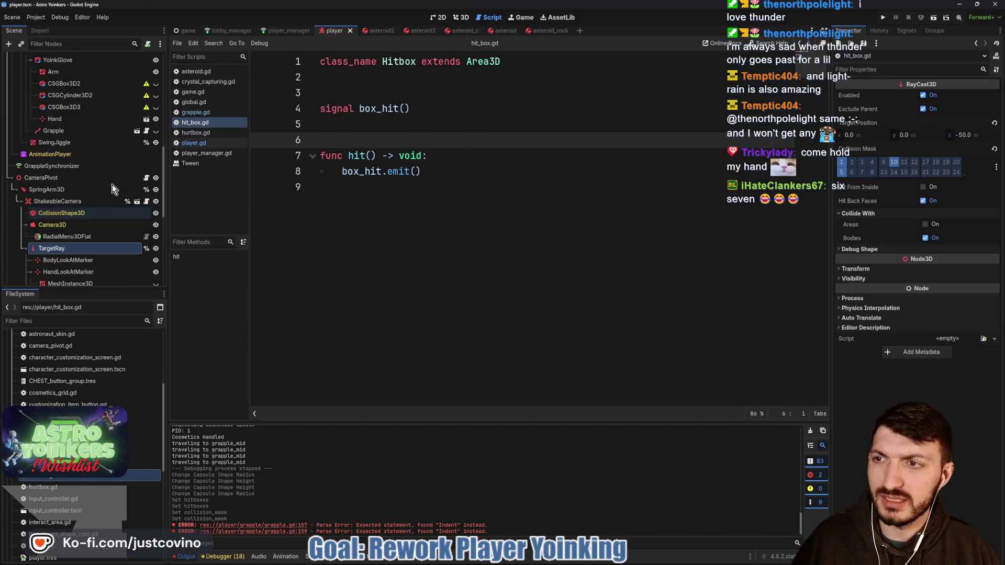
Replace pass in player.gd's _on_hitbox_box_hit with an empty if holding_flag: check
click(205, 141)
key(BackSpace)
key(BackSpace)
key(BackSpace)
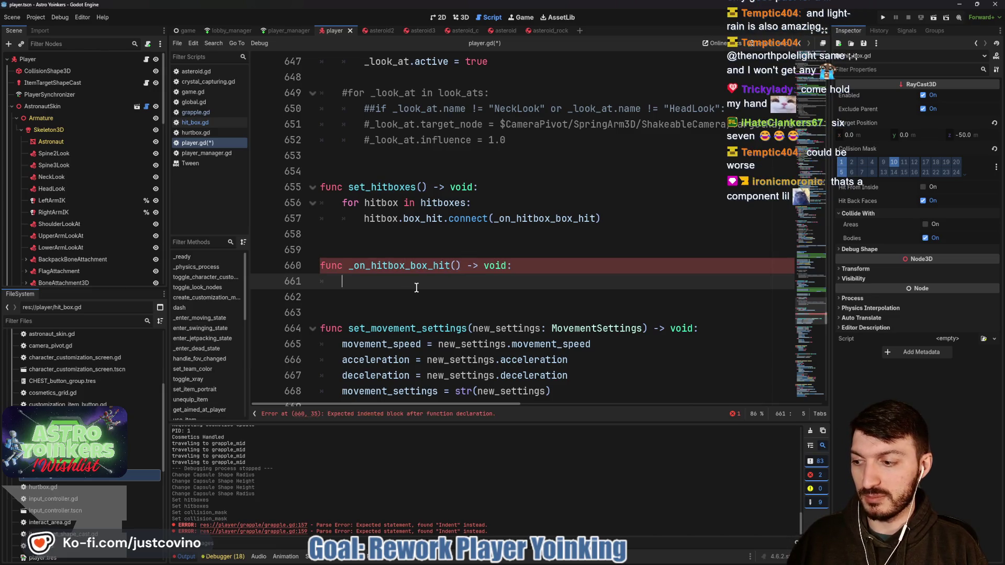
text(if)
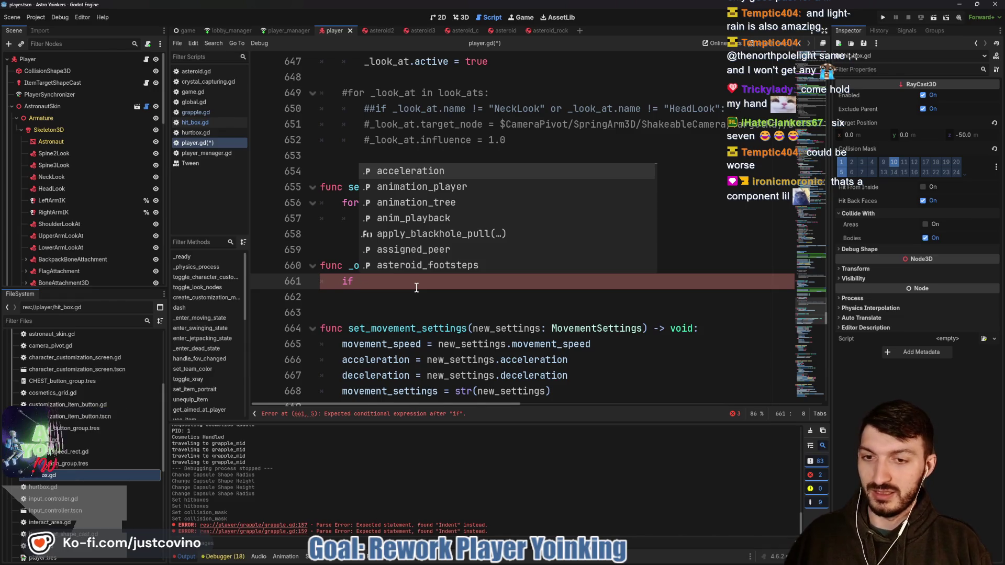
text( is_hold)
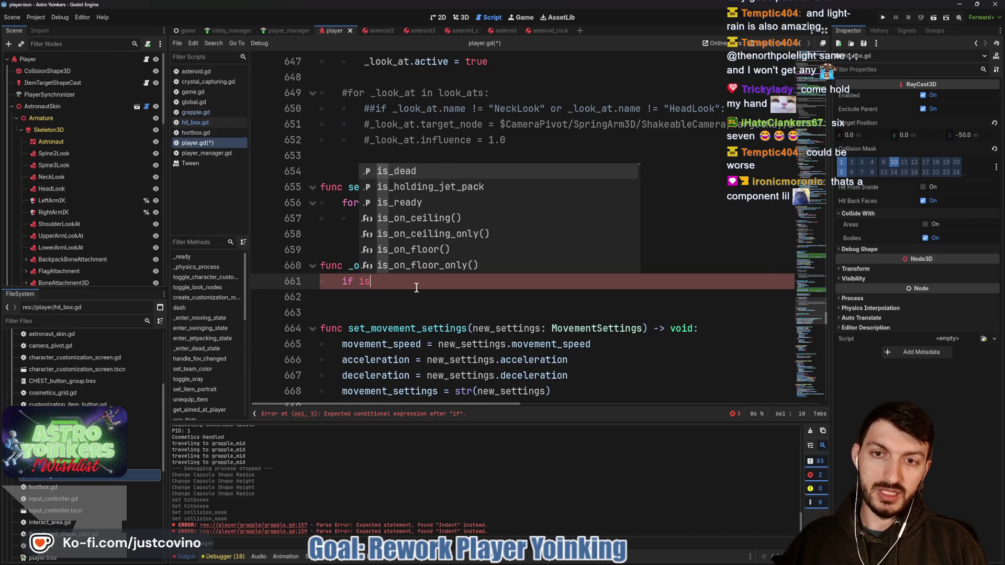
text(ing)
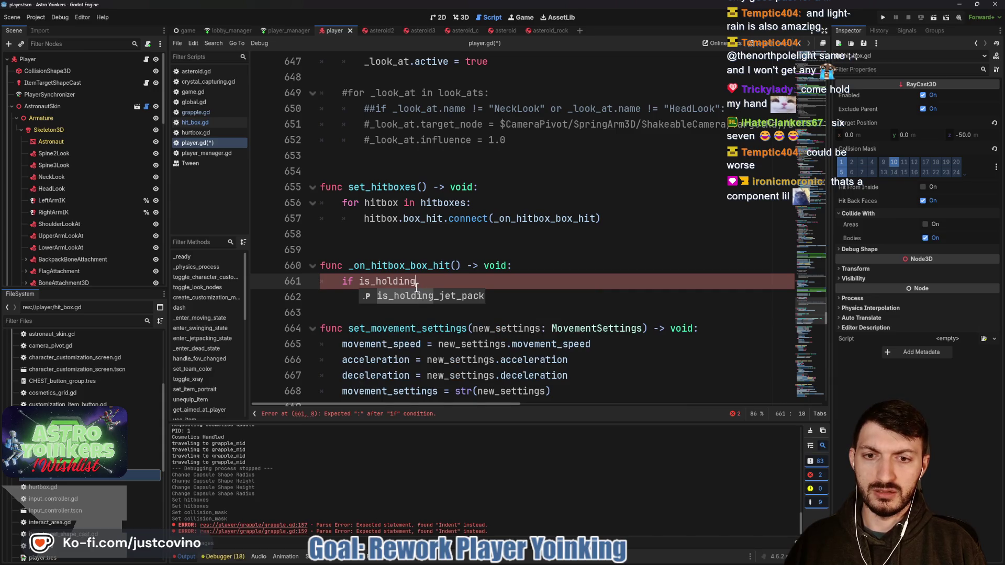
key(BackSpace)
key(BackSpace)
key(BackSpace)
text(holding_flag:)
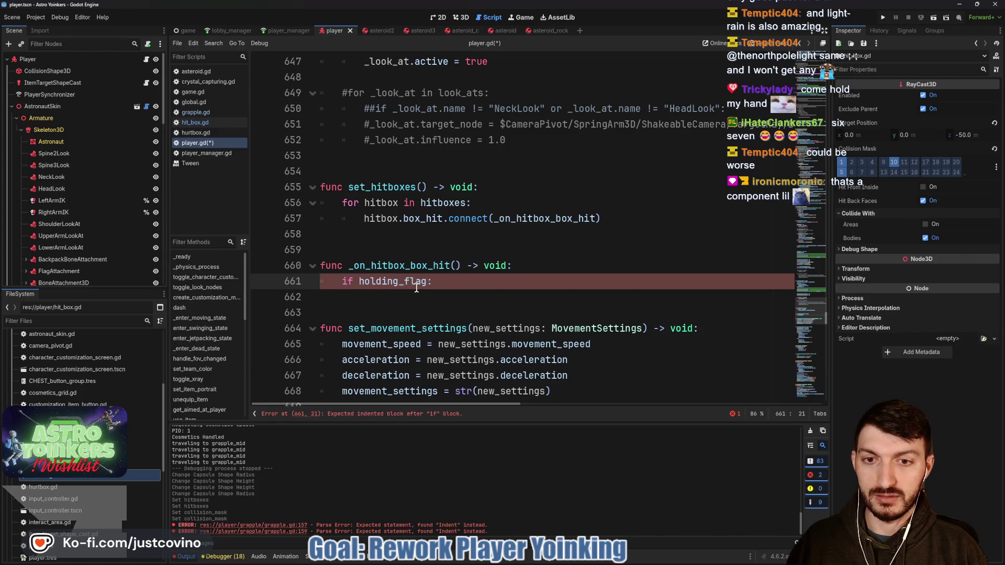
key(Return)
text(yoink)
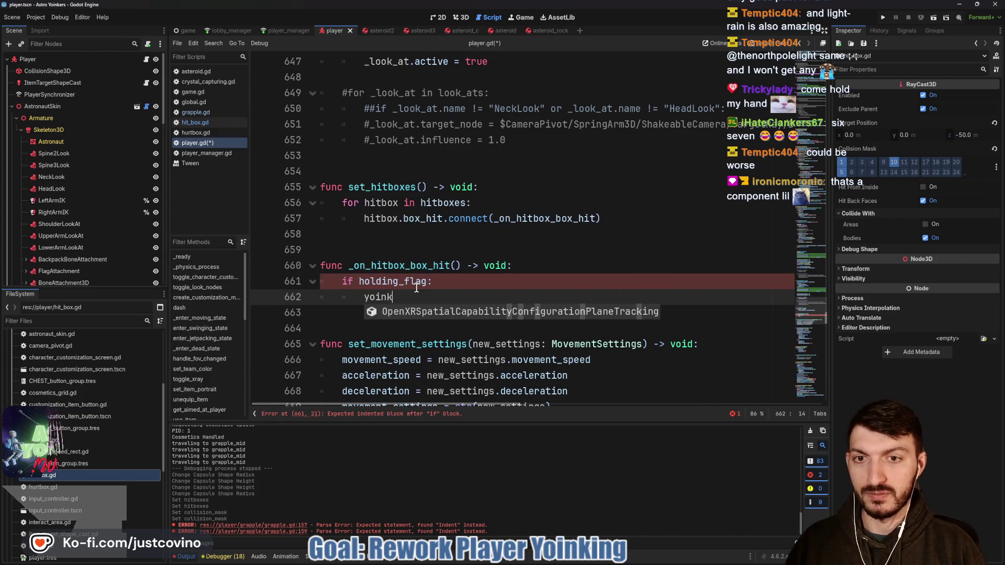
key(BackSpace)
key(BackSpace)
key(BackSpace)
key(BackSpace)
key(BackSpace)
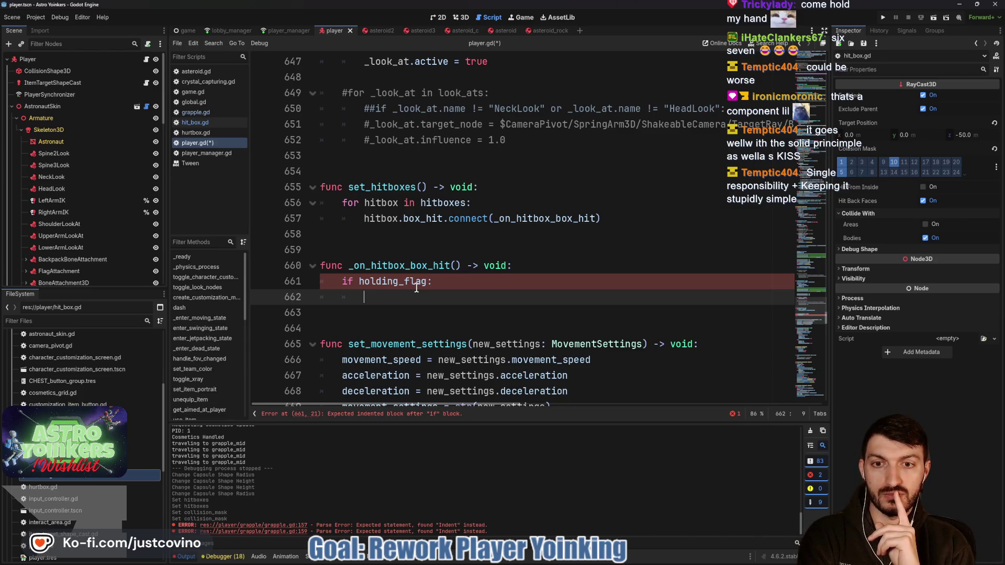
click(456, 266)
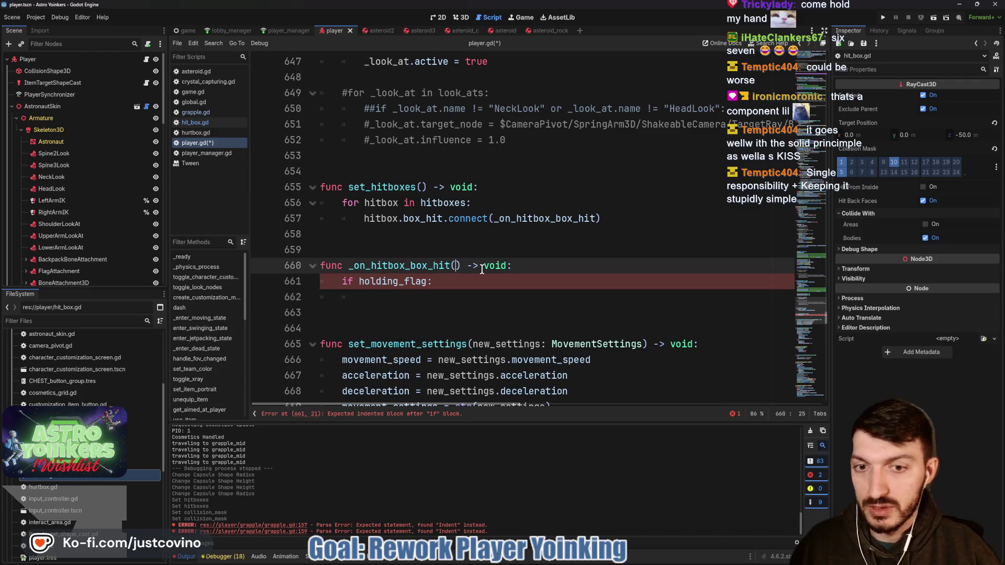
Type remote_sender: int as the parameter of _on_hitbox_box_hit() in player.gd
text(remote_sende)
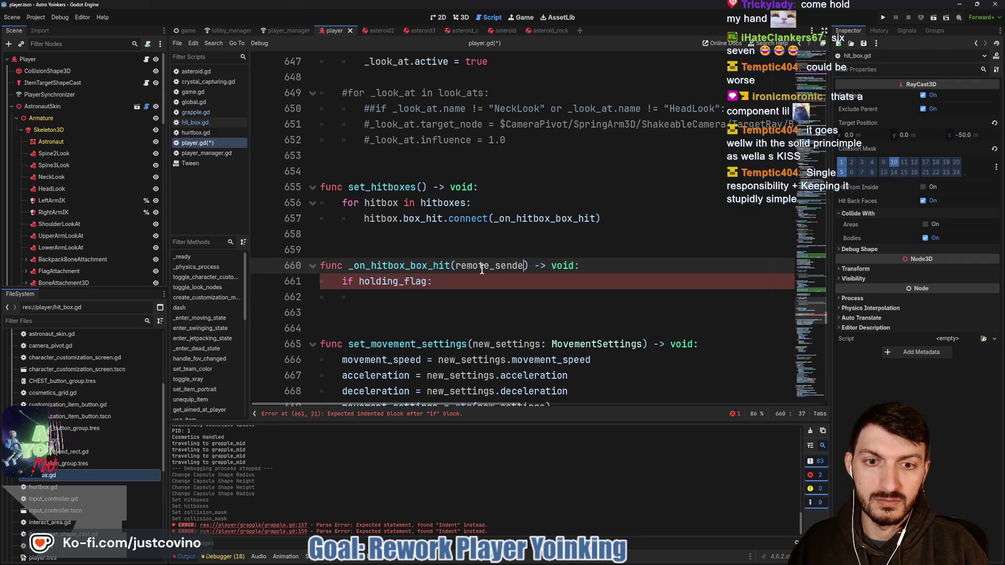
text(r: int)
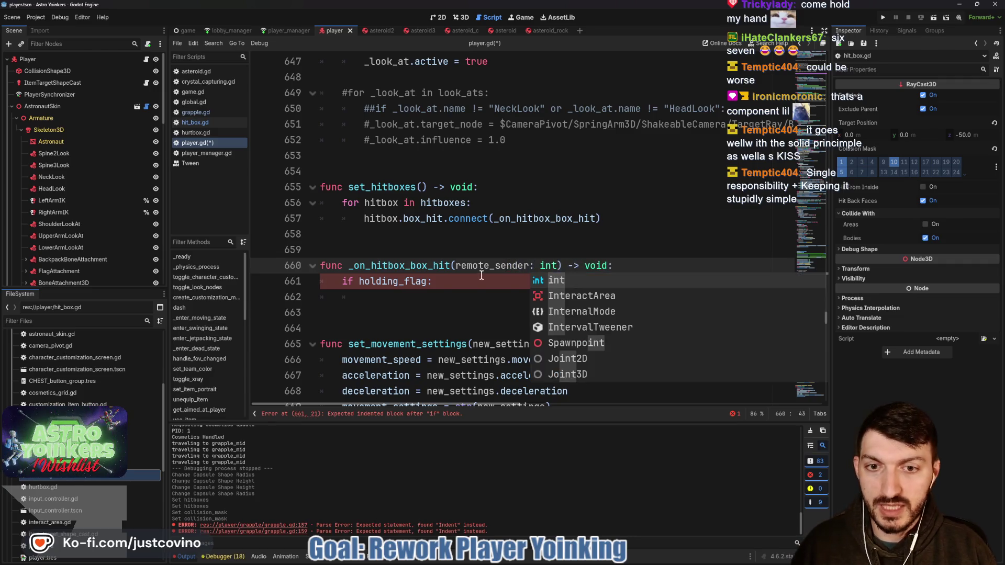
click(482, 275)
scroll(110, 243, down, 5)
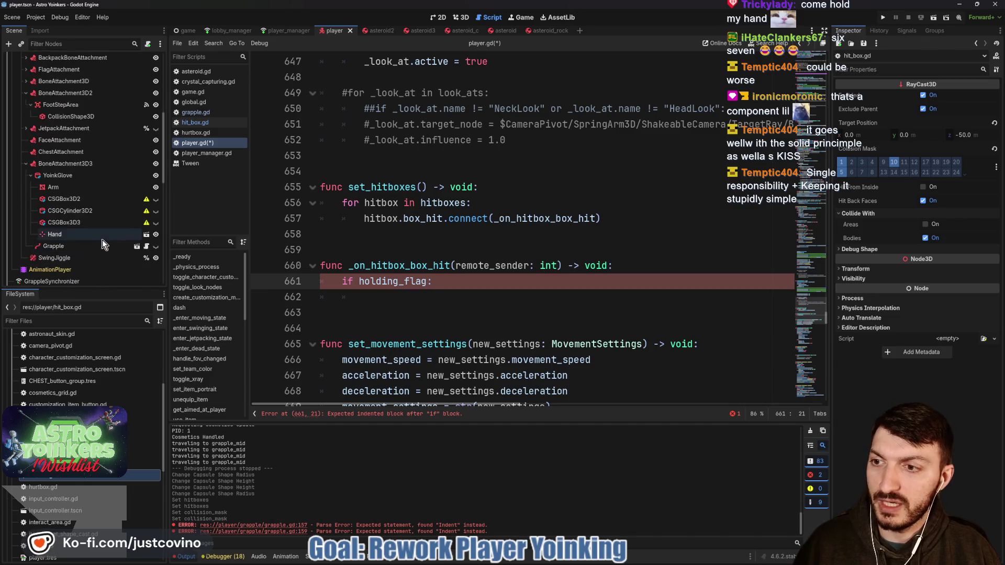
scroll(107, 255, down, 8)
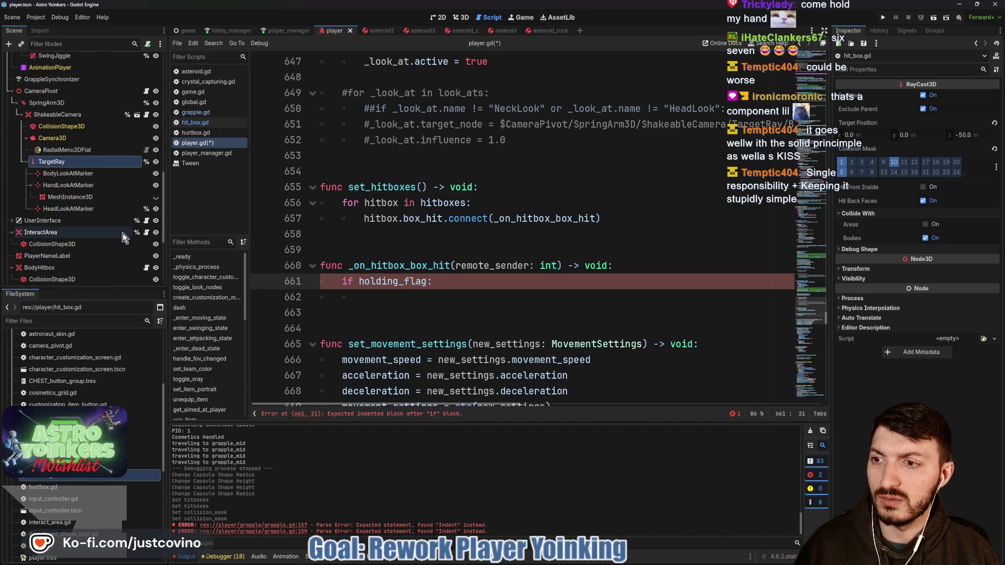
scroll(107, 235, down, 3)
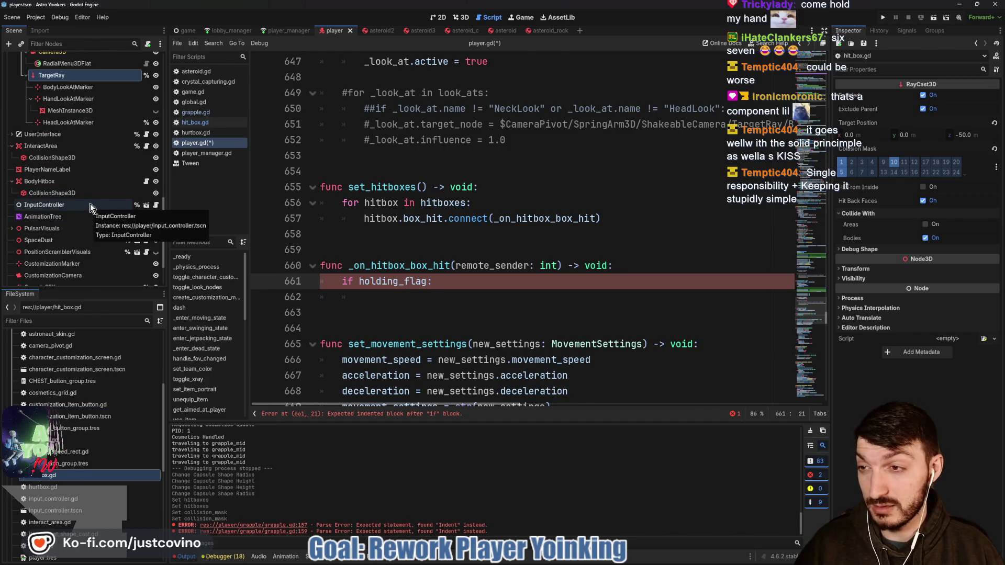
scroll(92, 205, up, 5)
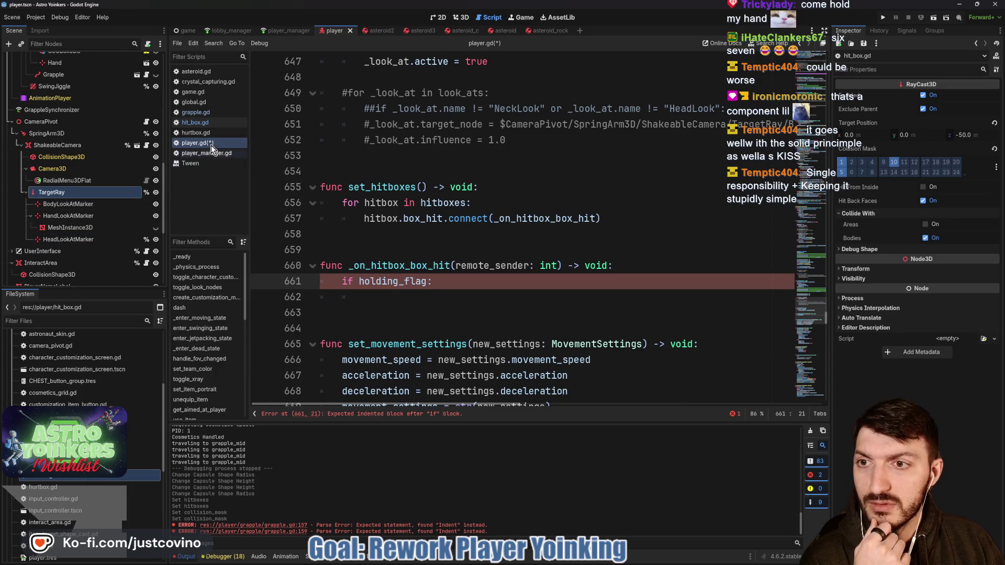
click(197, 123)
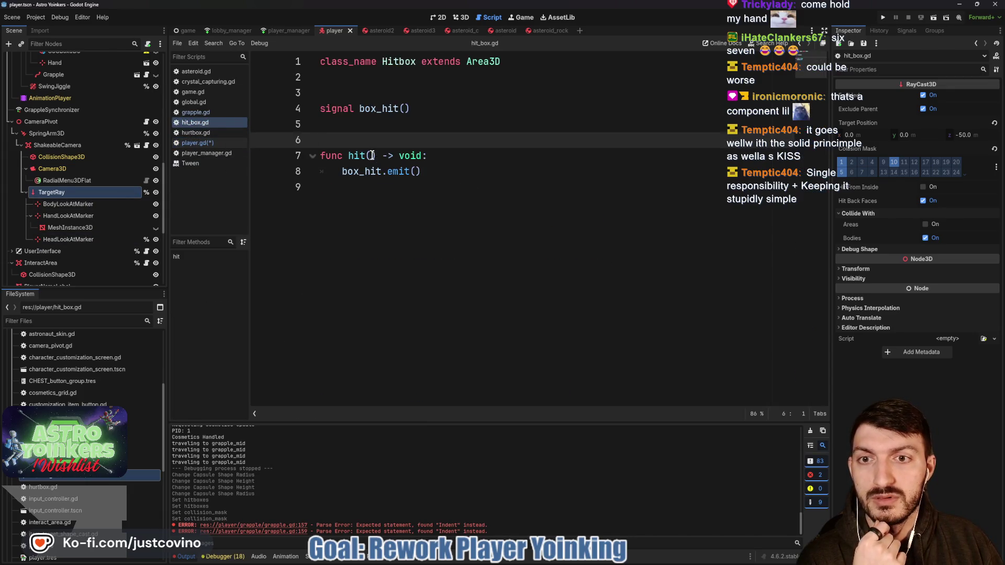
Pass multiplayer.get_remote_sender_id() as the argument of box_hit.emit() in hit_box.gd
click(460, 171)
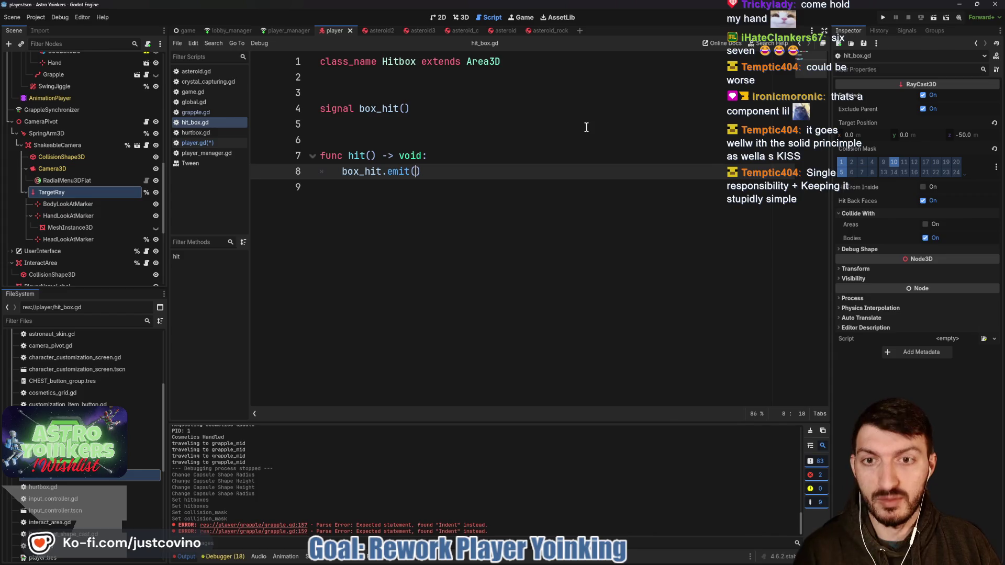
text(get_remote)
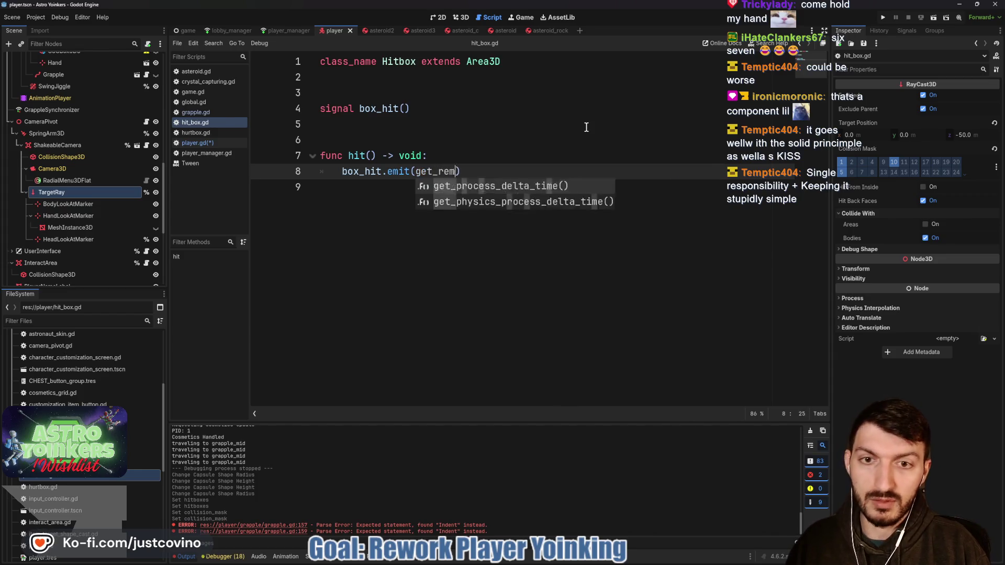
key(BackSpace)
key(BackSpace)
key(BackSpace)
text(multiplayer.get_rem)
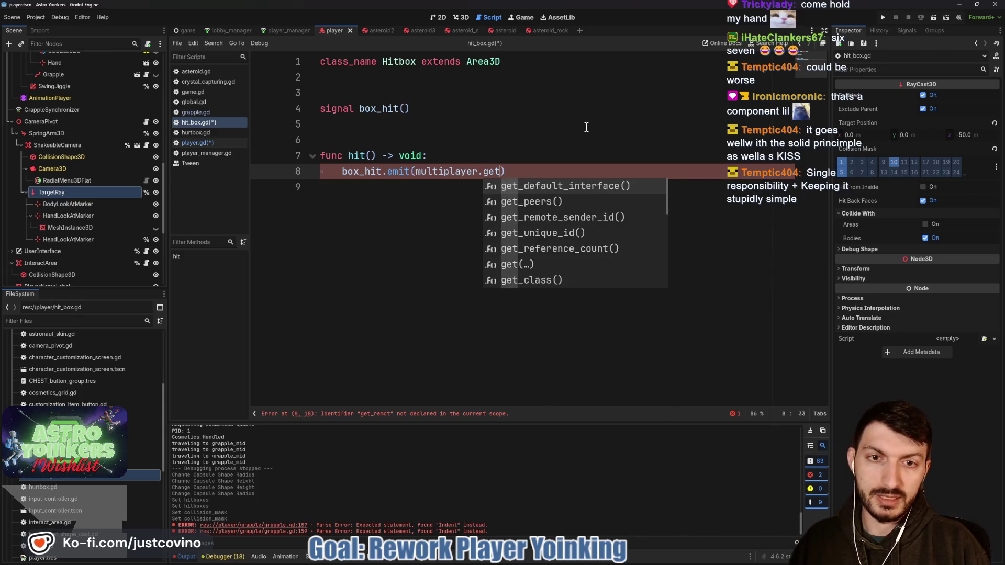
key(Return)
key(End)
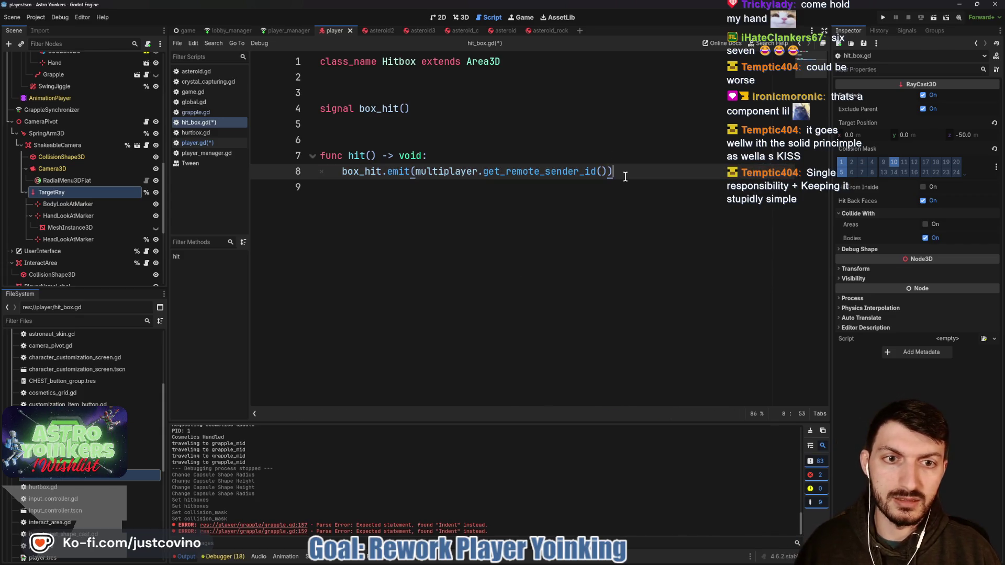
Save the script, clear the Output log and return to player.gd
key(ctrl+s)
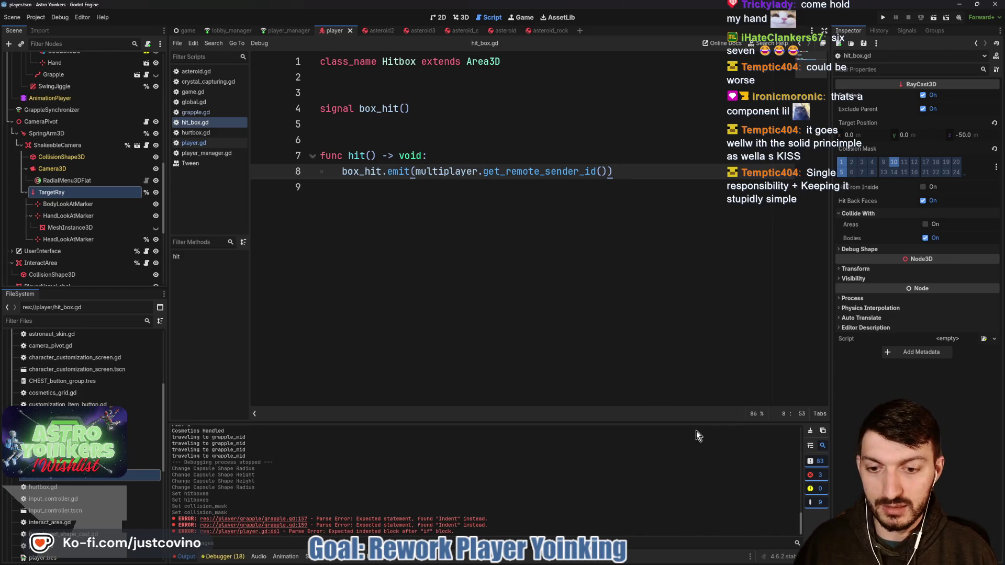
click(811, 430)
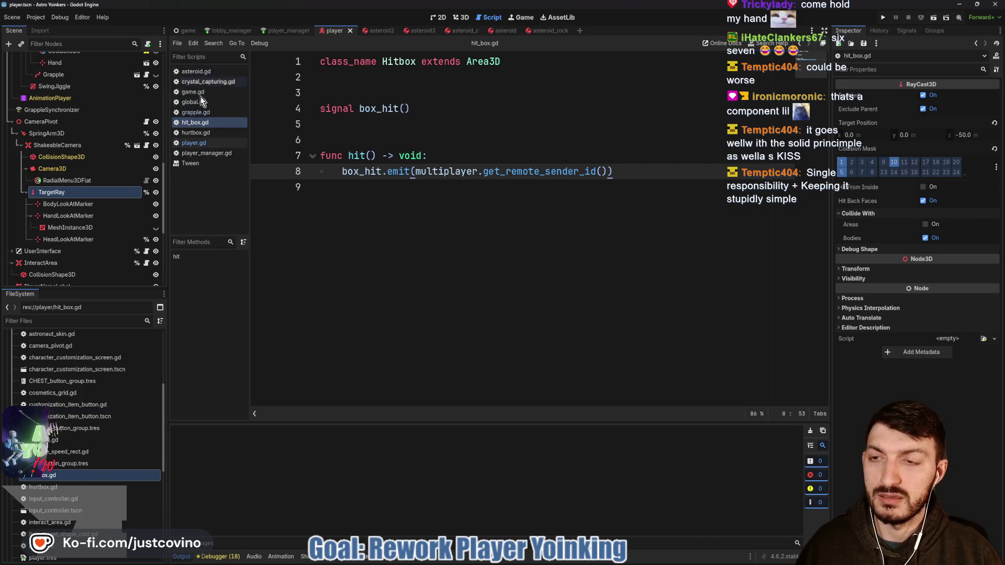
click(197, 143)
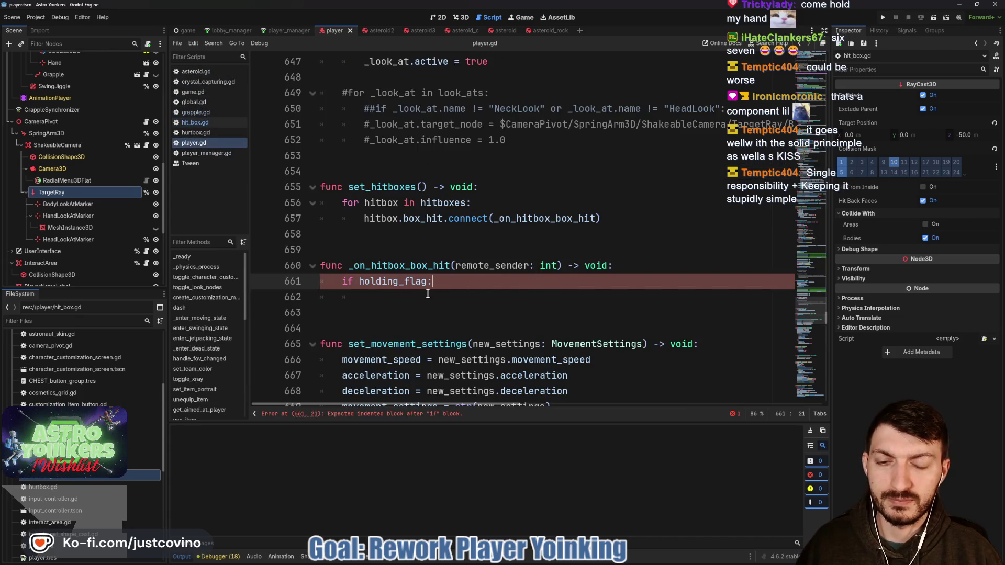
Switch to grapple.gd and scroll to the PLAYER branch's target_hitbox.hit.rpc_id call
click(509, 294)
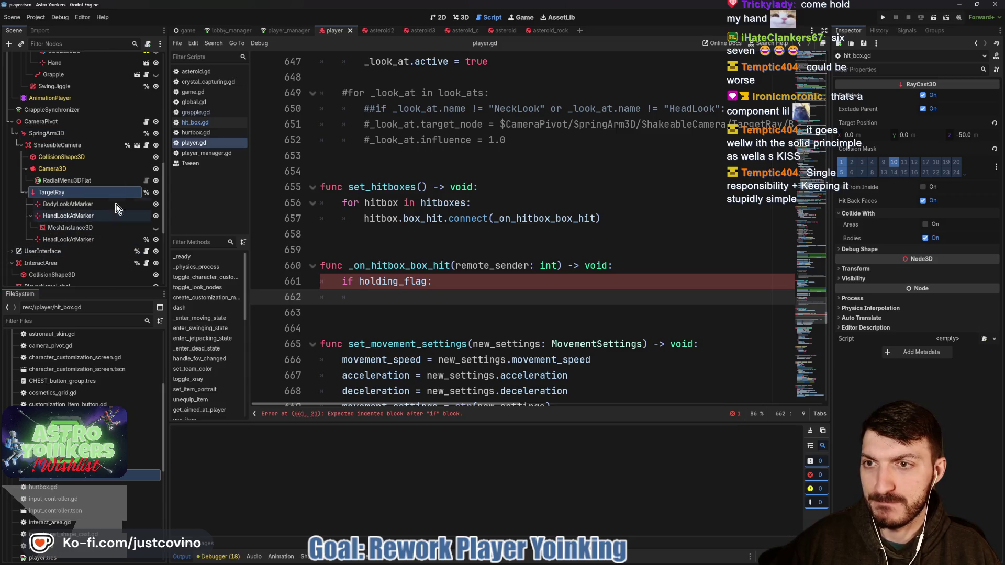
click(195, 112)
scroll(339, 152, down, 1)
scroll(339, 152, right, 2)
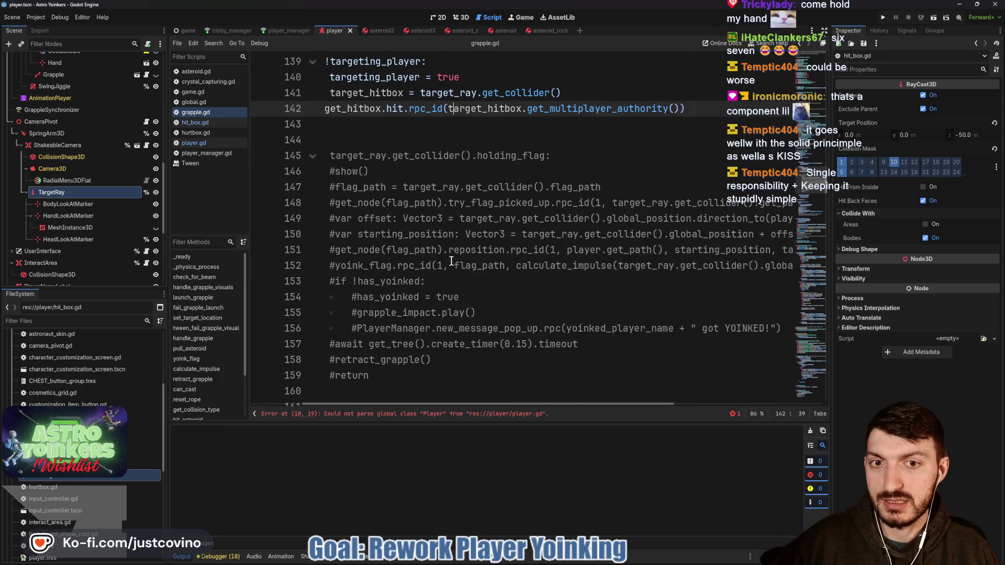
scroll(451, 262, left, 2)
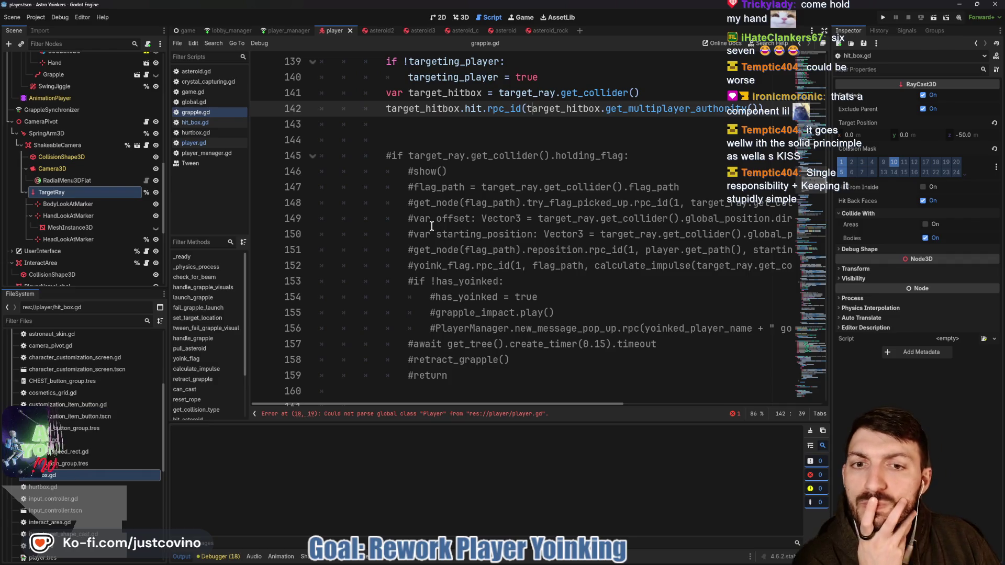
scroll(434, 227, right, 2)
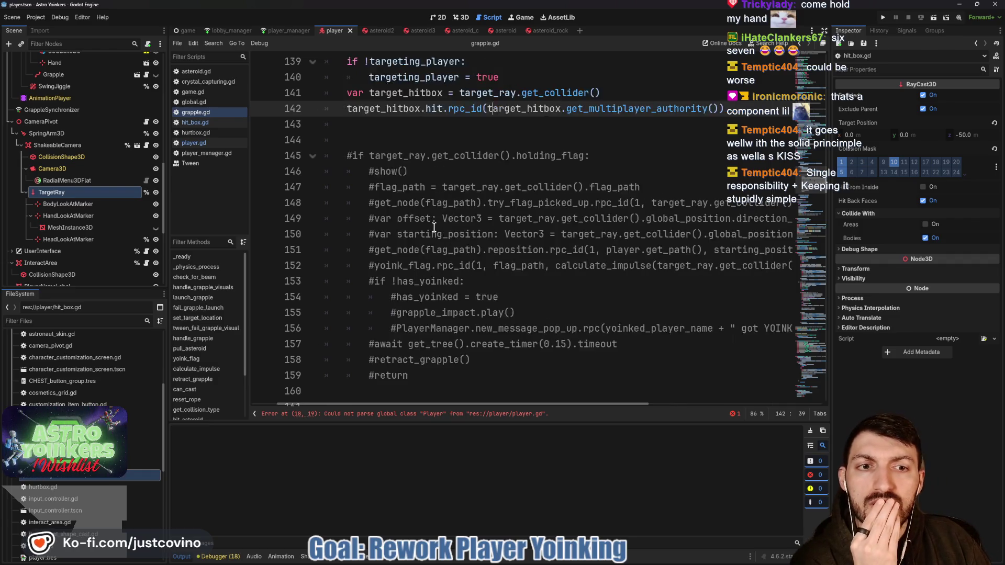
drag(602, 187, 335, 189)
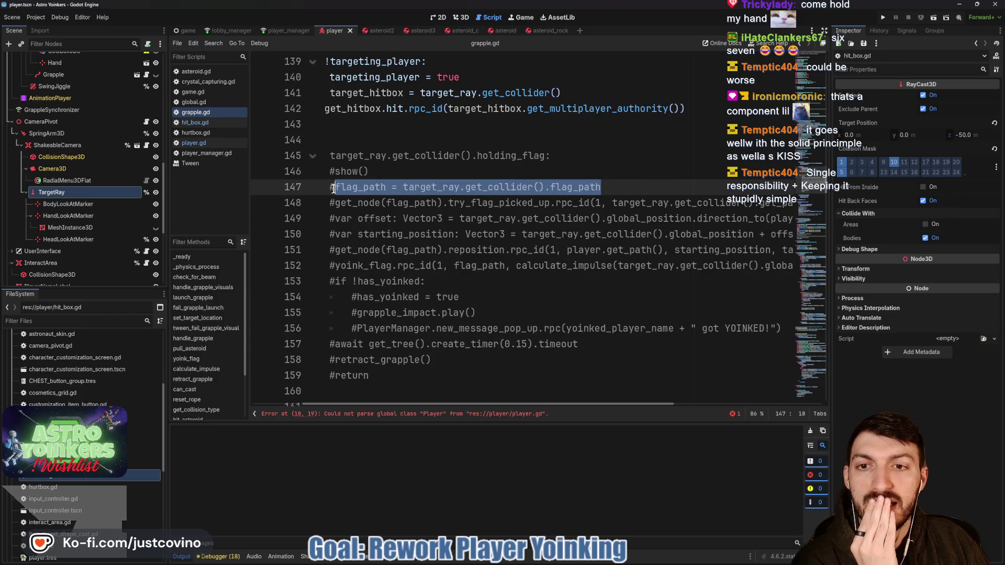
scroll(429, 206, left, 1)
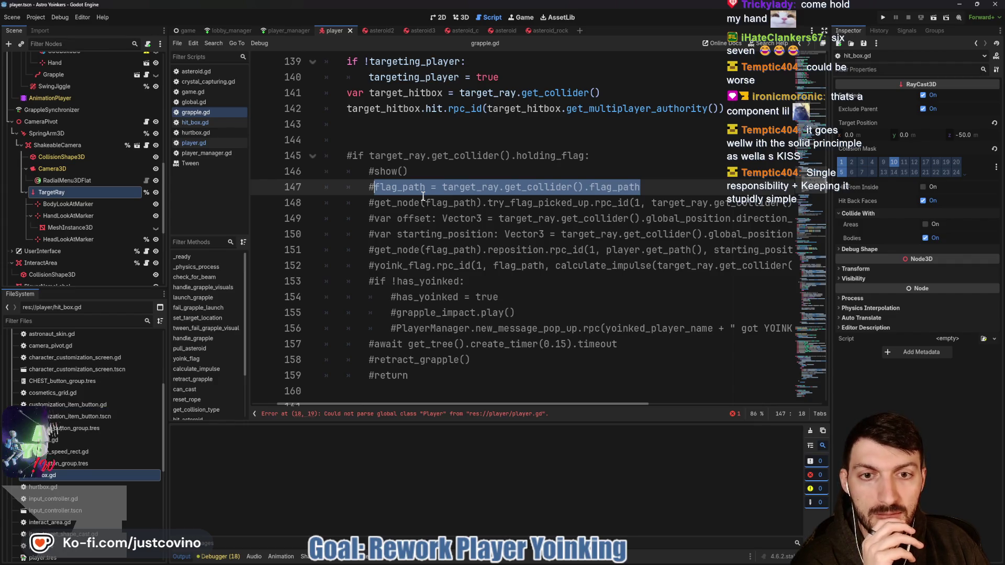
scroll(414, 214, right, 2)
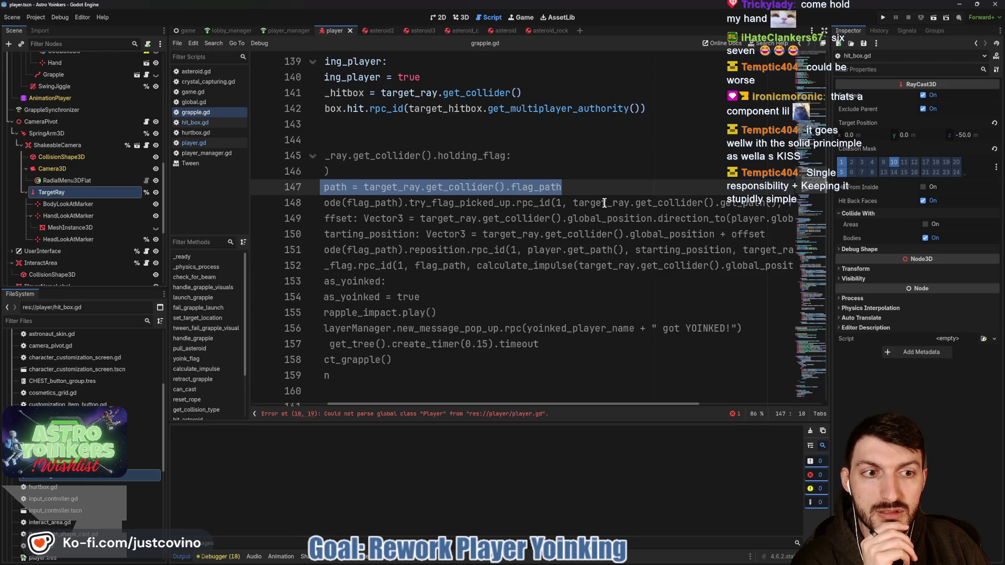
scroll(602, 203, right, 2)
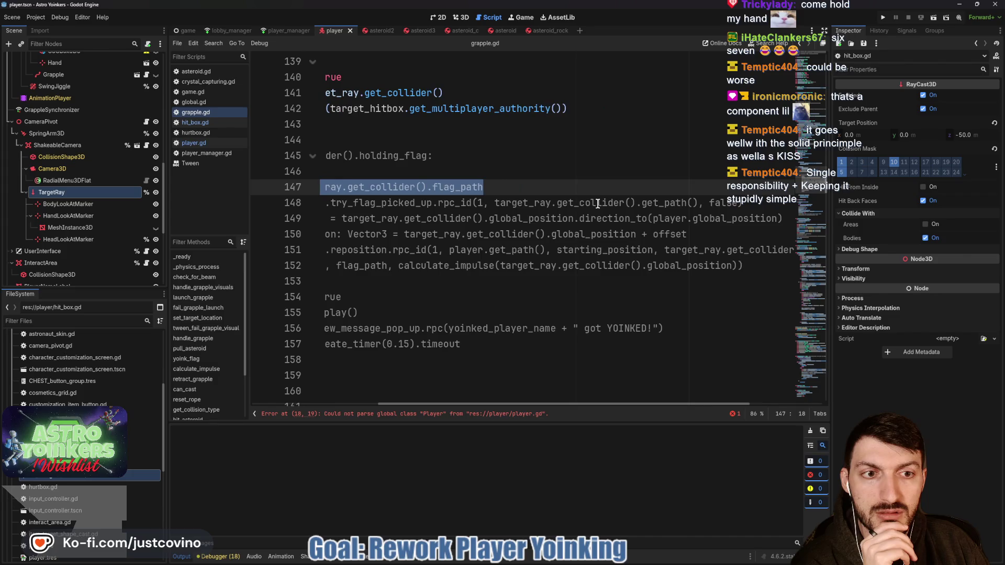
scroll(598, 203, left, 3)
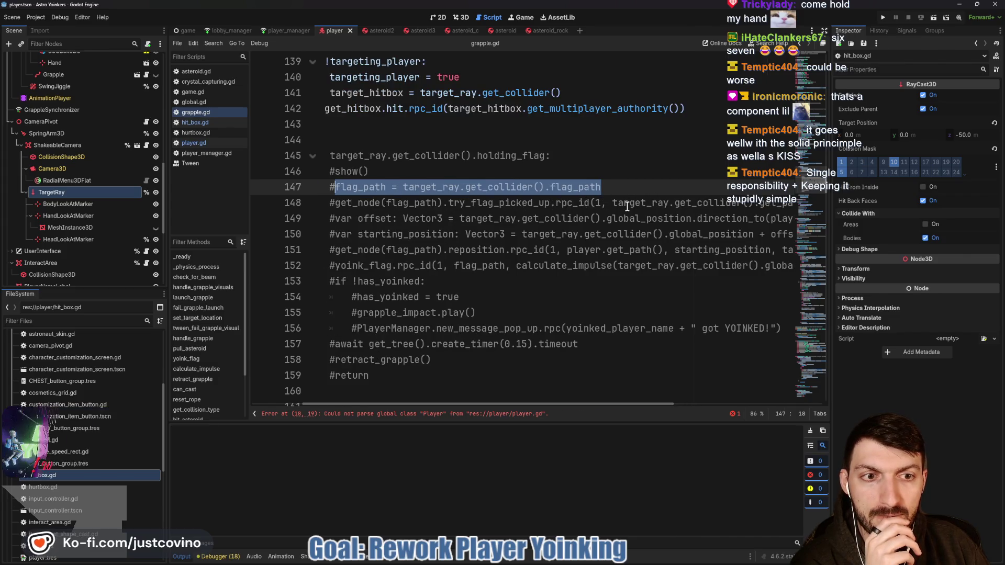
scroll(636, 204, right, 1)
scroll(636, 204, right, 1)
scroll(633, 204, right, 3)
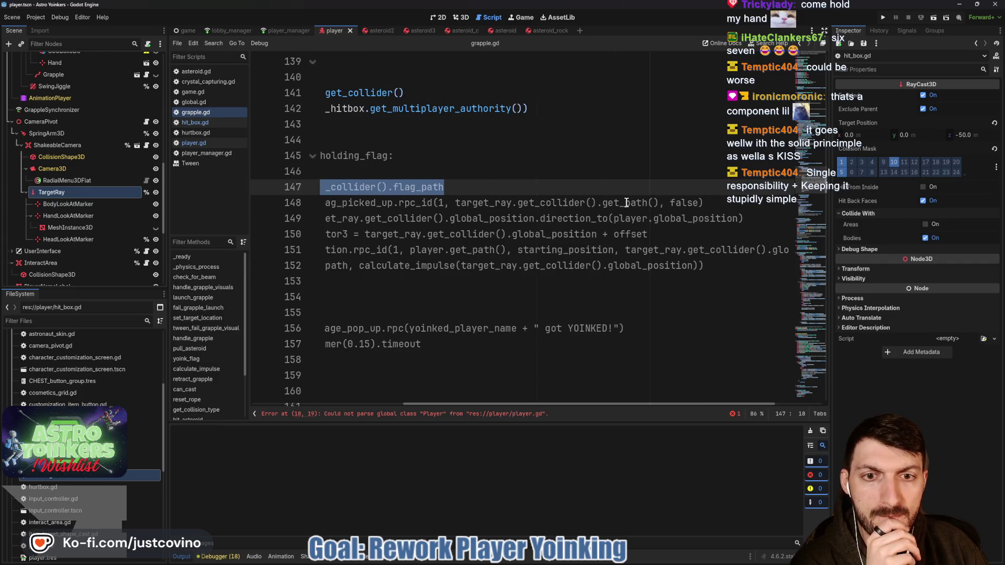
scroll(624, 203, left, 6)
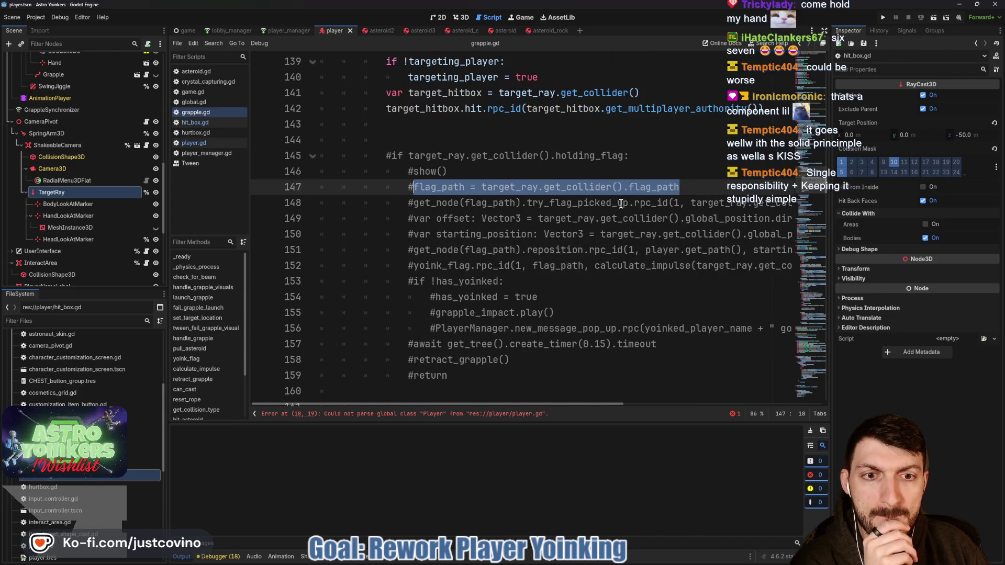
scroll(621, 203, down, 1)
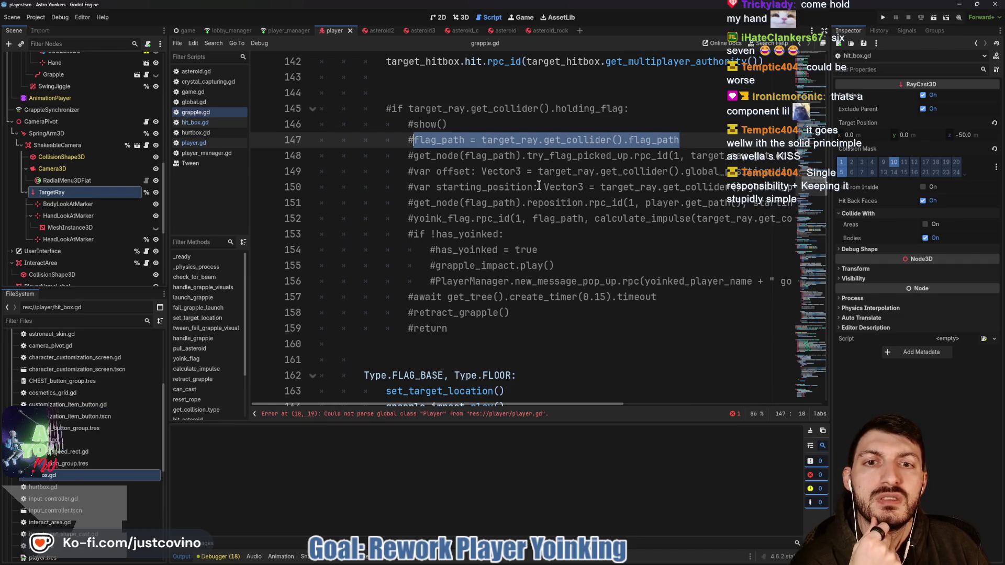
scroll(523, 189, up, 1)
scroll(525, 209, right, 2)
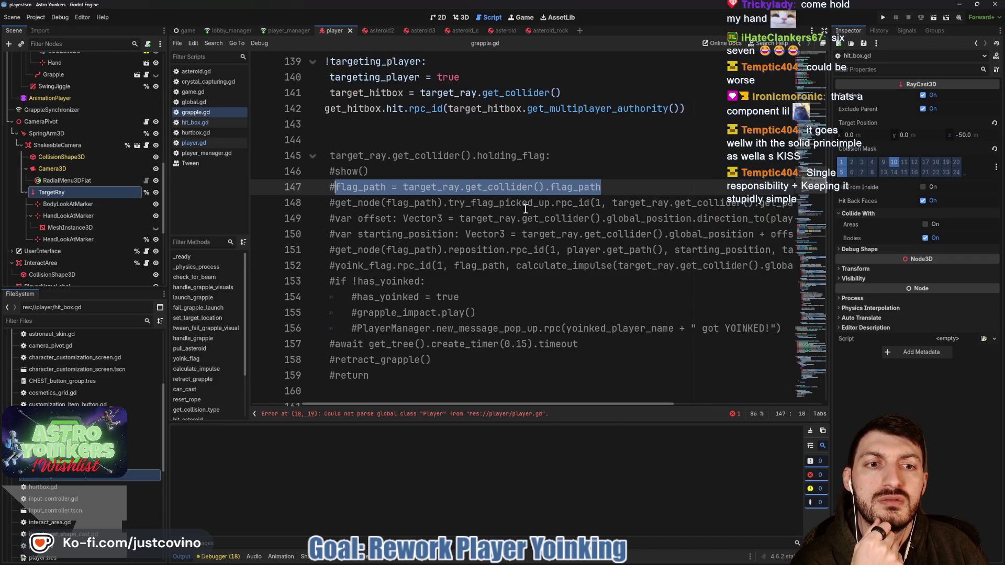
scroll(525, 209, right, 2)
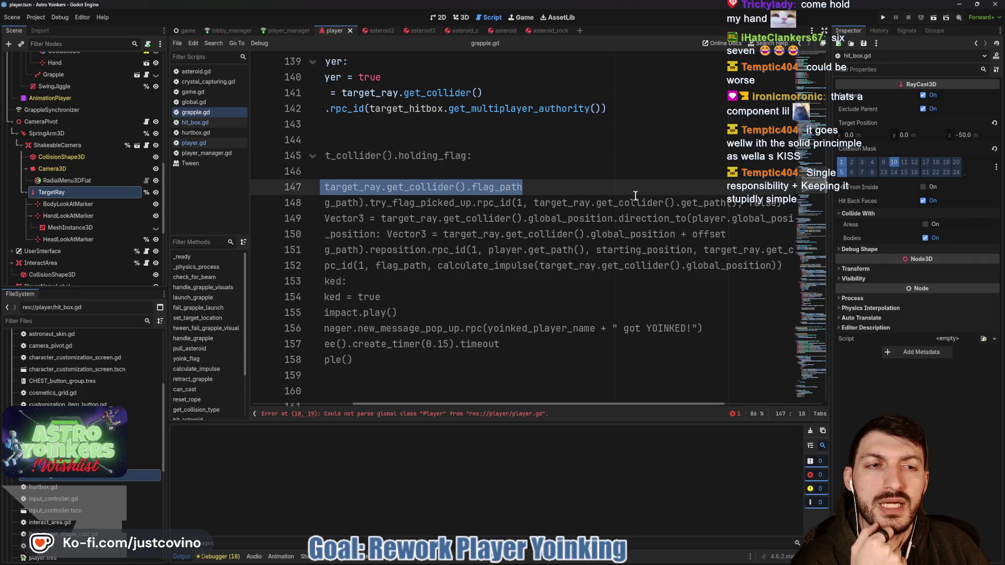
scroll(635, 196, left, 2)
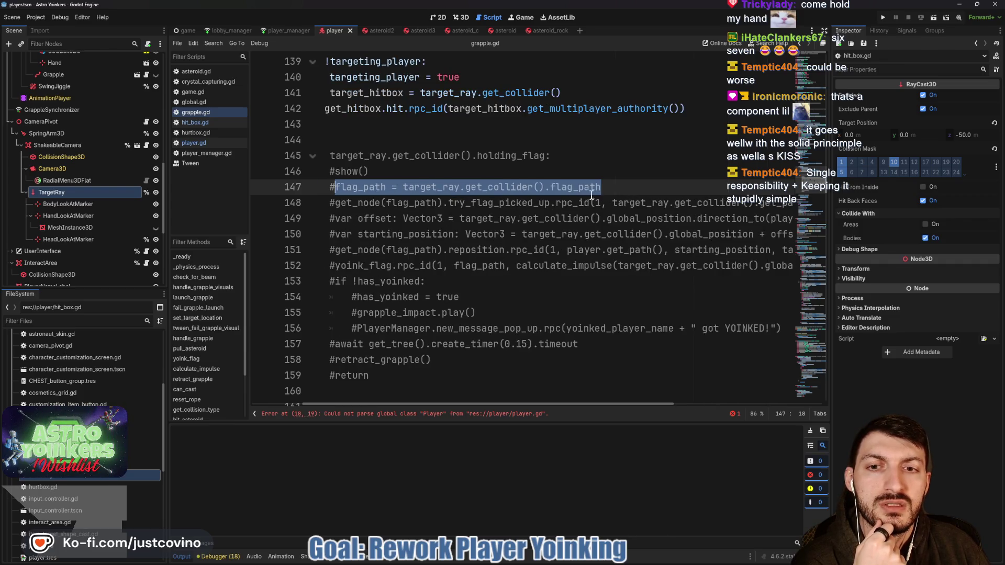
scroll(376, 201, left, 1)
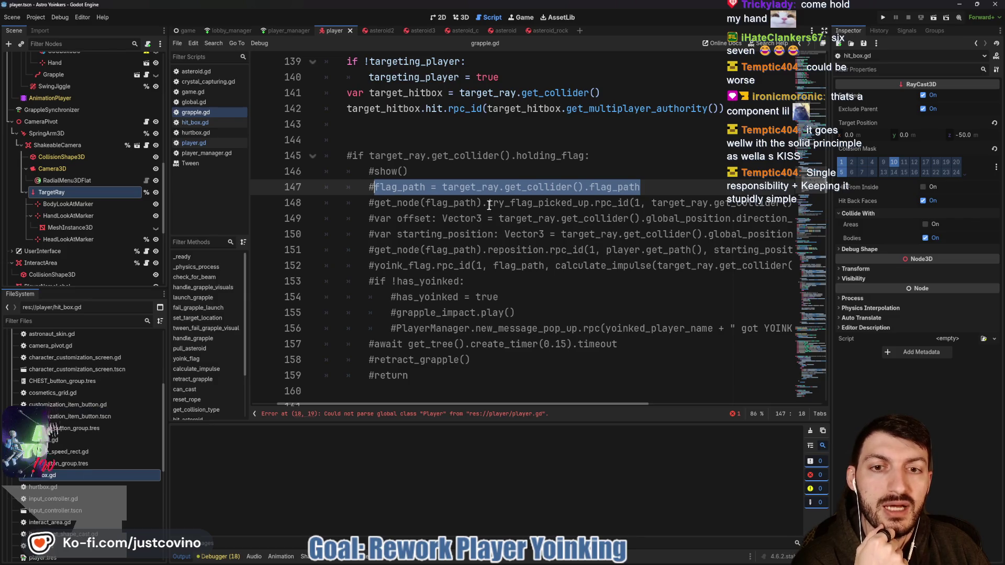
drag(374, 202, 798, 207)
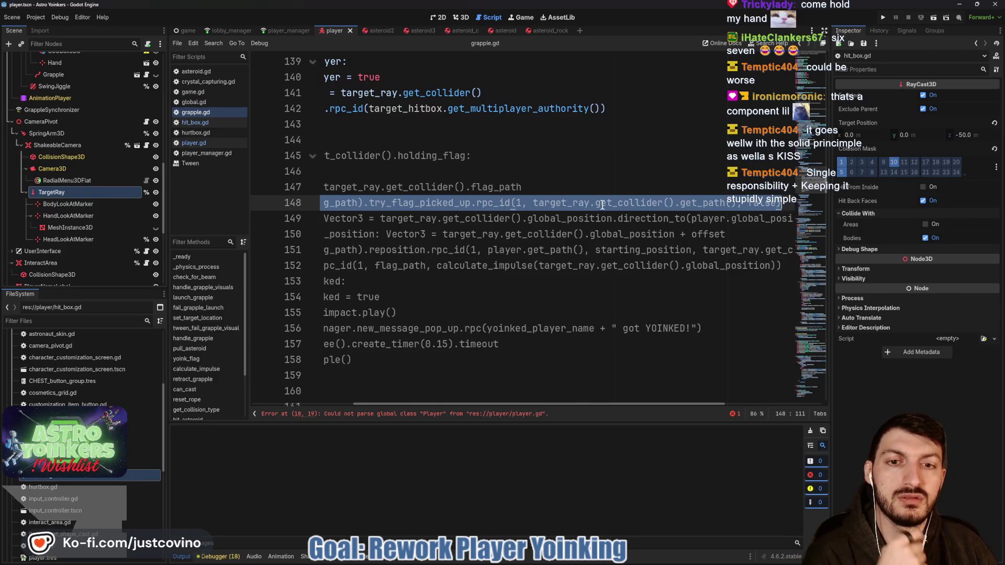
scroll(602, 205, down, 1)
scroll(597, 201, left, 2)
scroll(594, 200, left, 1)
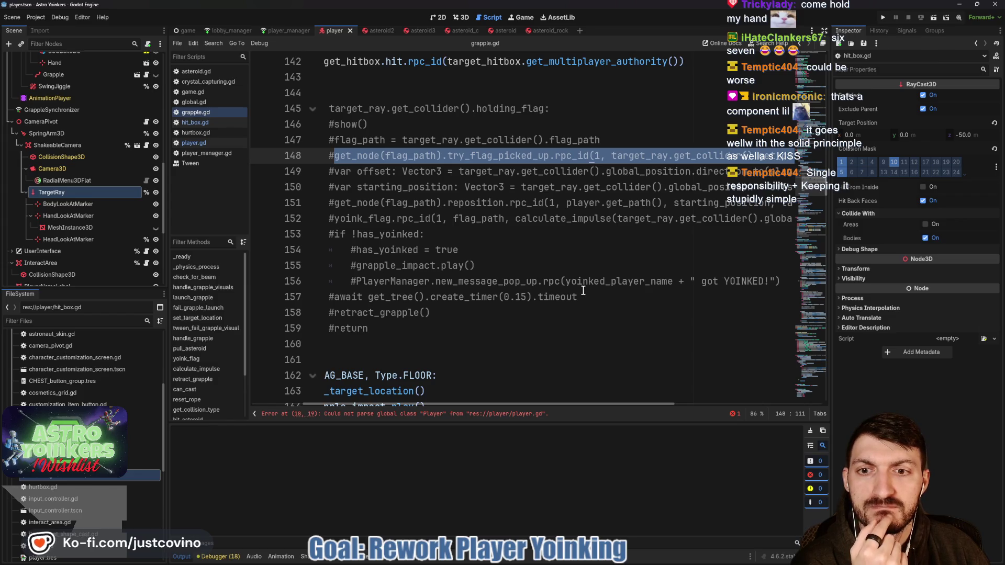
scroll(583, 291, left, 2)
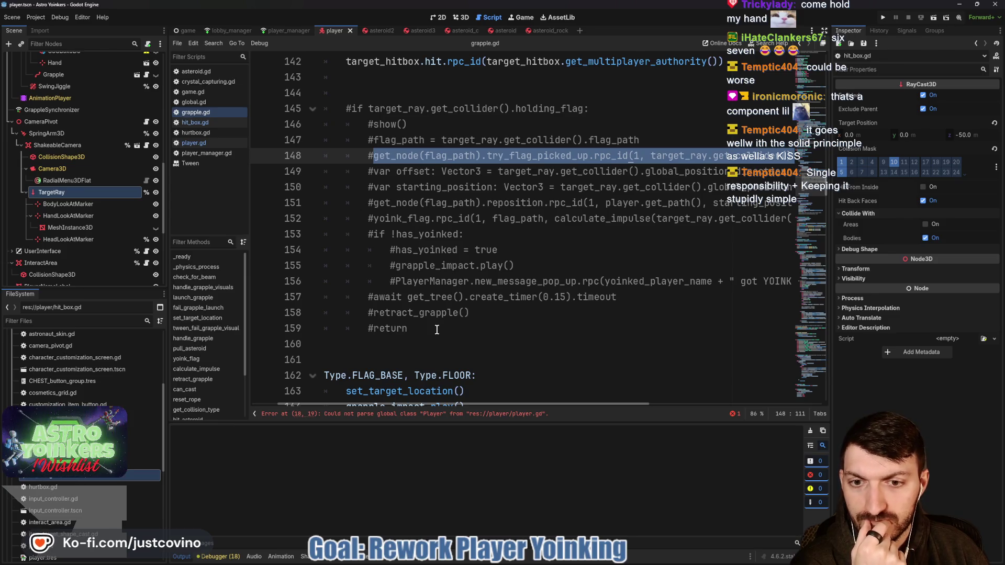
mouse_move(478, 314)
mouse_down()
mouse_move(367, 297)
mouse_move(295, 128)
mouse_up()
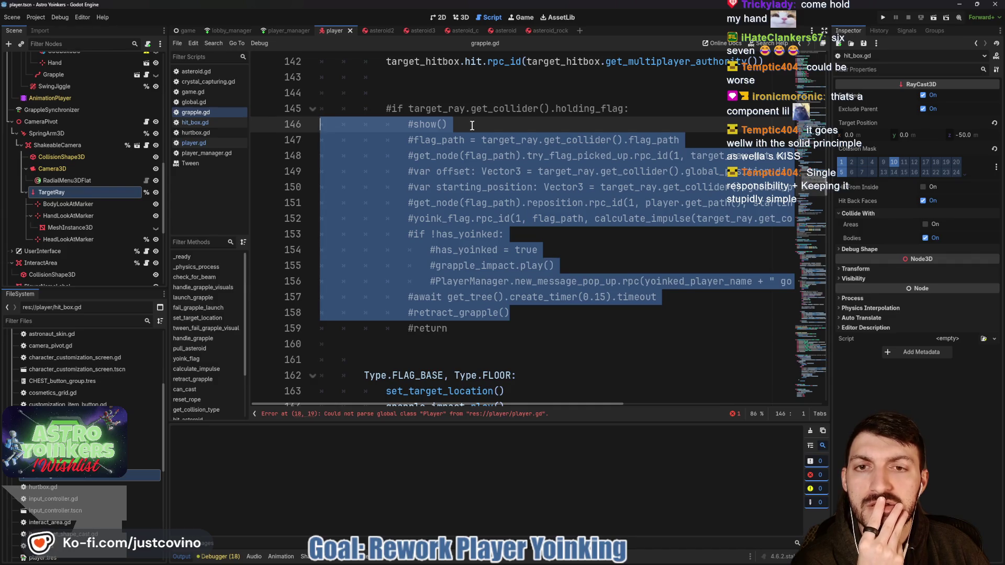
click(472, 125)
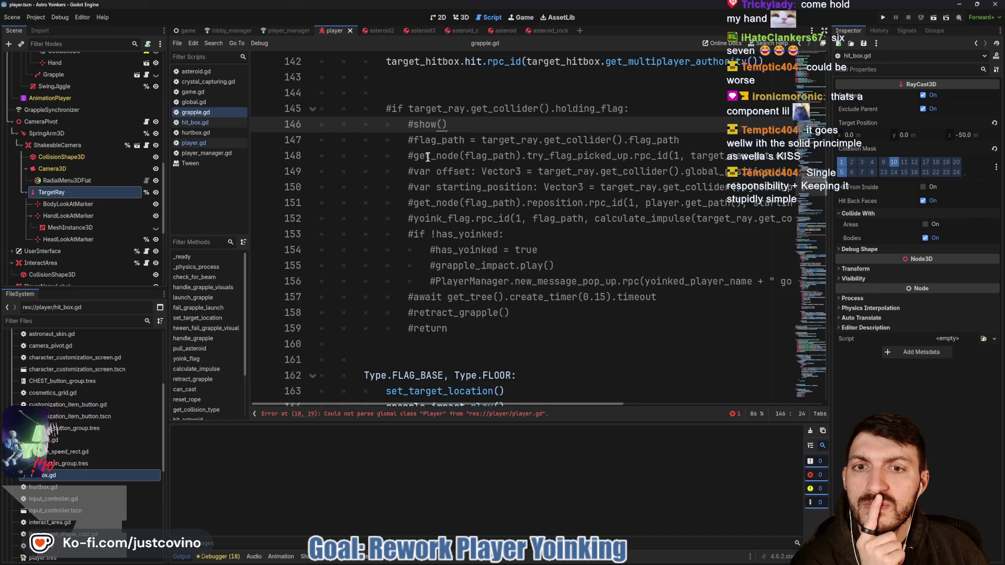
scroll(460, 170, up, 2)
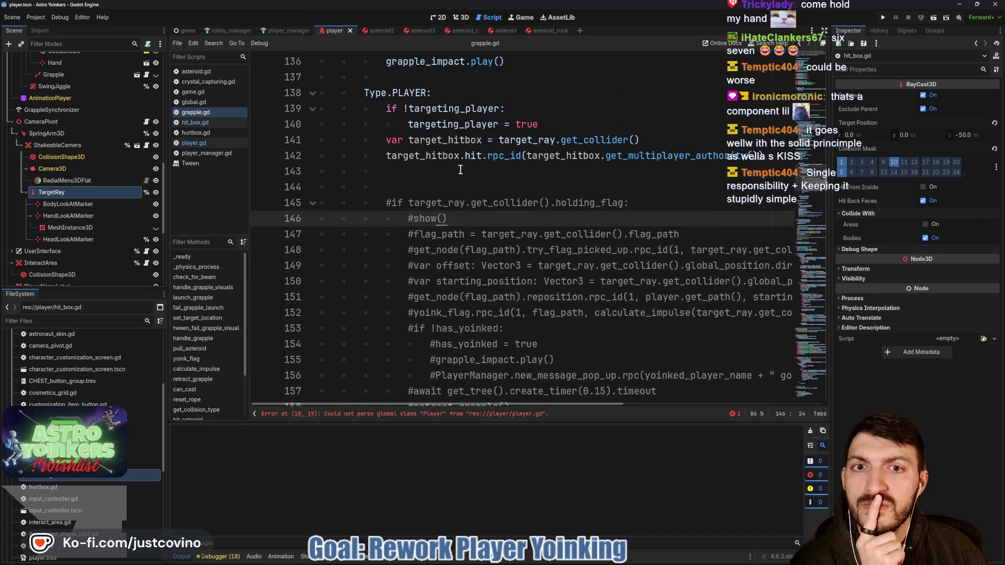
click(459, 171)
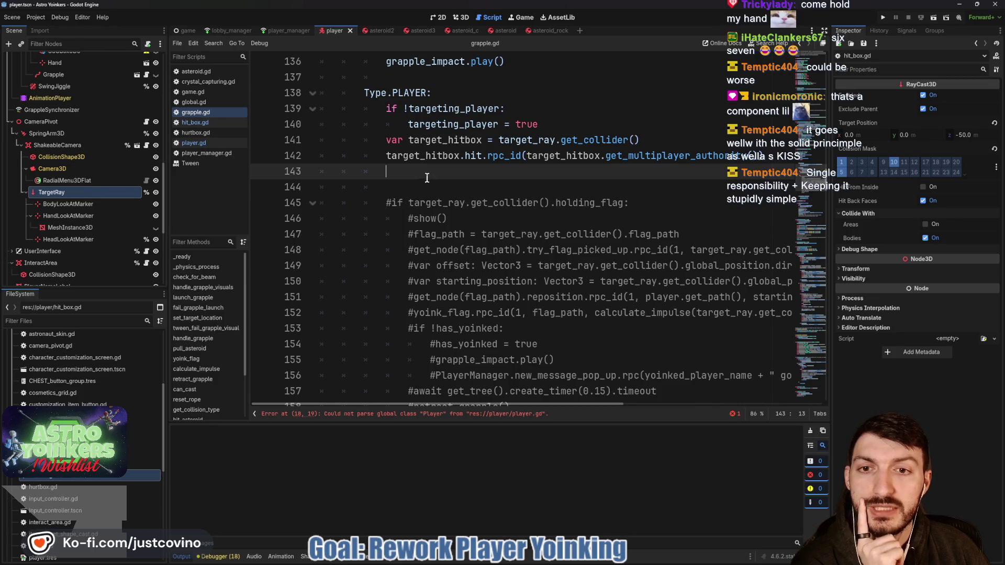
Add show() on line 143 at the end of the PLAYER branch and save grapple.gd
text(show())
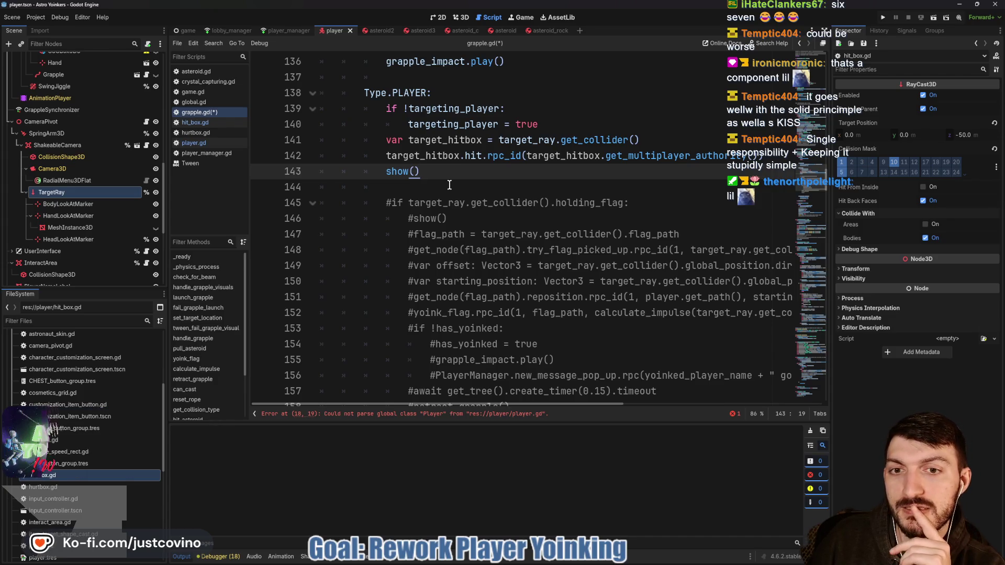
key(ctrl+s)
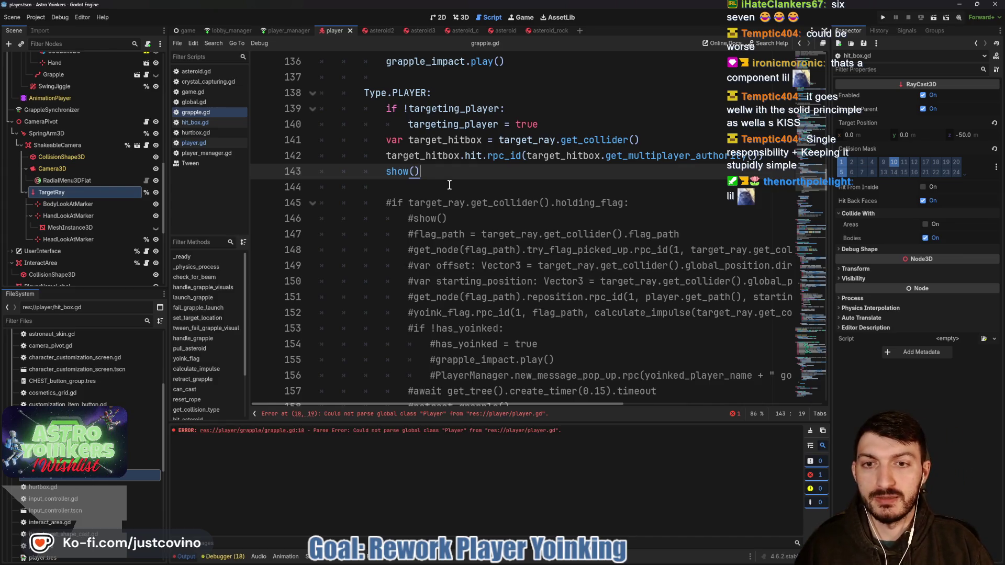
Select the flag pick-up code after the # on grapple.gd line 148, then go to player.gd
click(526, 249)
key(shift+Right)
key(shift+Right)
key(shift+Right)
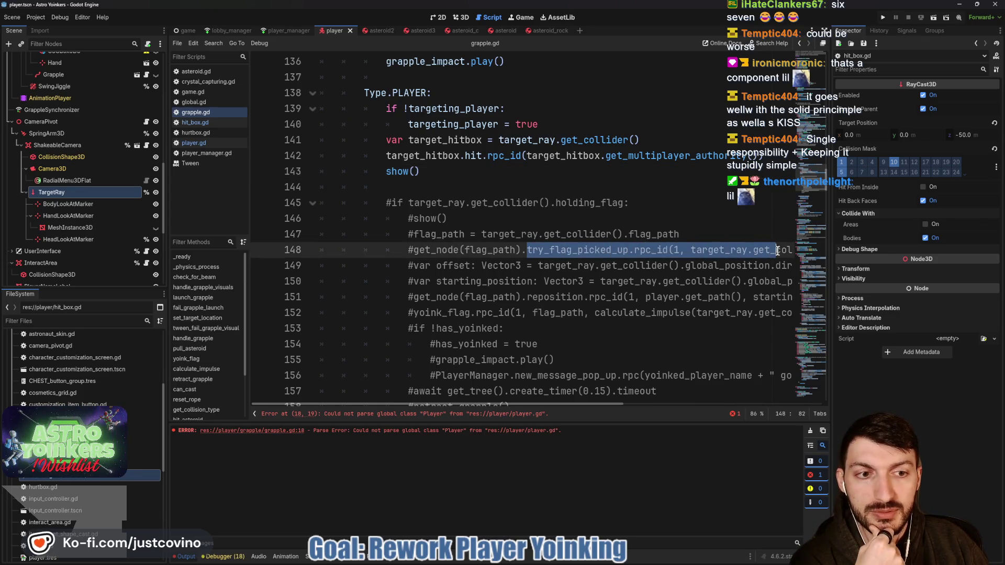
scroll(437, 260, left, 2)
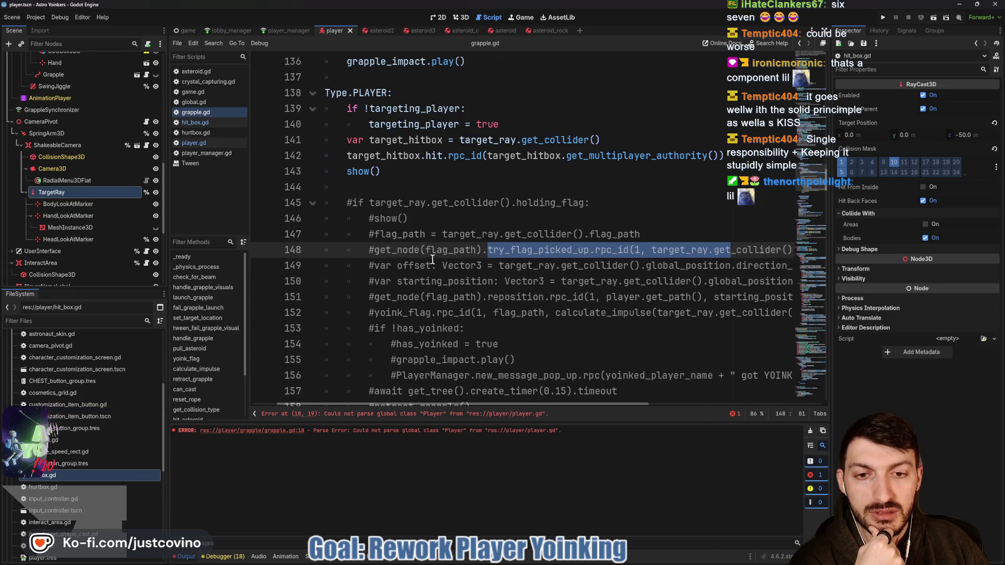
click(384, 250)
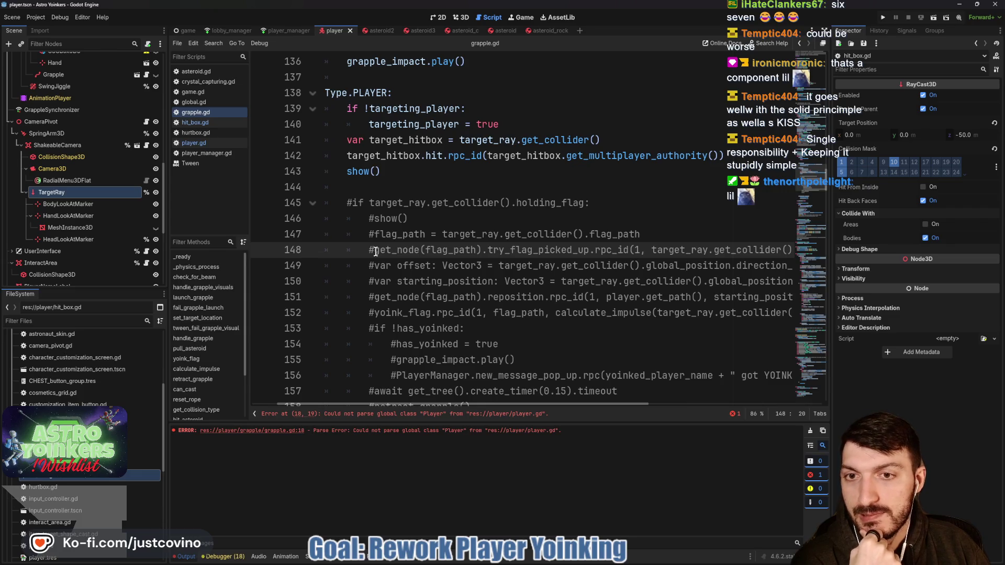
scroll(376, 252, left, 2)
drag(414, 250, 507, 254)
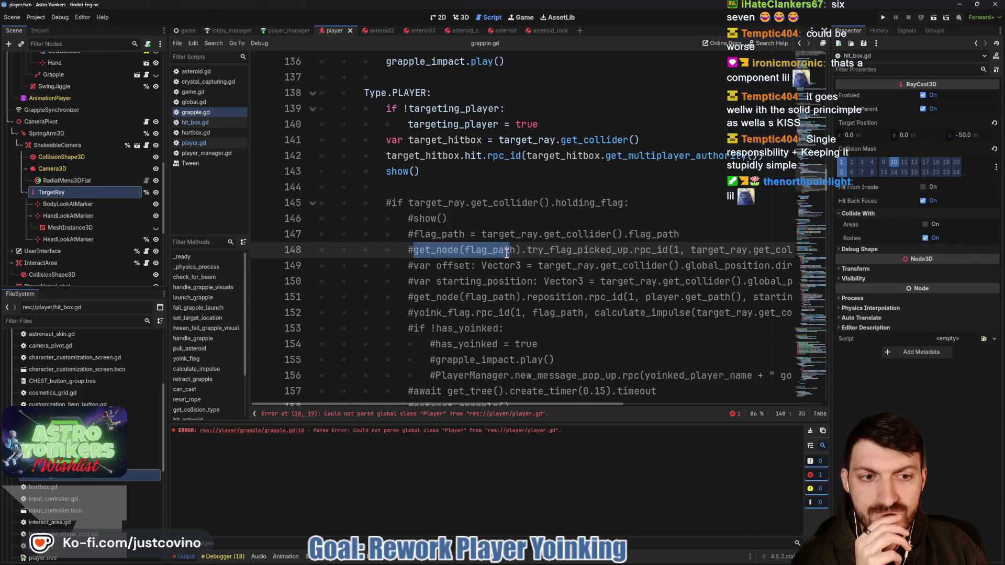
scroll(504, 254, down, 1)
click(415, 203)
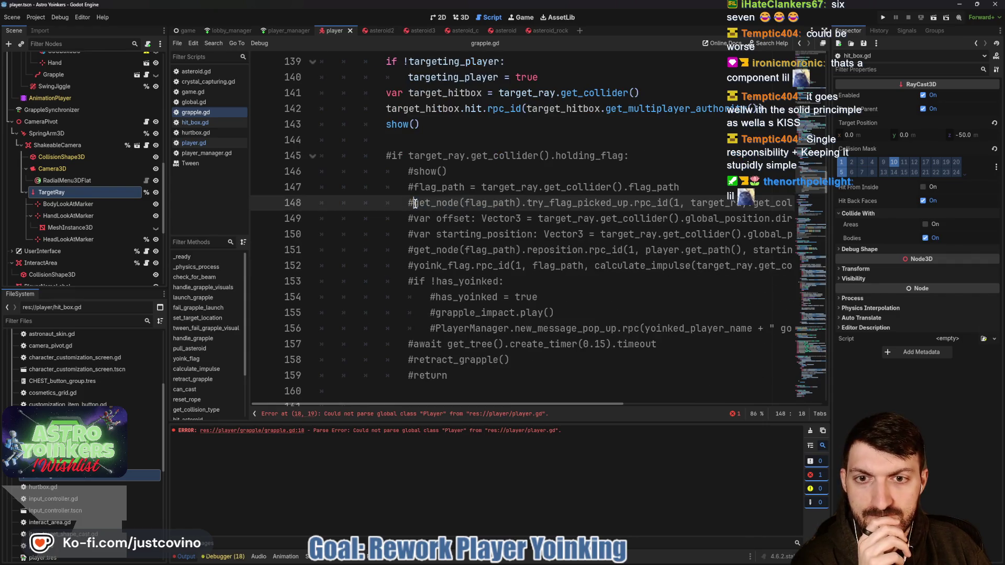
drag(415, 203, 796, 205)
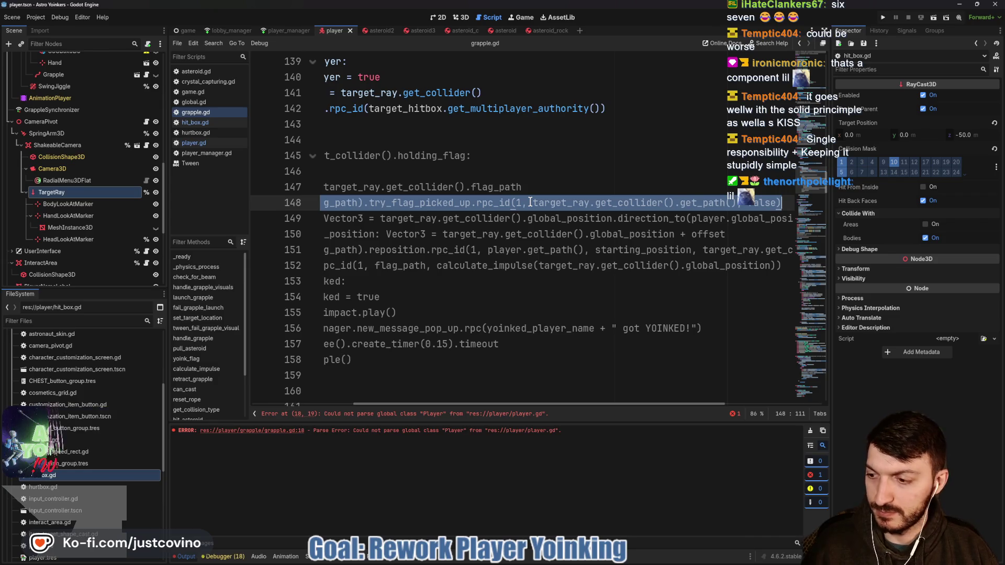
scroll(282, 201, left, 5)
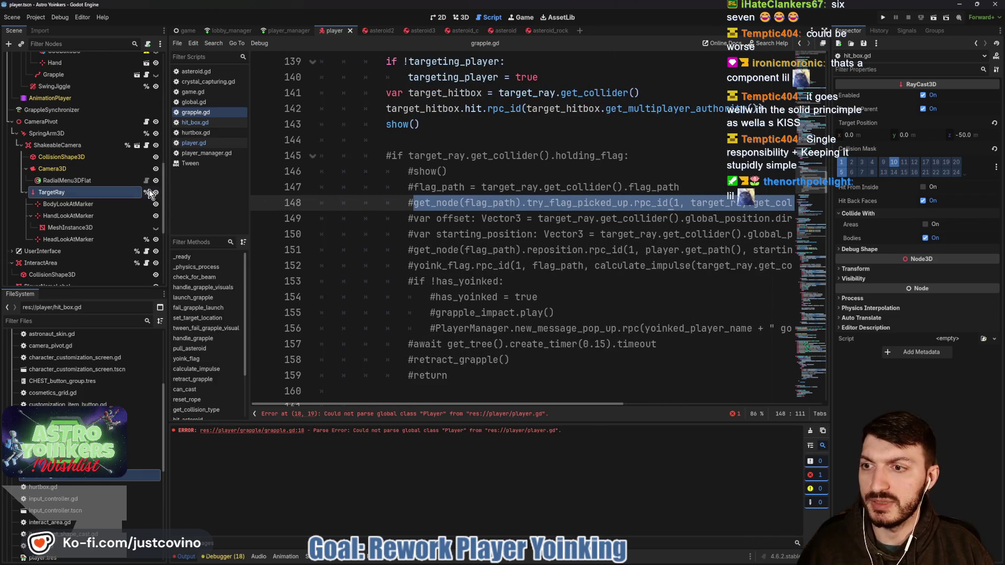
click(239, 143)
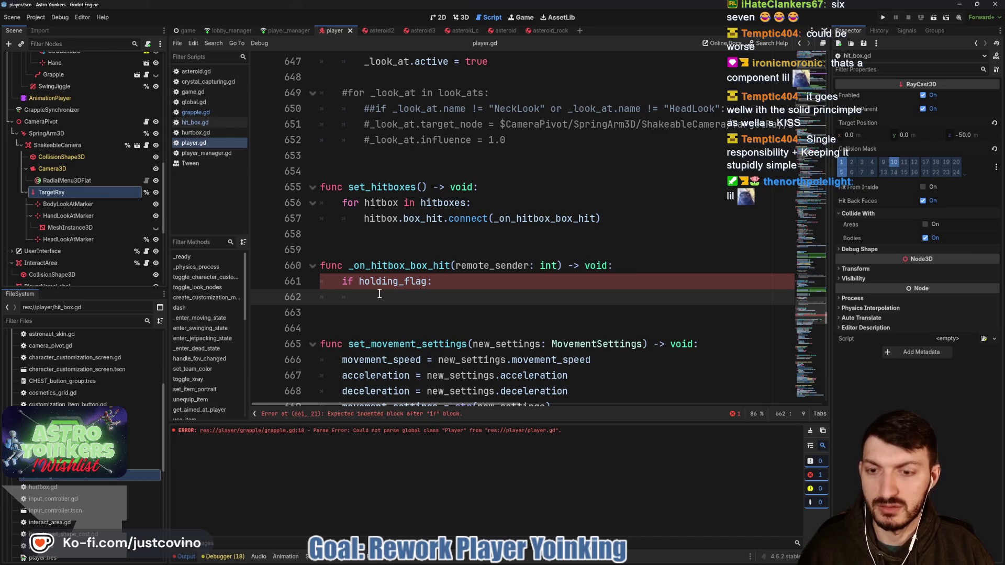
Paste the flag pick-up call on line 662 and replace get_node(flag_path) with flag_path
text(get_node(flag_path).try_flag_picked_up.rpc_id(1, target_ray.get_collider().get_path(), false))
scroll(447, 291, left, 5)
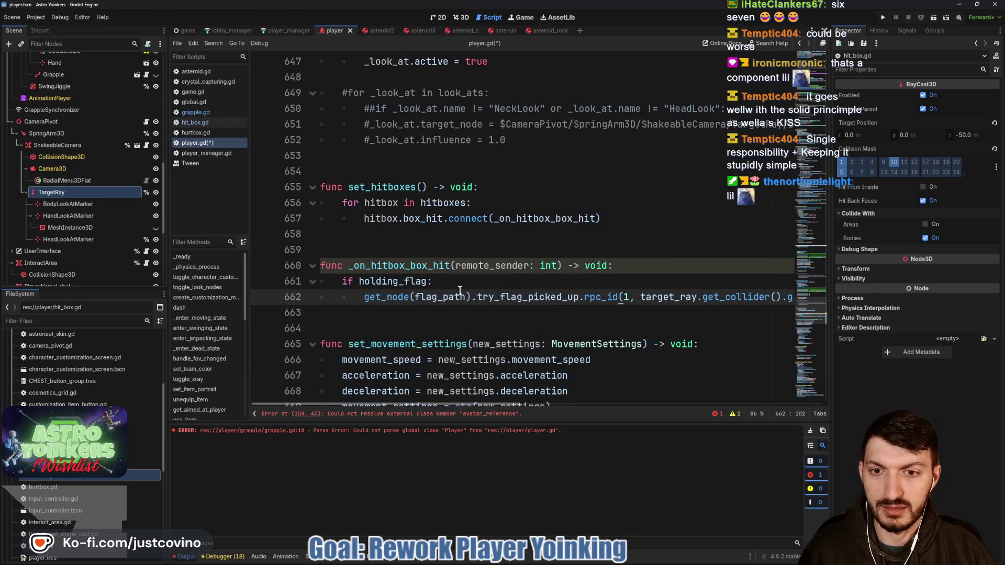
drag(469, 297, 364, 298)
text(Flag)
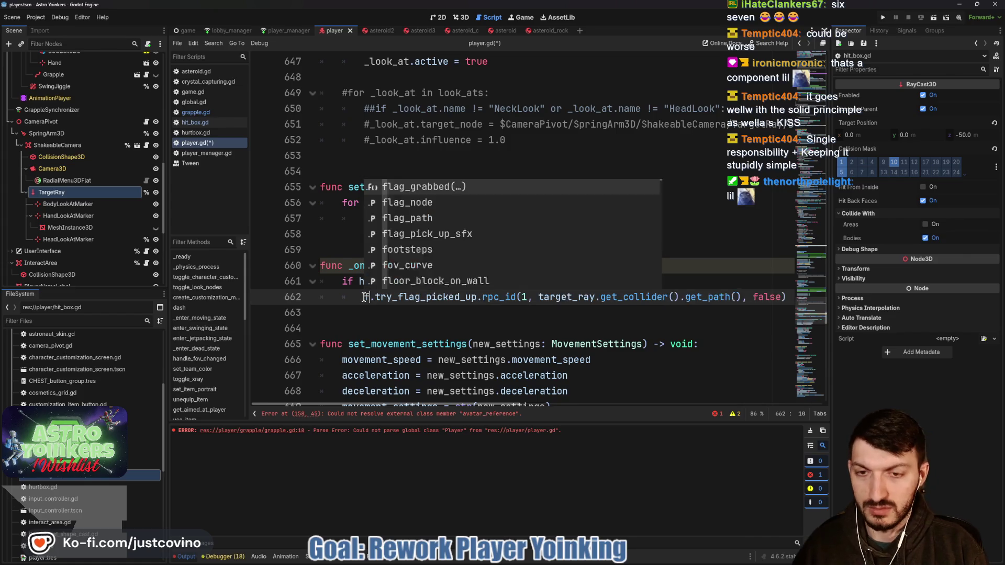
key(Down)
key(Down)
key(Return)
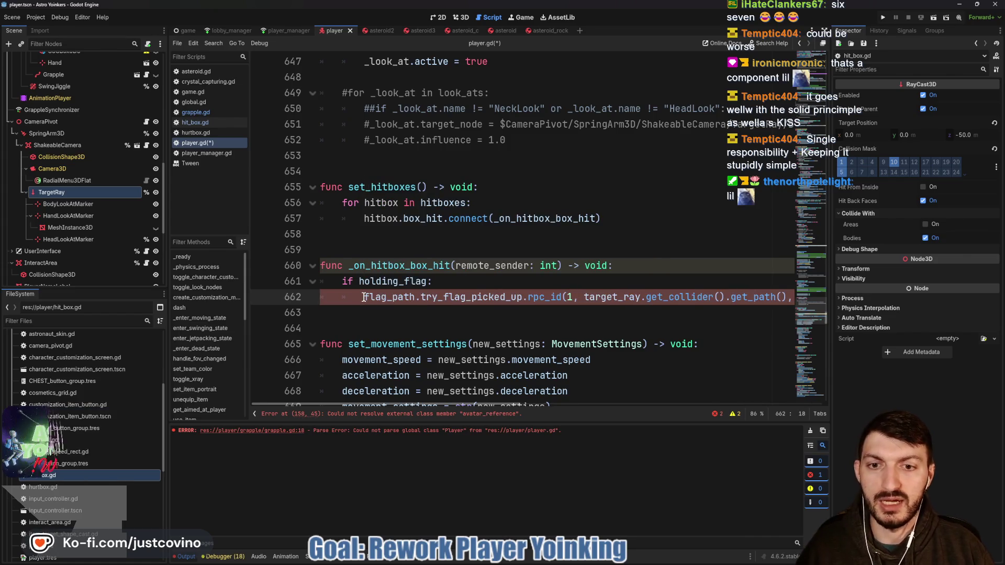
Replace the collider path argument with self.get_path() and jump to the line 158 error
scroll(547, 297, right, 2)
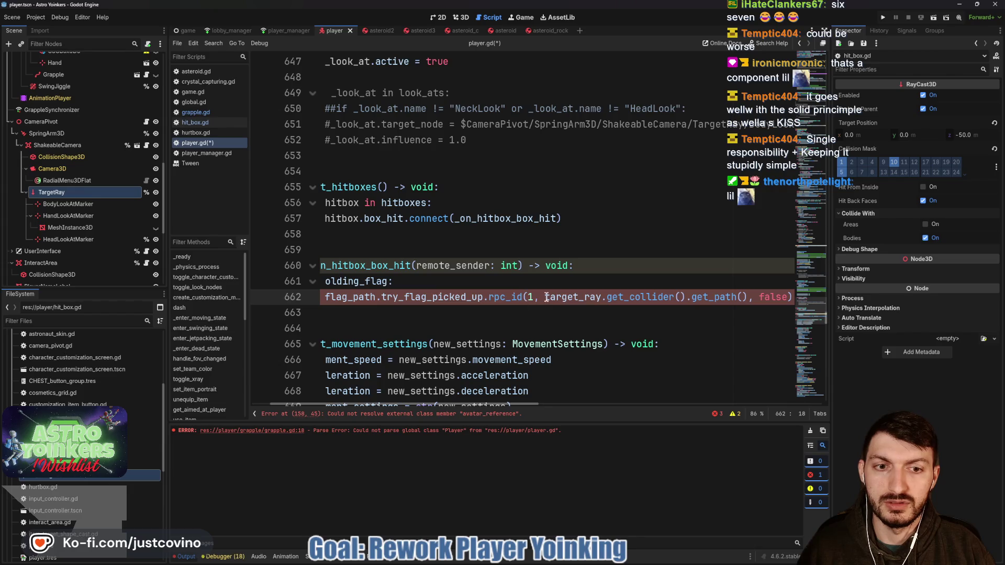
drag(546, 296, 747, 297)
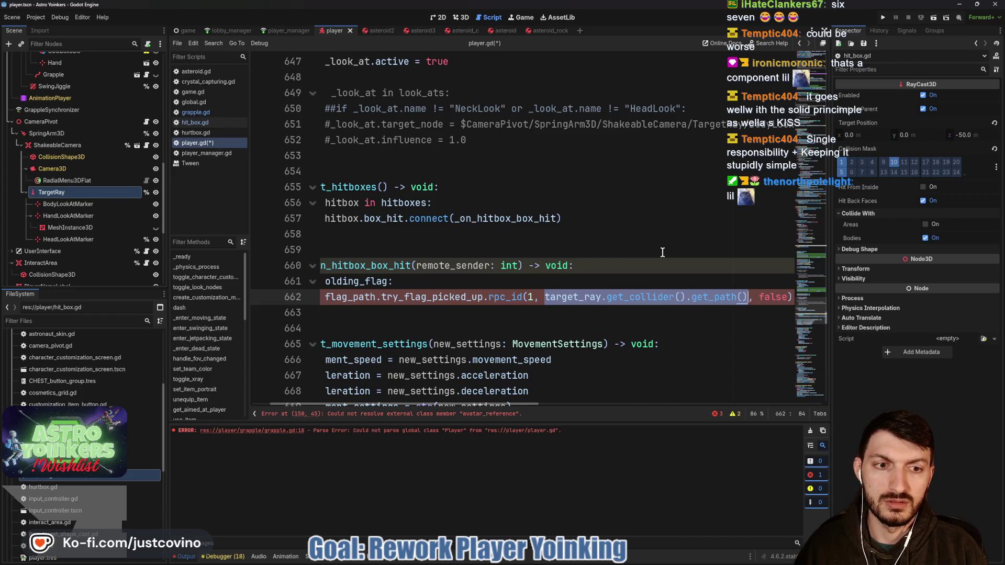
text(self.get_pa)
key(Return)
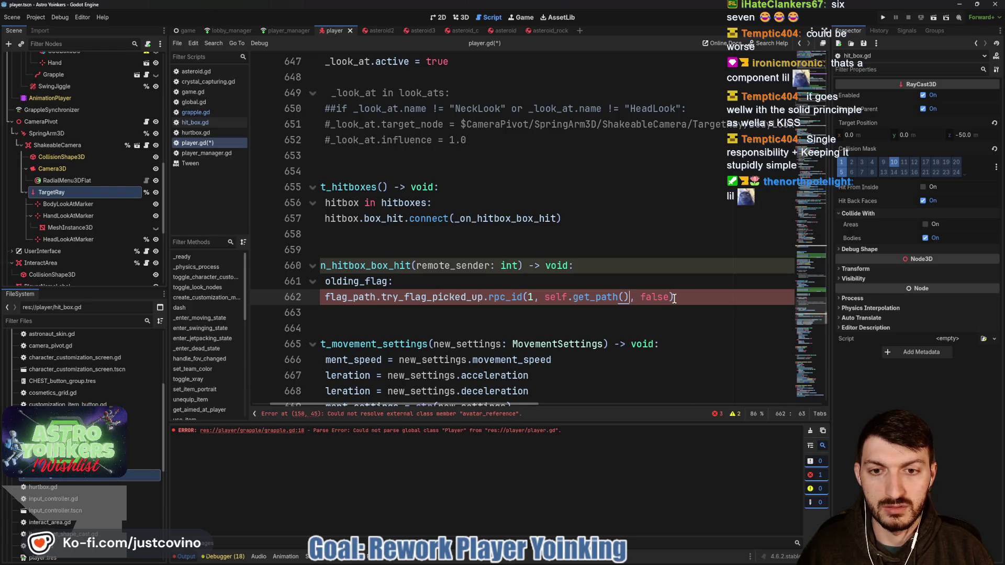
scroll(674, 298, left, 2)
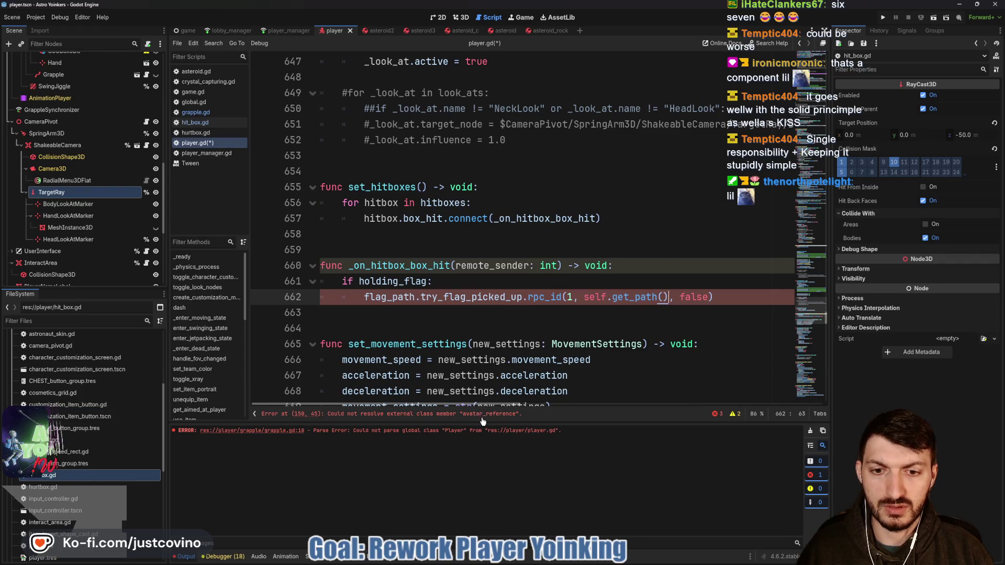
click(391, 414)
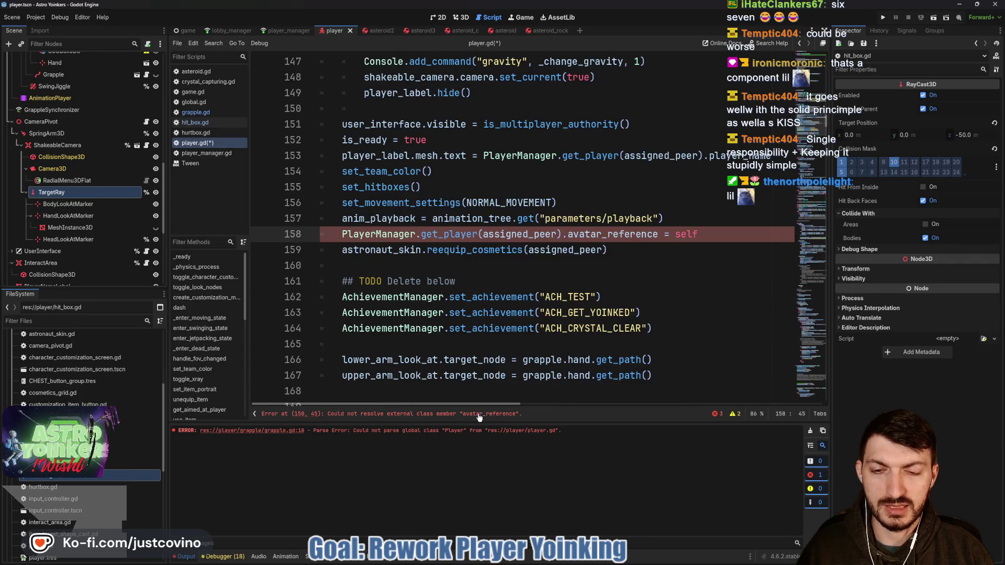
Inspect the avatar_reference error on line 158 and its Player type declaration, saving the scripts
double_click(640, 236)
key(ctrl+s)
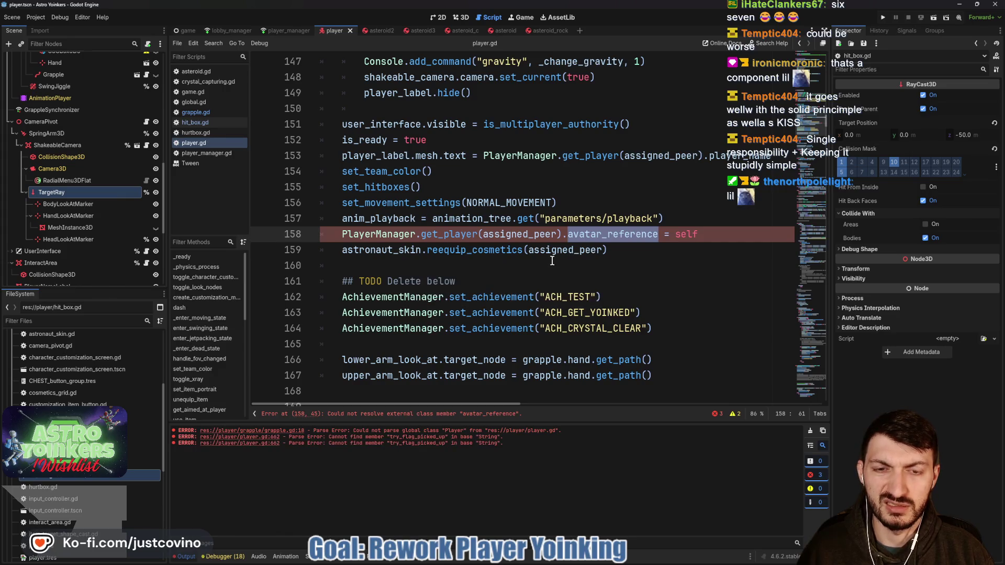
ctrl+click(599, 235)
scroll(597, 236, up, 3)
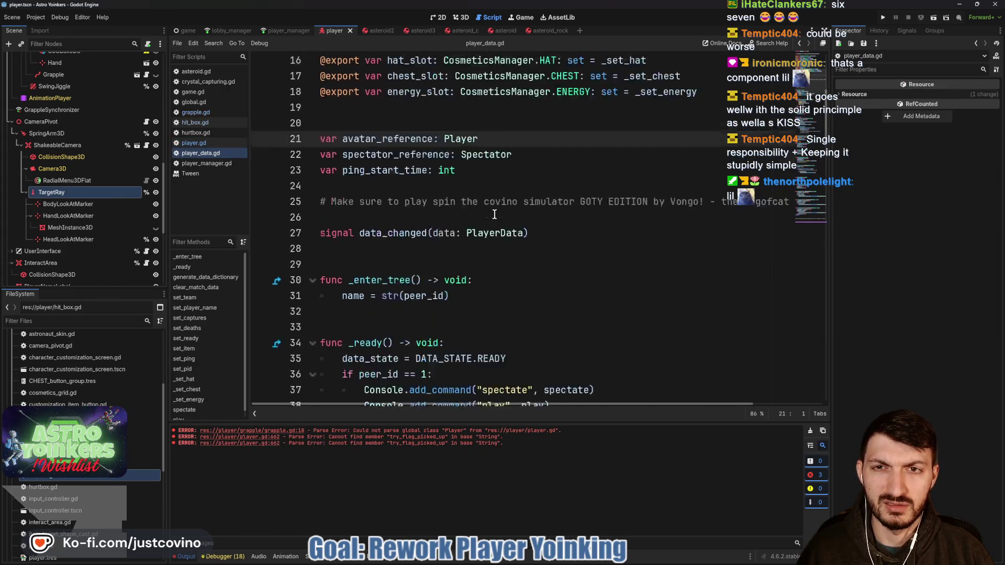
click(493, 203)
key(ctrl+s)
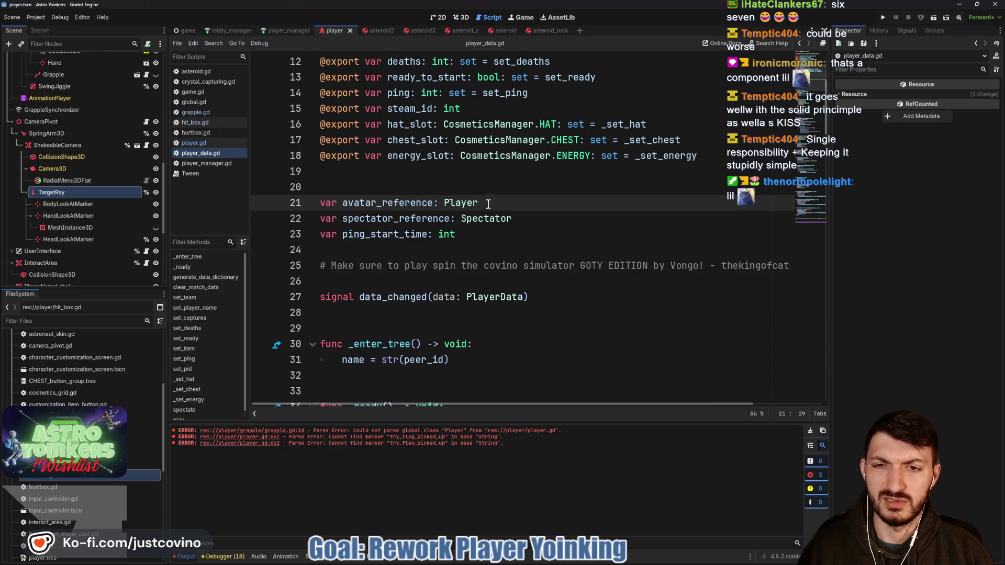
click(233, 143)
click(573, 250)
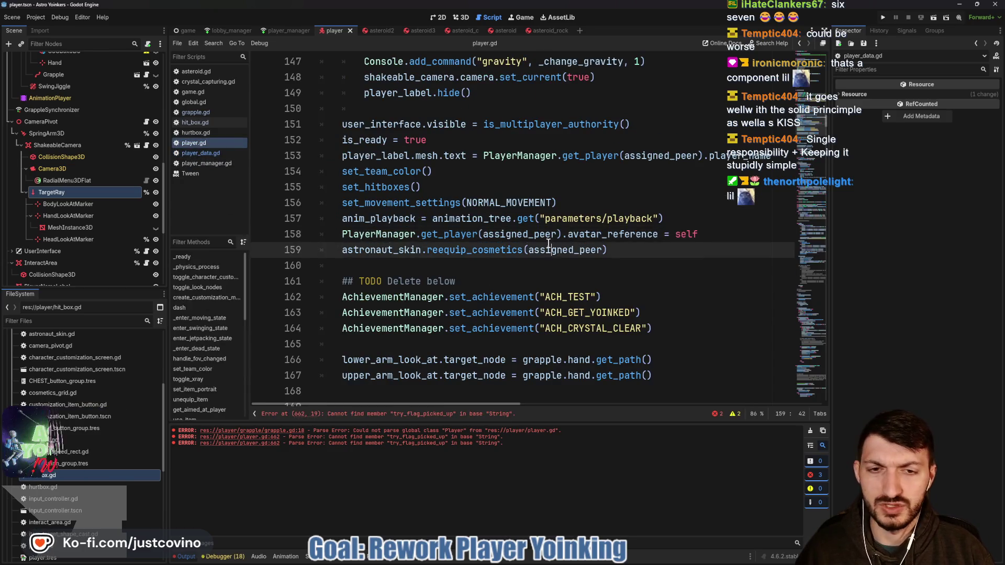
scroll(566, 314, down, 5)
scroll(580, 391, down, 20)
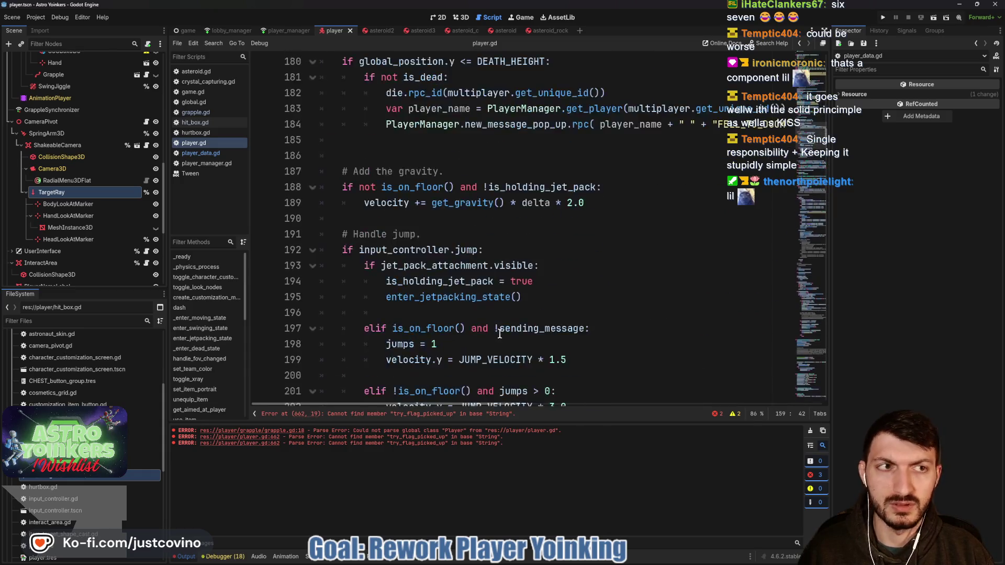
Wrap flag_path in get_node() on player.gd line 662 and save
click(427, 414)
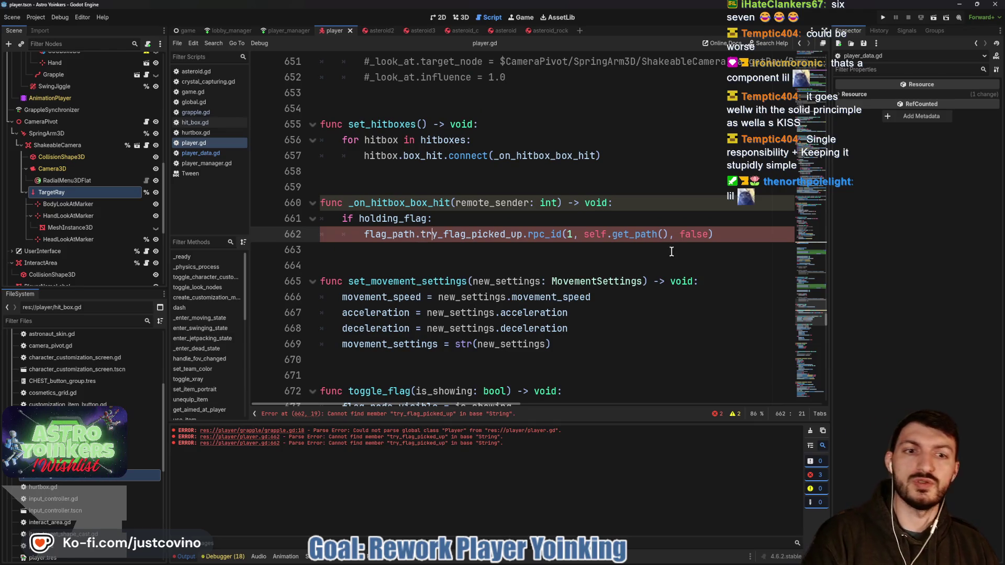
click(722, 234)
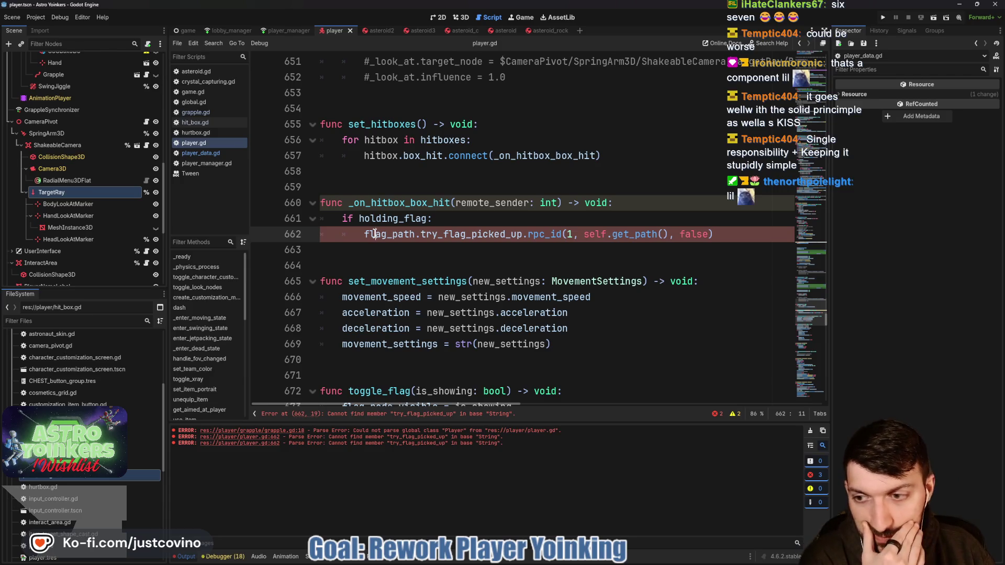
mouse_move(375, 234)
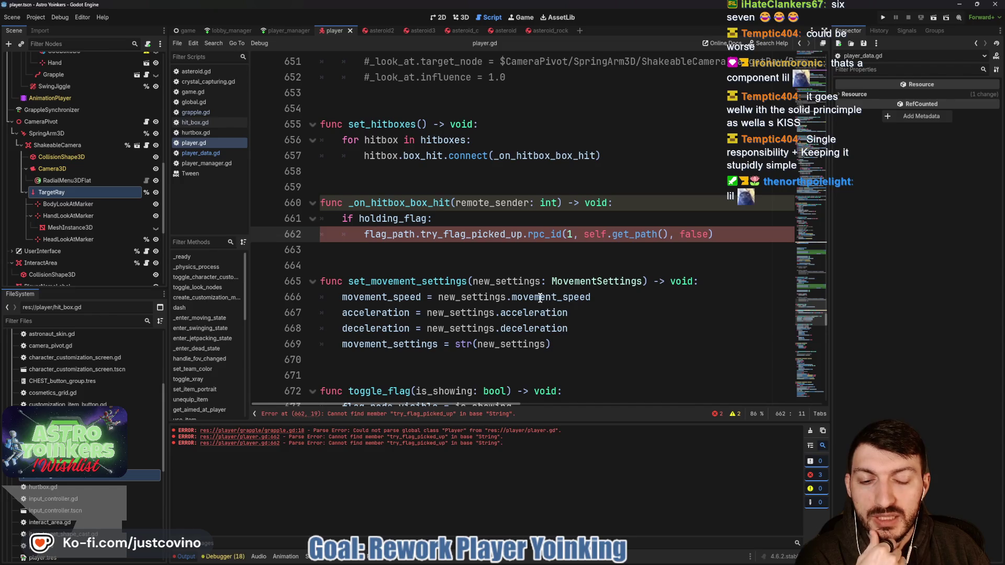
click(355, 236)
text(get_node)
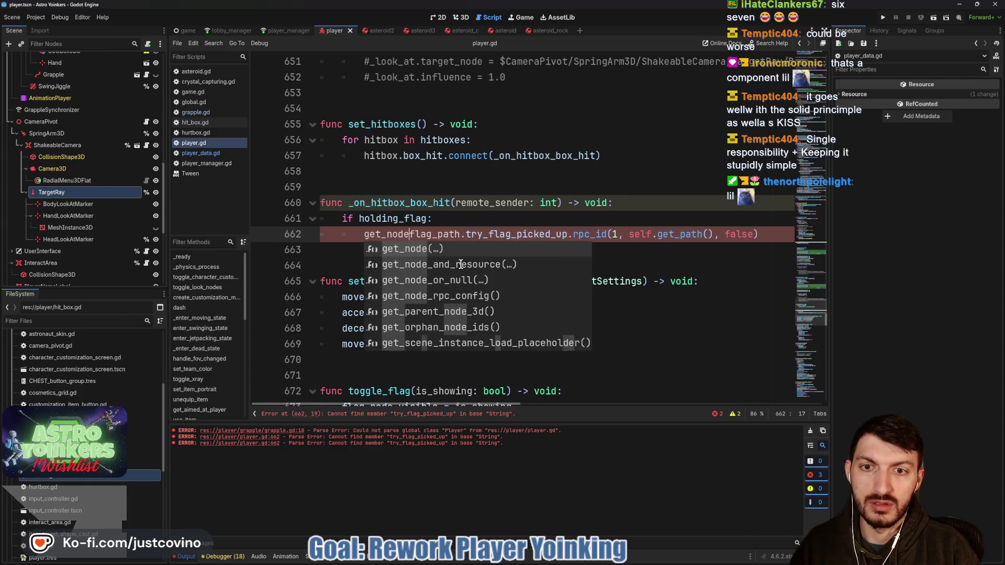
text(()
click(464, 234)
text())
key(Down)
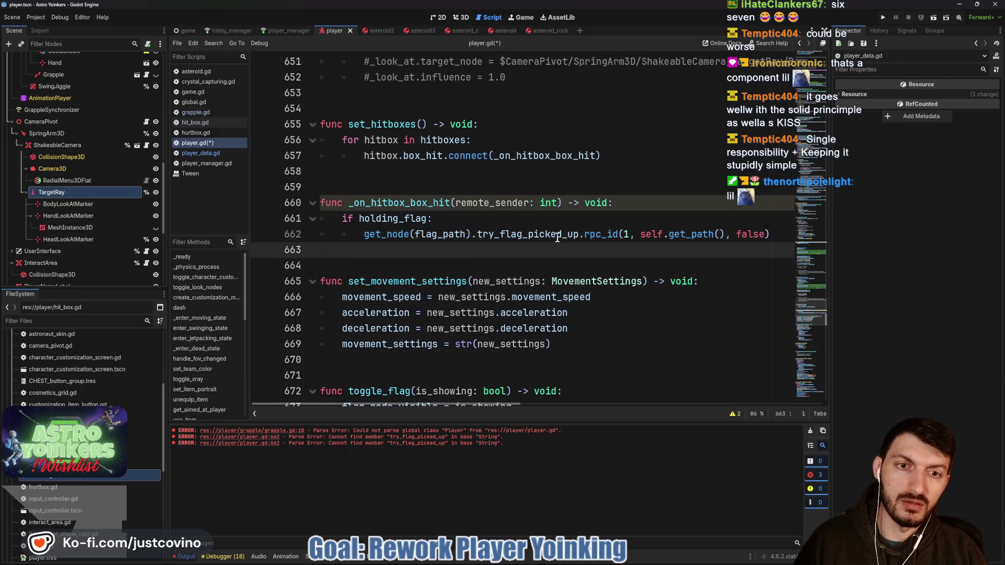
key(ctrl+s)
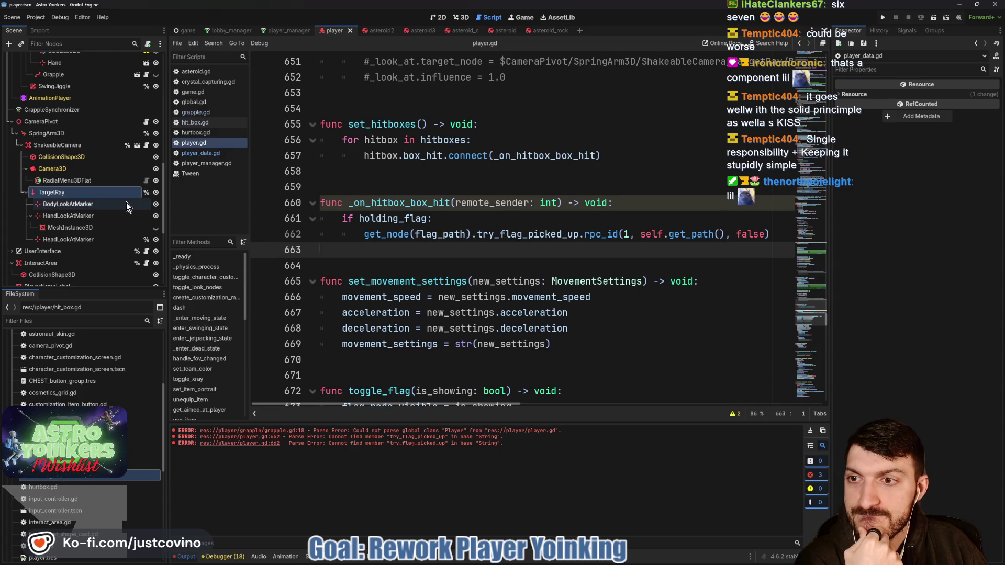
click(193, 116)
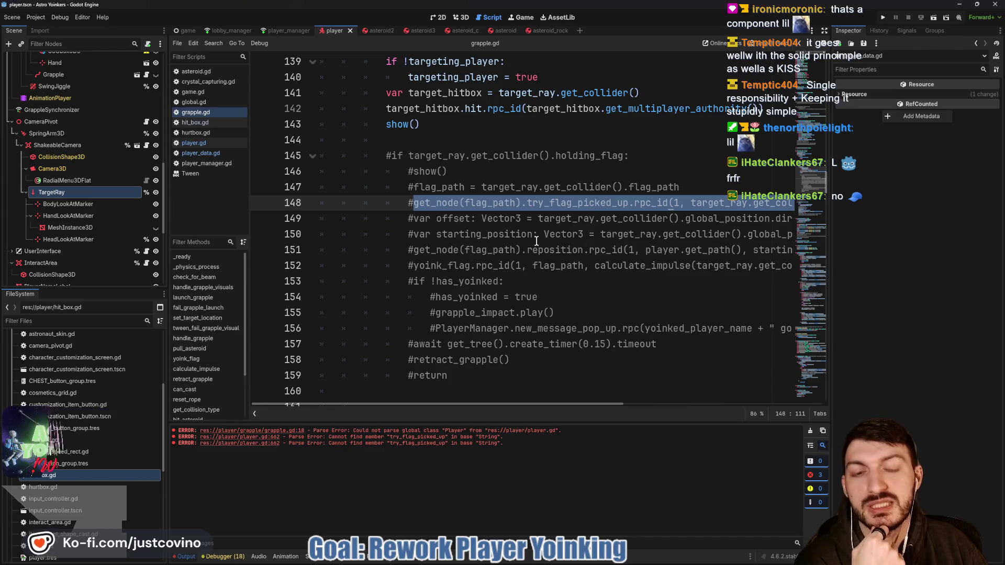
scroll(535, 241, right, 3)
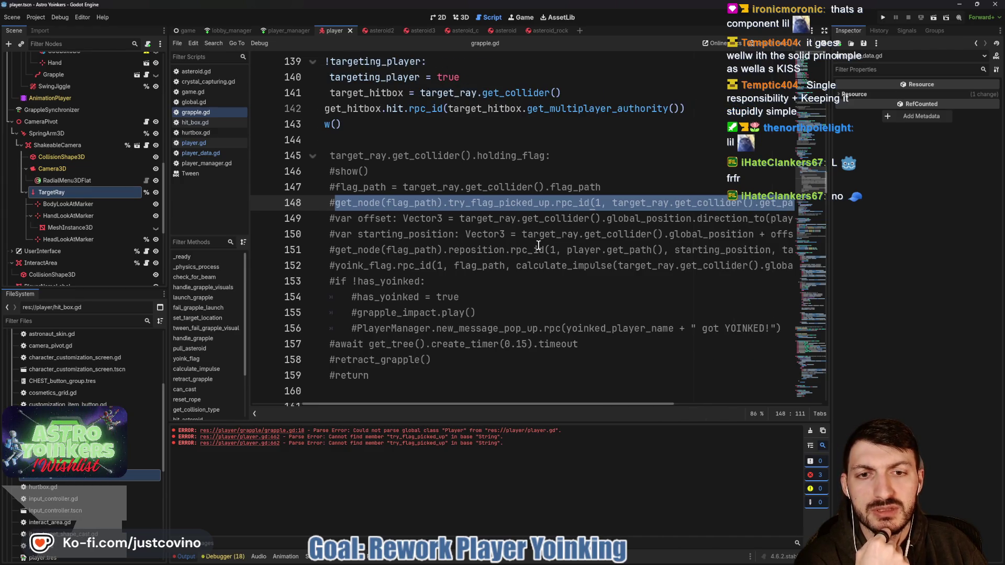
scroll(479, 223, right, 3)
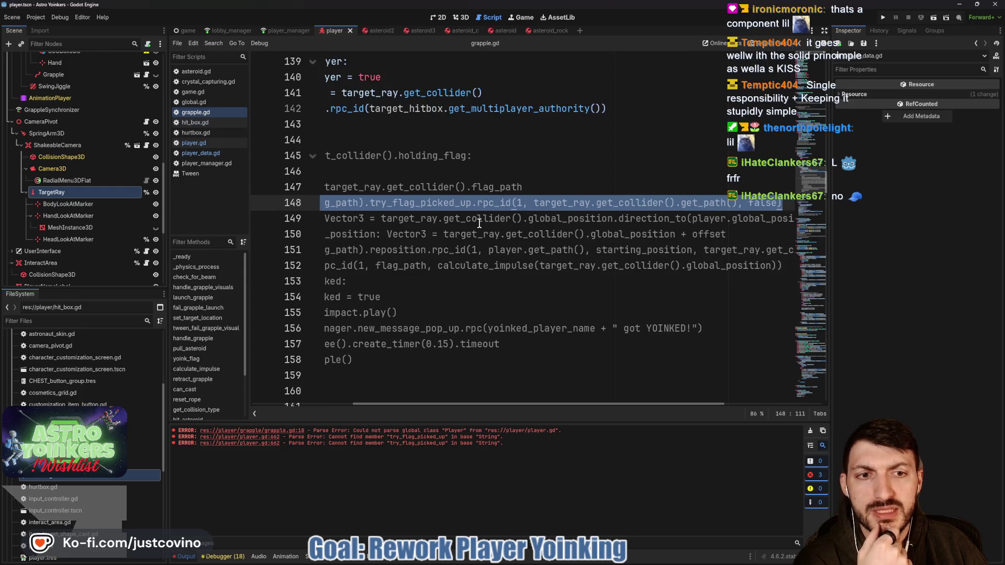
scroll(479, 223, right, 3)
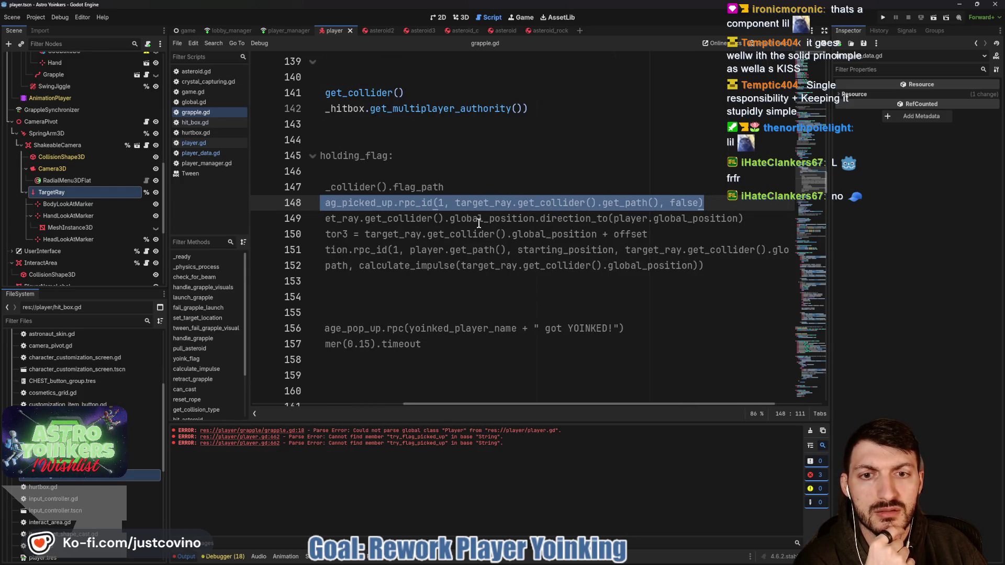
scroll(480, 223, left, 9)
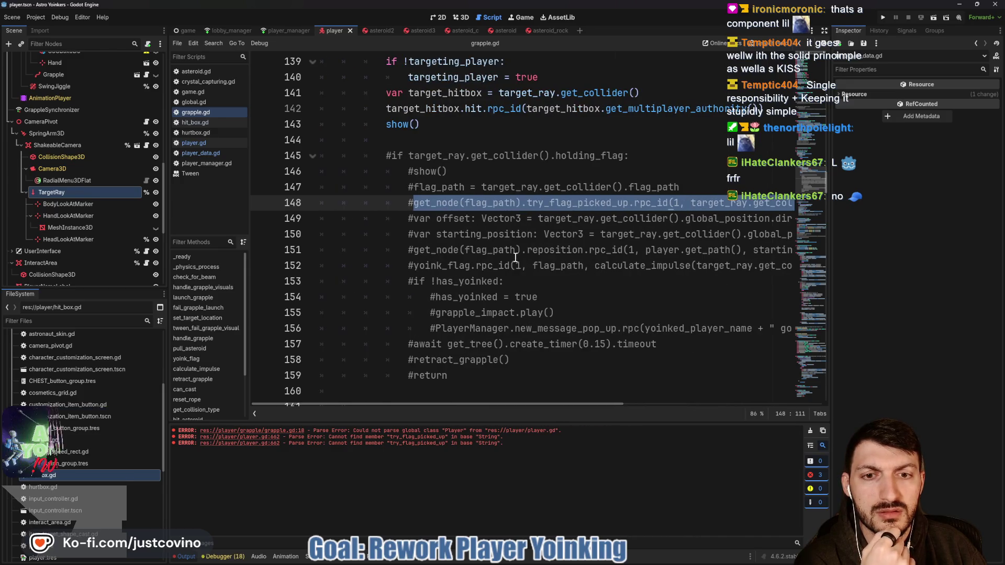
scroll(513, 256, right, 3)
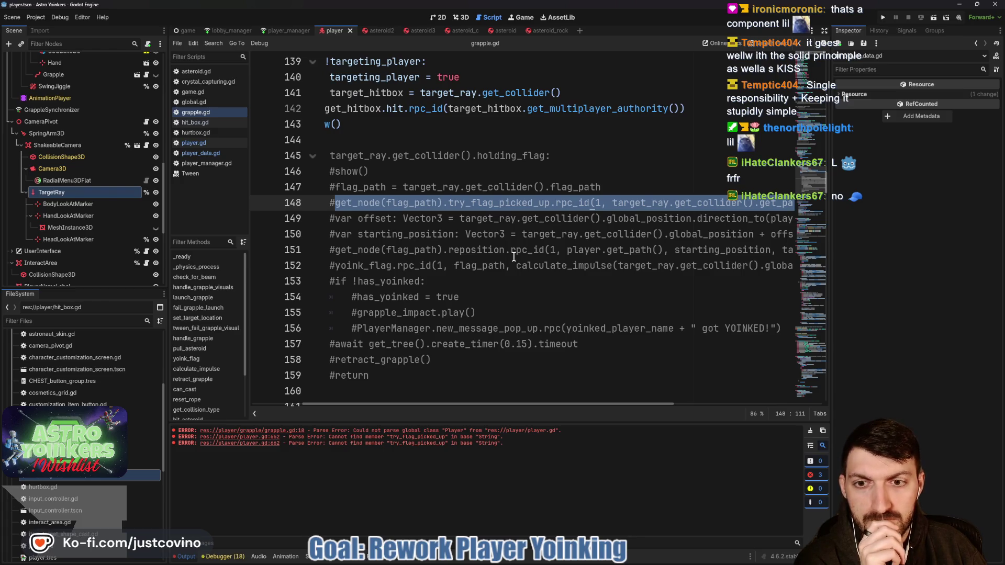
scroll(511, 256, left, 2)
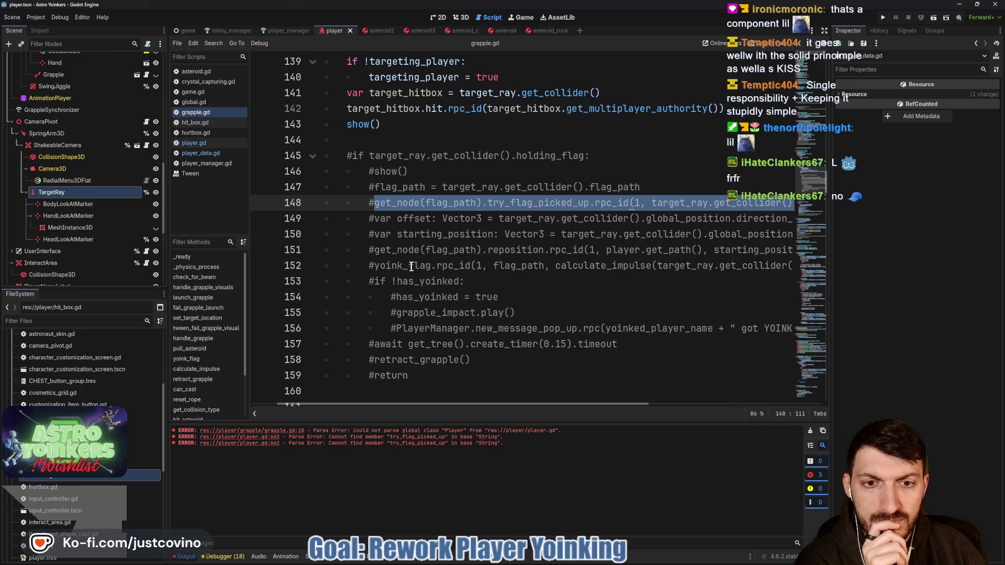
scroll(411, 267, right, 4)
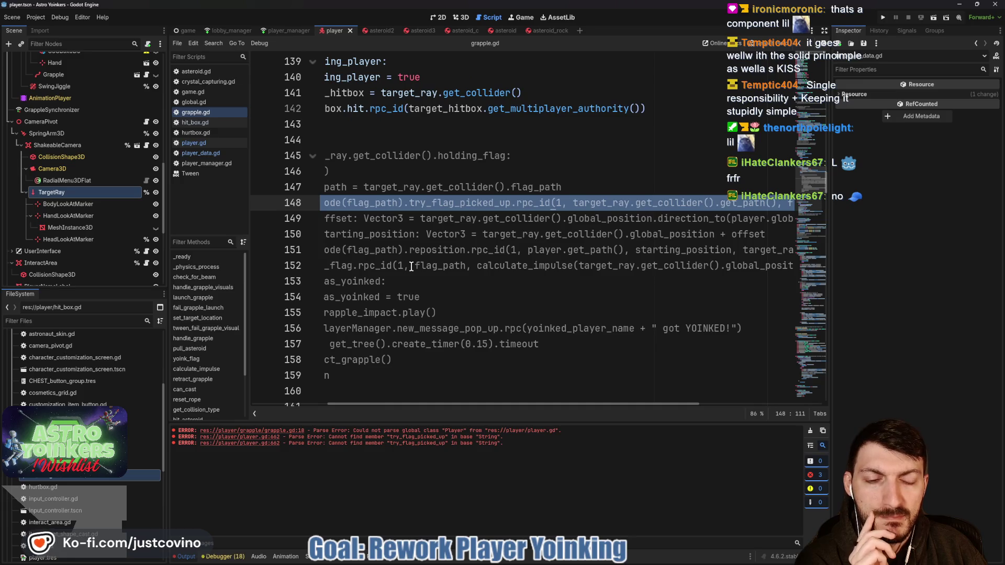
scroll(411, 267, right, 5)
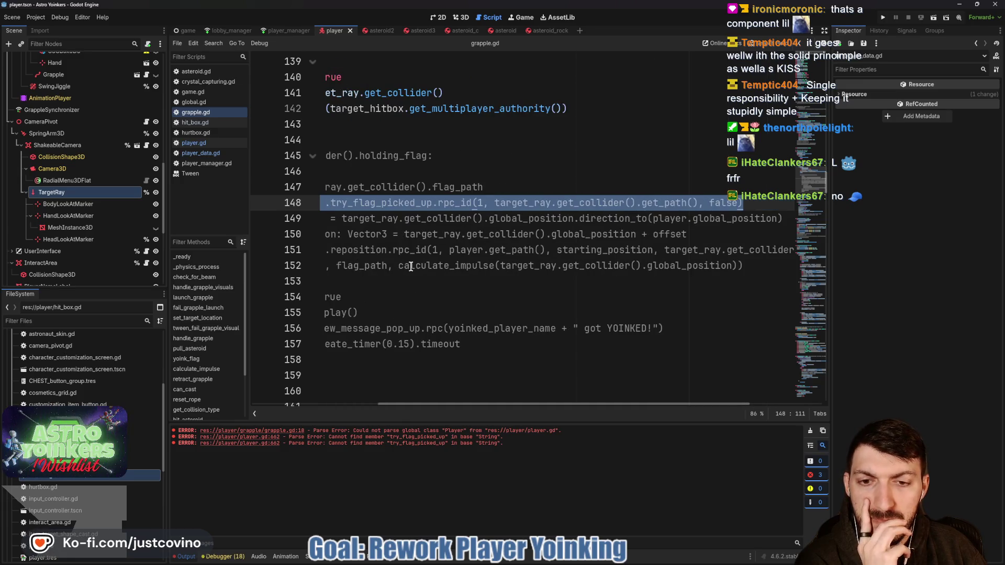
scroll(418, 268, left, 8)
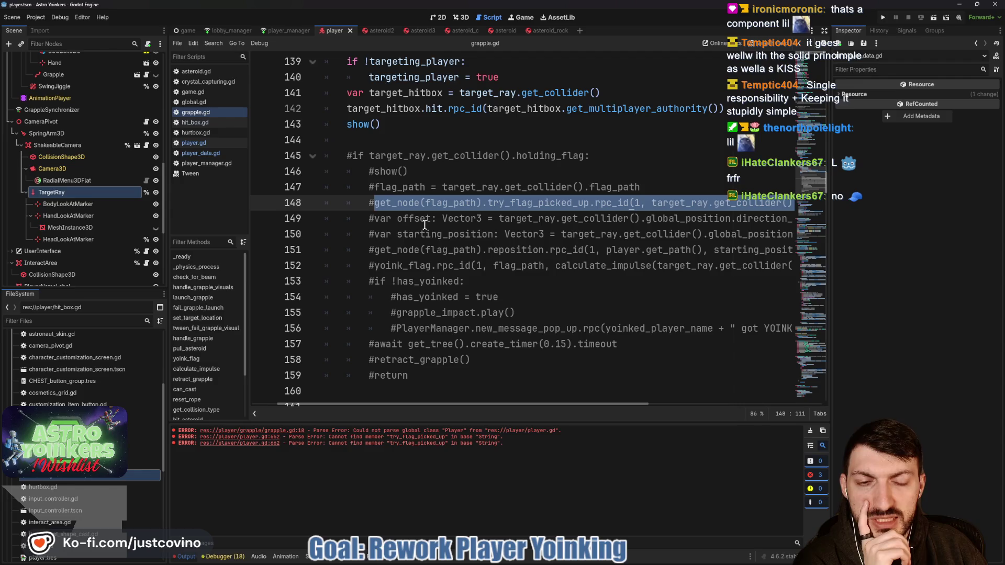
scroll(424, 224, up, 1)
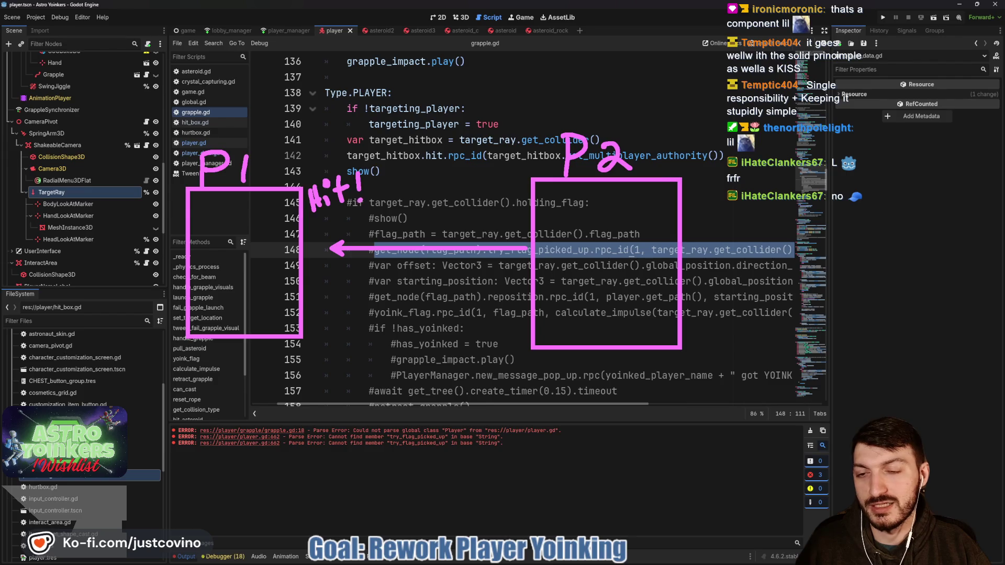
mouse_move(197, 223)
mouse_down()
mouse_move(222, 223)
mouse_move(223, 277)
mouse_up()
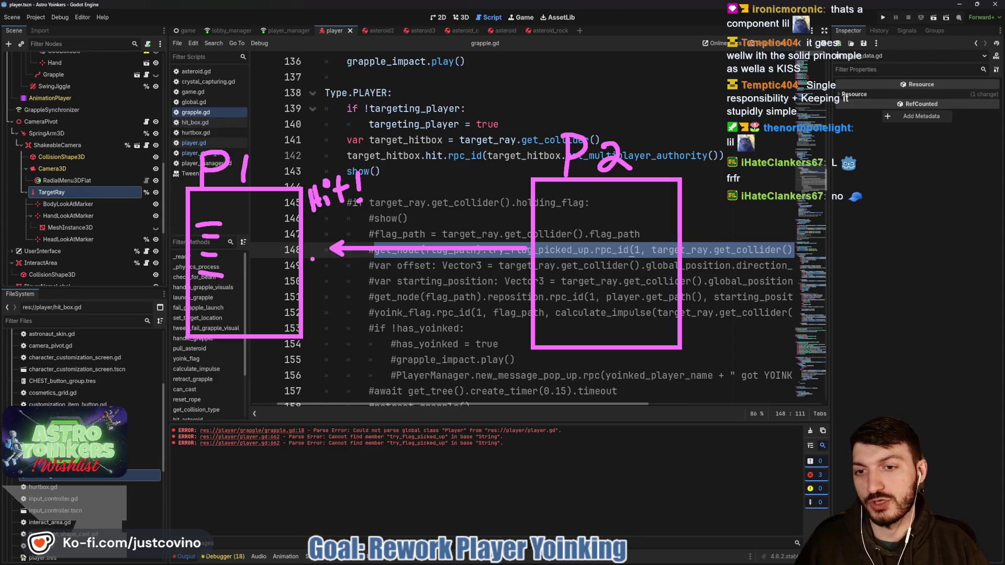
drag(318, 269, 477, 293)
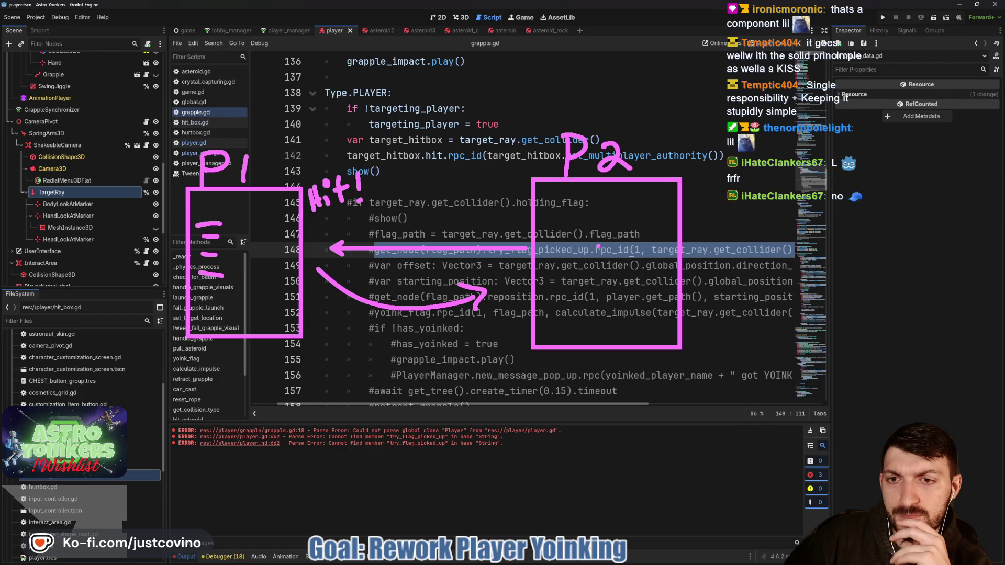
key(Escape)
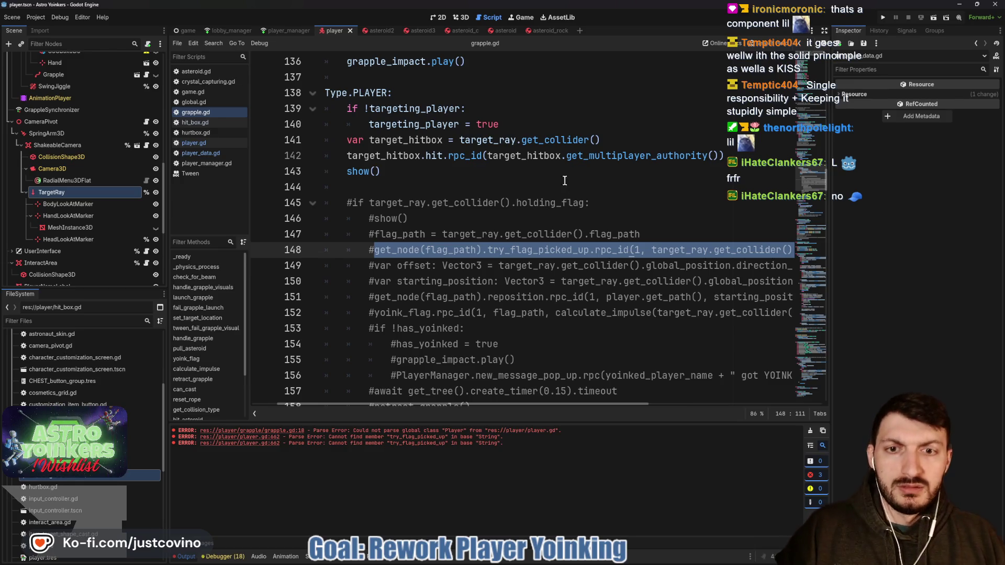
Insert 'if target_hitbox.get_parent().holding_flag:' after line 142 and indent show() beneath it
click(742, 155)
key(Return)
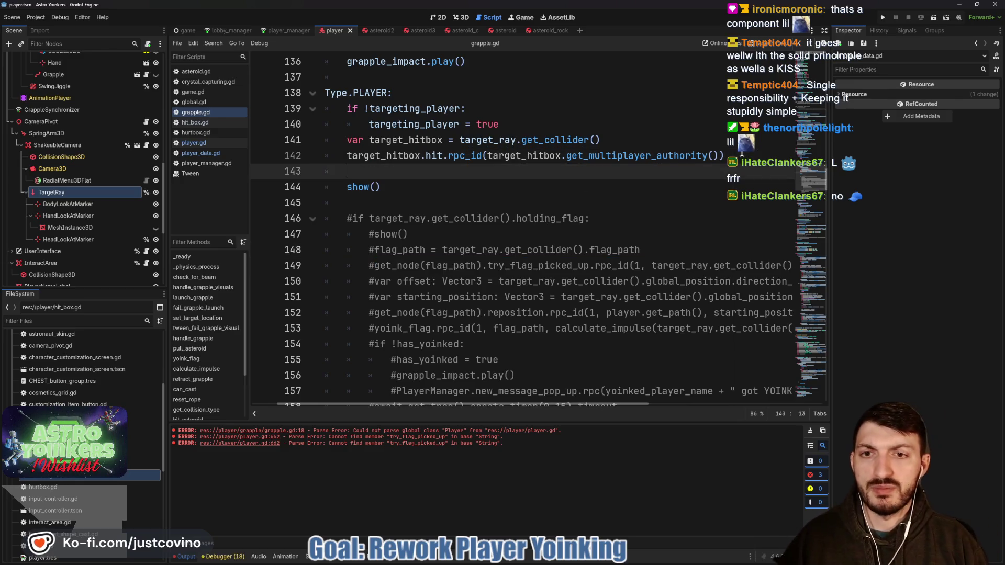
text(if targeting_playe)
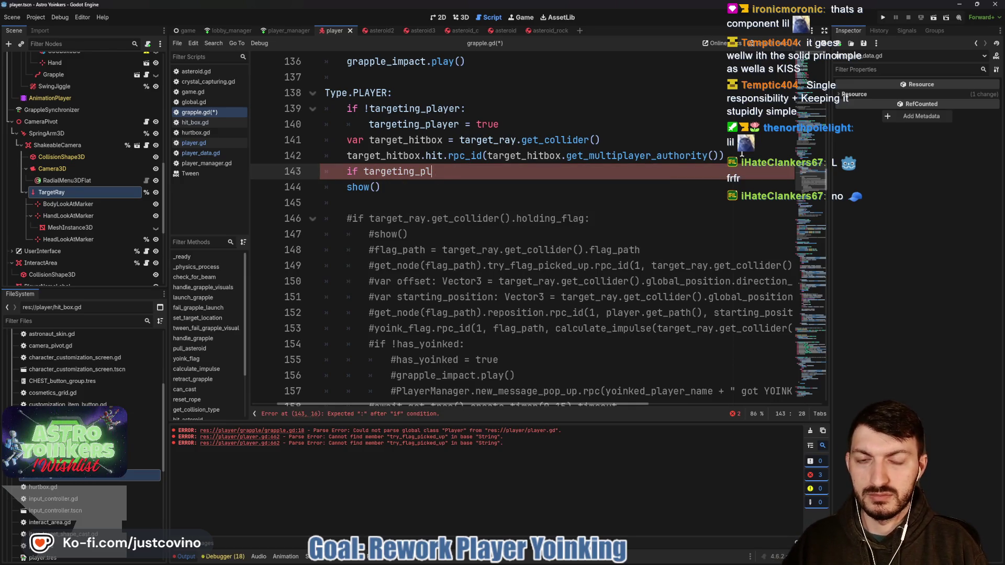
key(BackSpace)
key(BackSpace)
key(BackSpace)
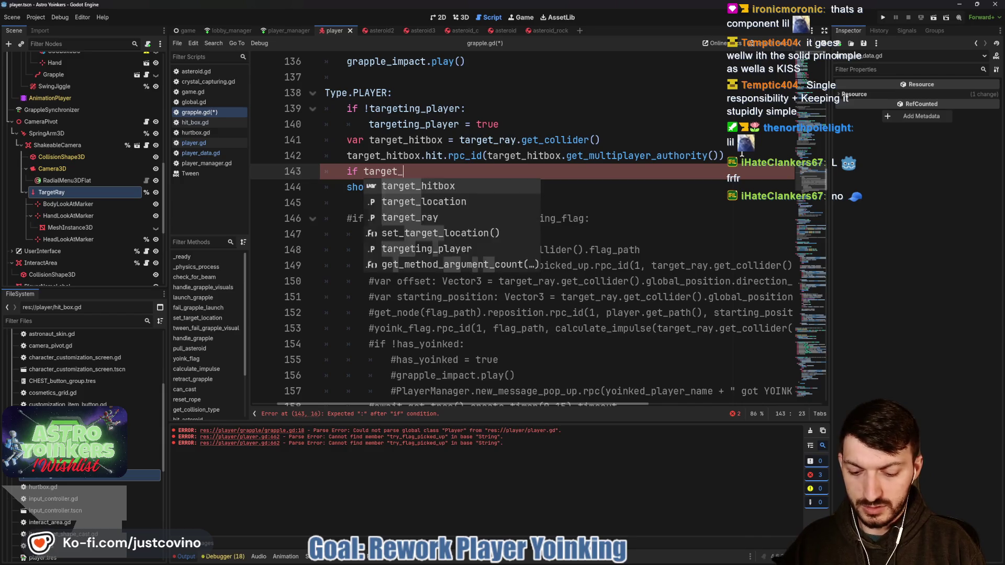
text(_hitbox.get_parent().)
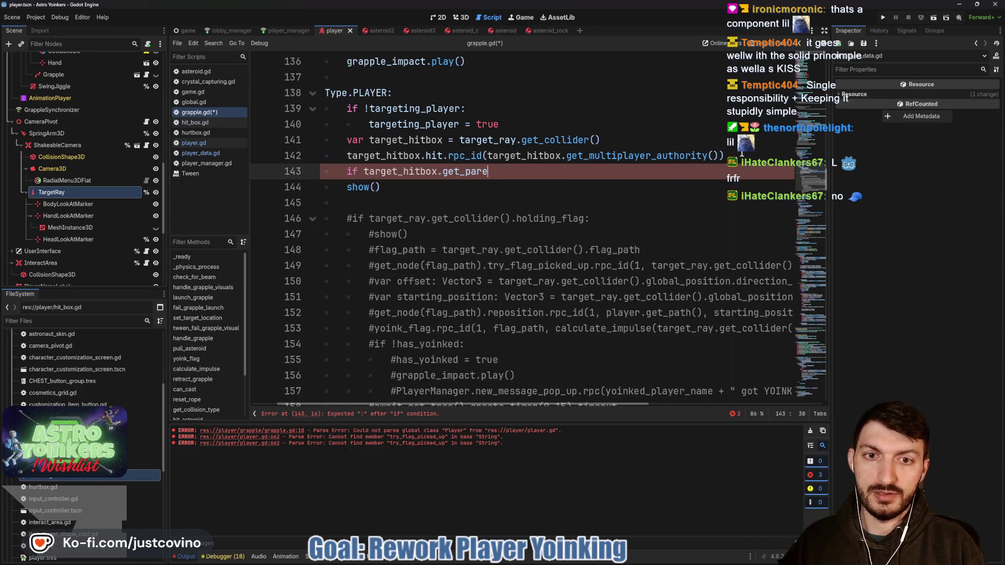
text(holding)
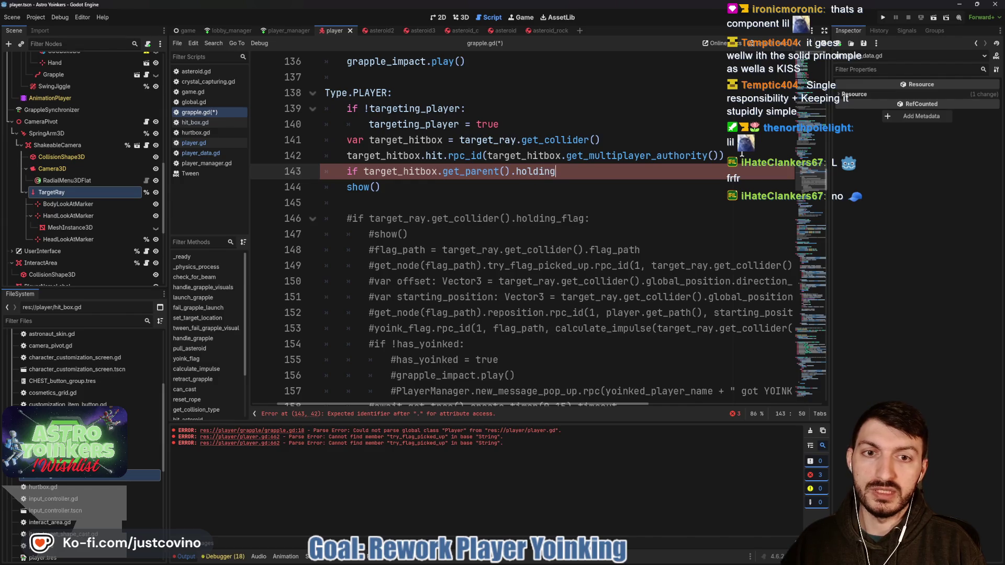
text(_flag:)
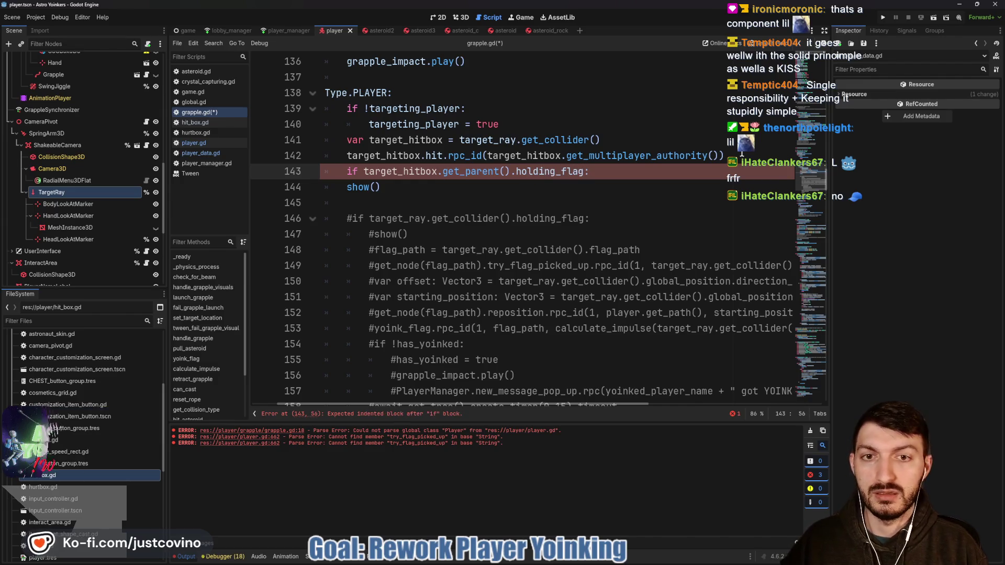
click(340, 187)
key(Tab)
click(732, 155)
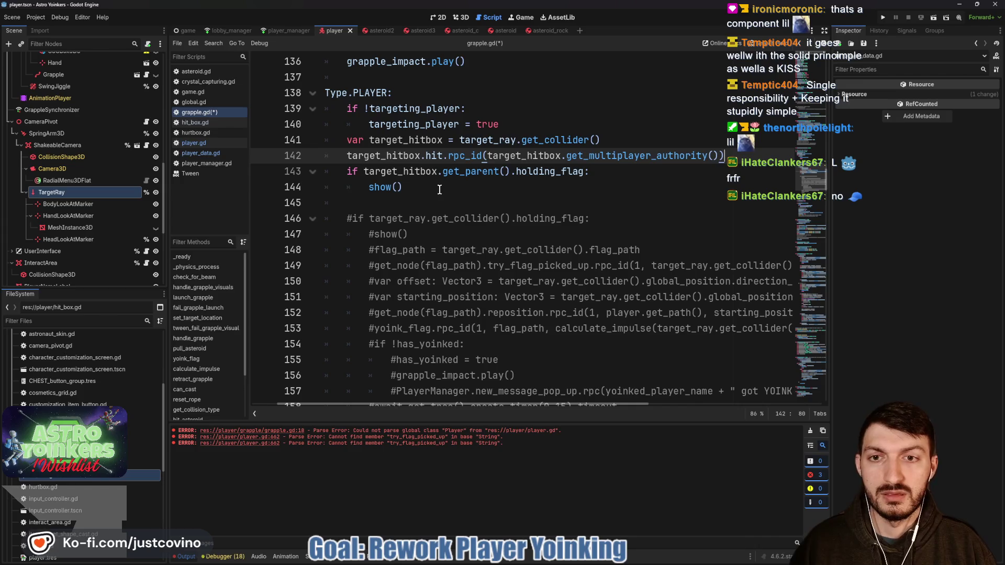
click(461, 190)
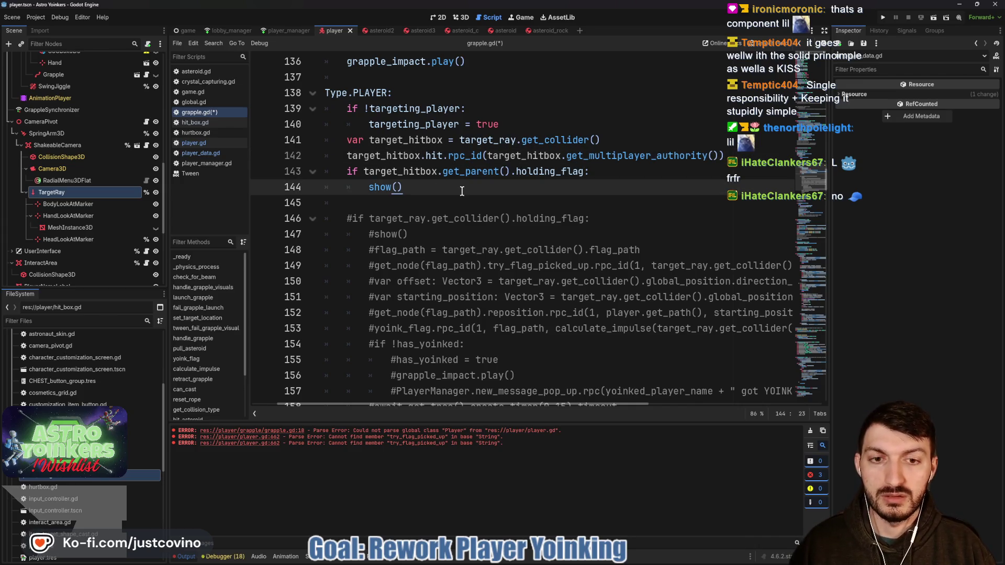
scroll(462, 191, down, 1)
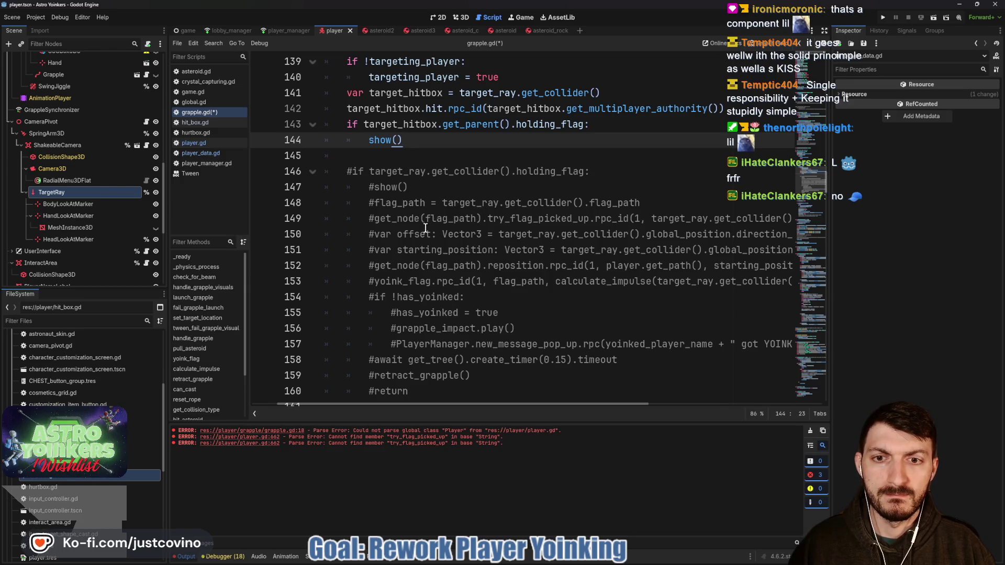
Paste the copied offset and reposition lines below show() in the holding_flag branch
mouse_move(375, 235)
mouse_down()
mouse_move(770, 264)
mouse_move(791, 278)
mouse_move(765, 368)
mouse_move(774, 378)
mouse_up()
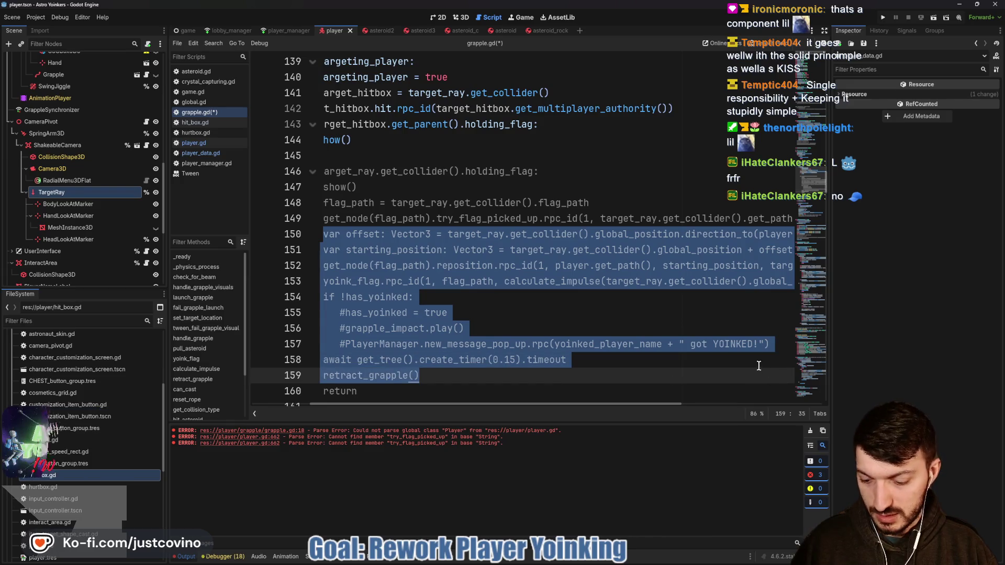
scroll(502, 241, left, 3)
click(434, 153)
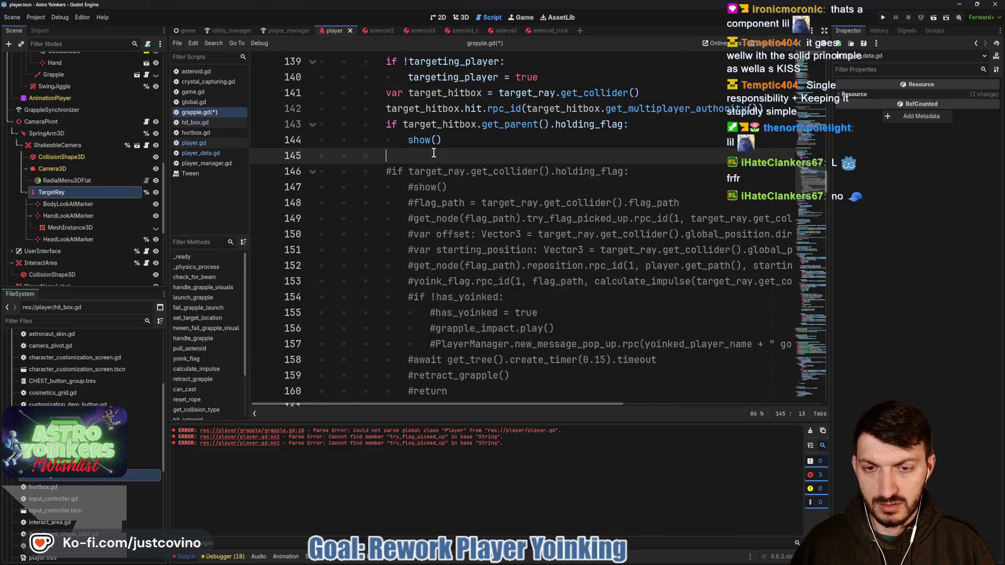
key(Return)
key(Return)
key(Return)
key(Up)
key(Up)
key(Up)
key(Tab)
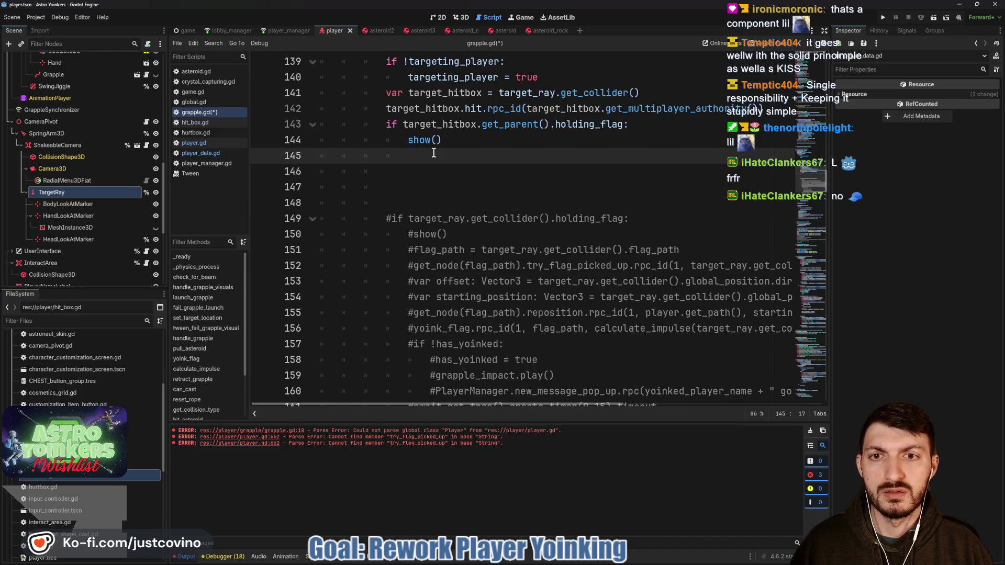
key(ctrl+v)
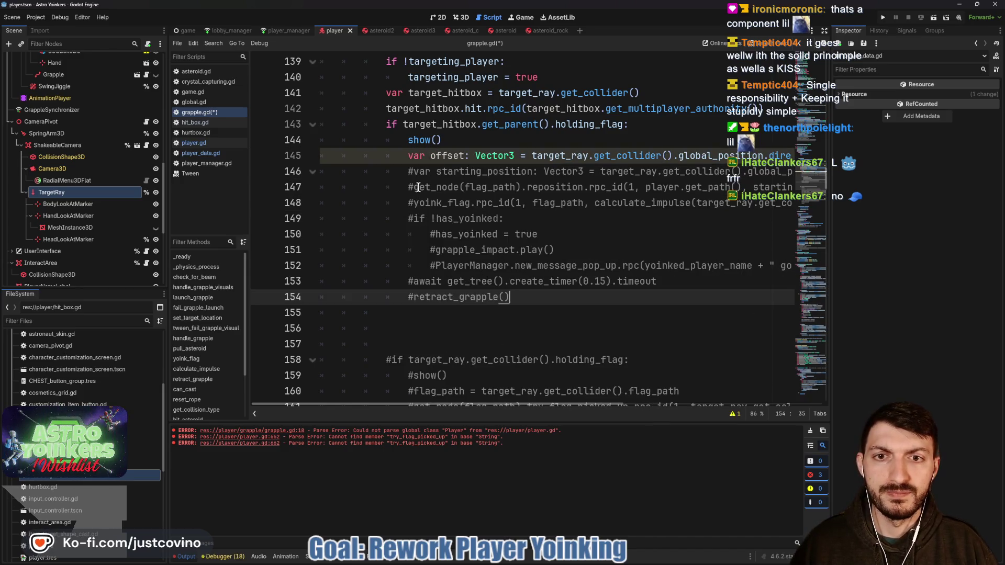
scroll(547, 173, right, 3)
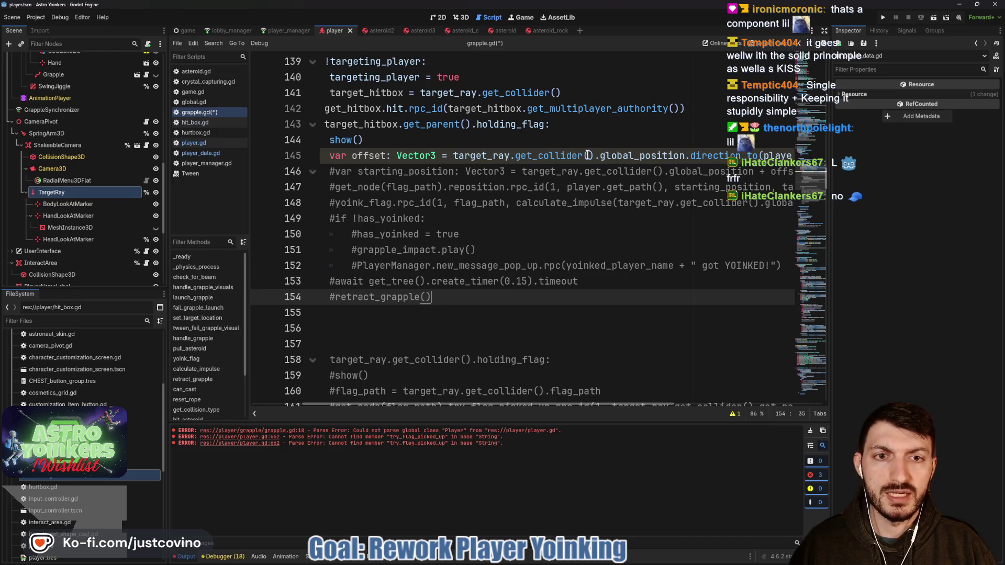
scroll(591, 156, left, 3)
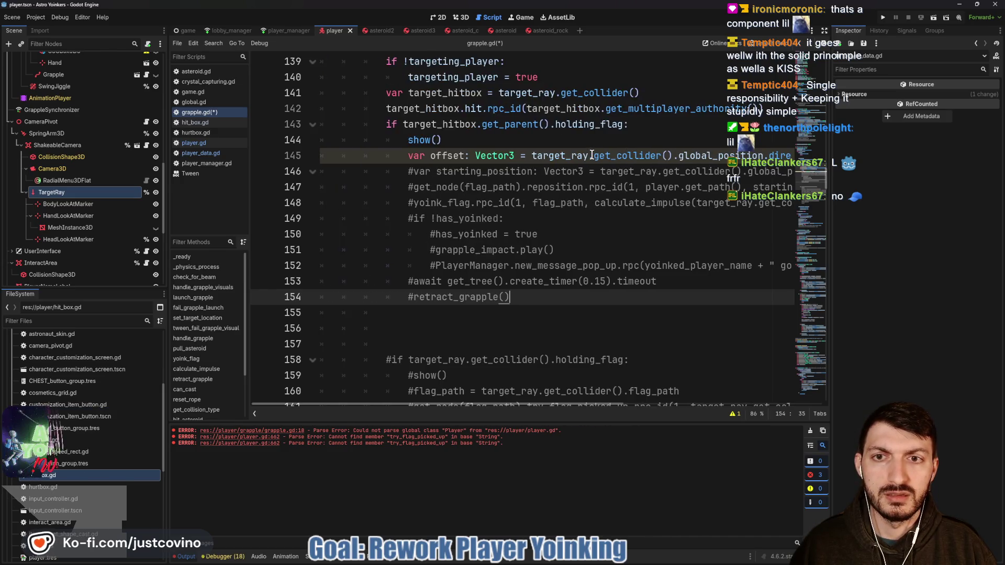
click(650, 90)
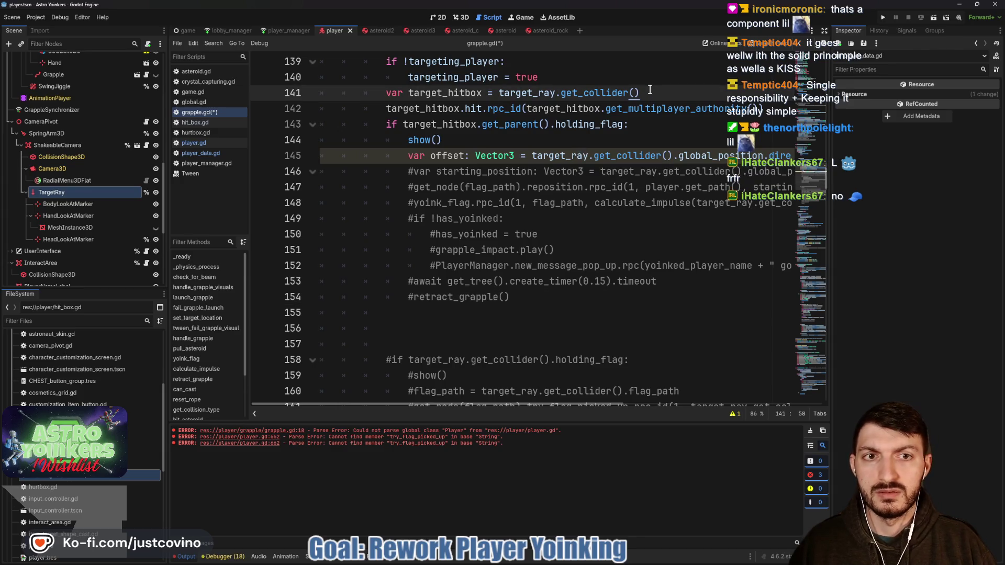
key(Return)
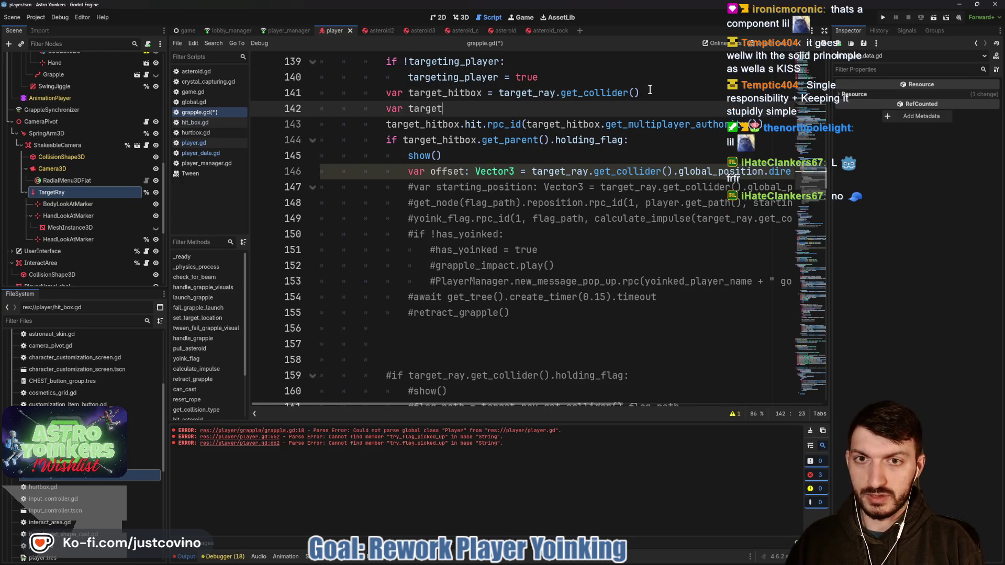
Declare var target_player = target_hitbox.get_parent() and use it in the holding_flag check
key(BackSpace)
text(_player )
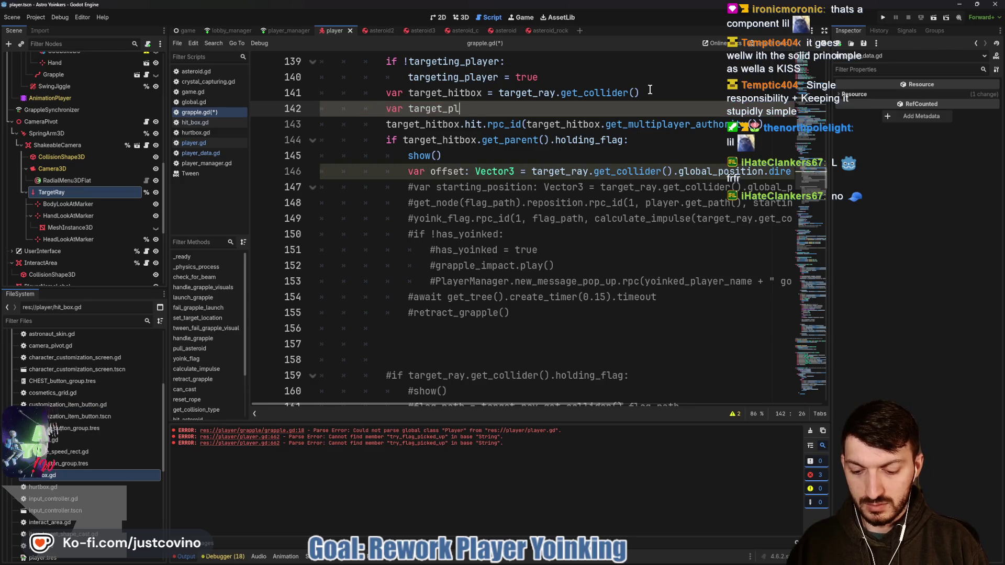
text(= ta)
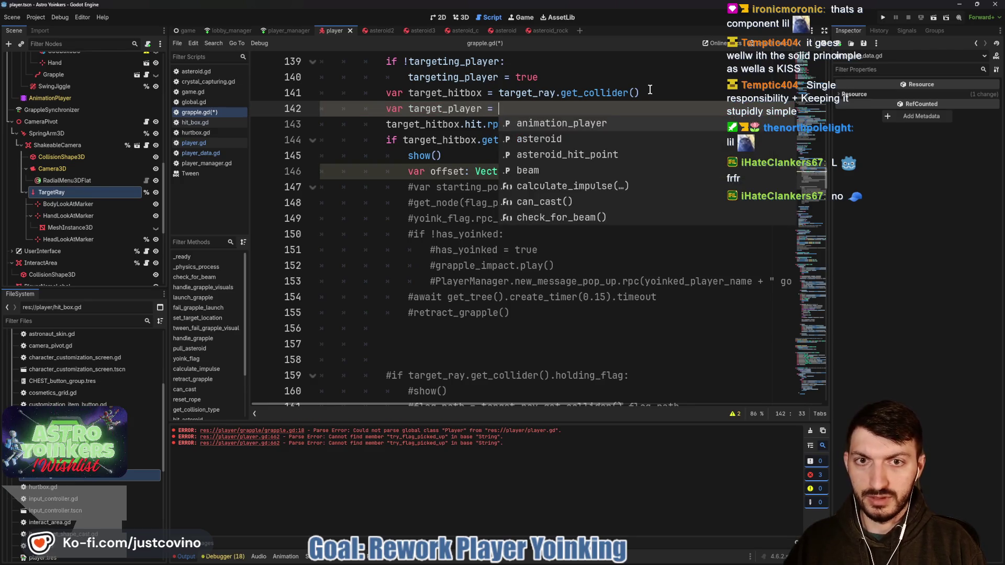
text(rget_hitbox.)
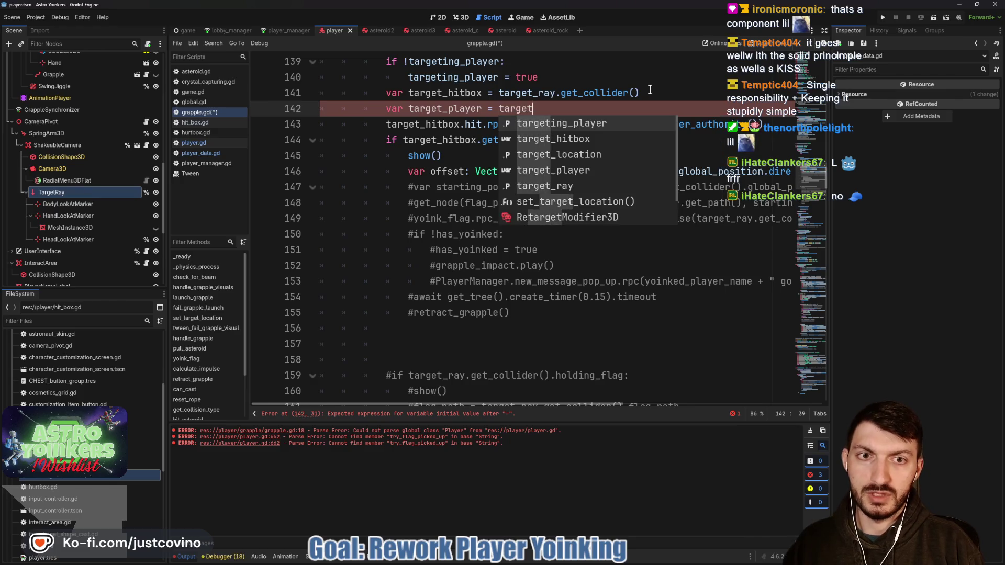
text(get_parent())
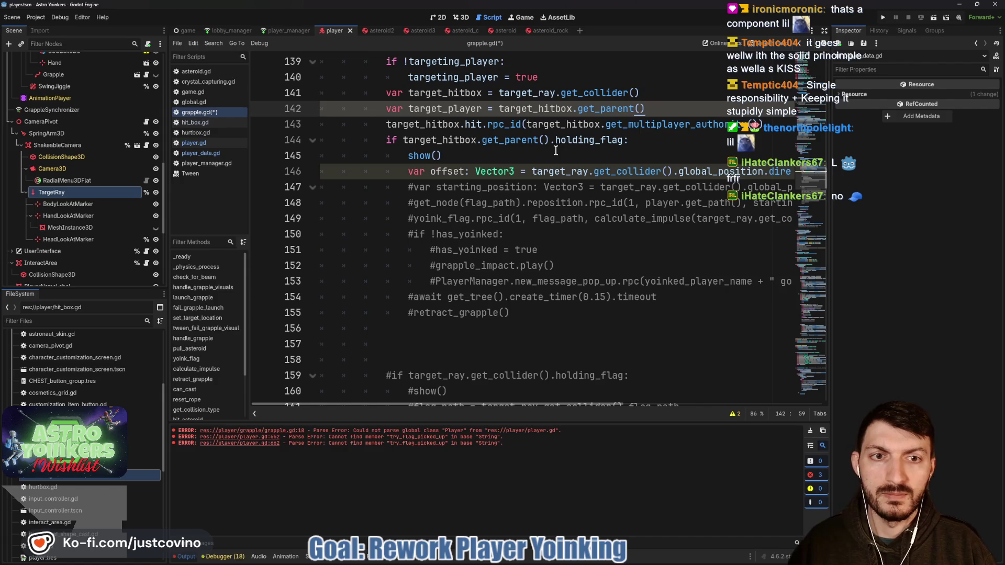
mouse_move(548, 141)
mouse_down()
mouse_move(403, 141)
mouse_move(448, 144)
mouse_up()
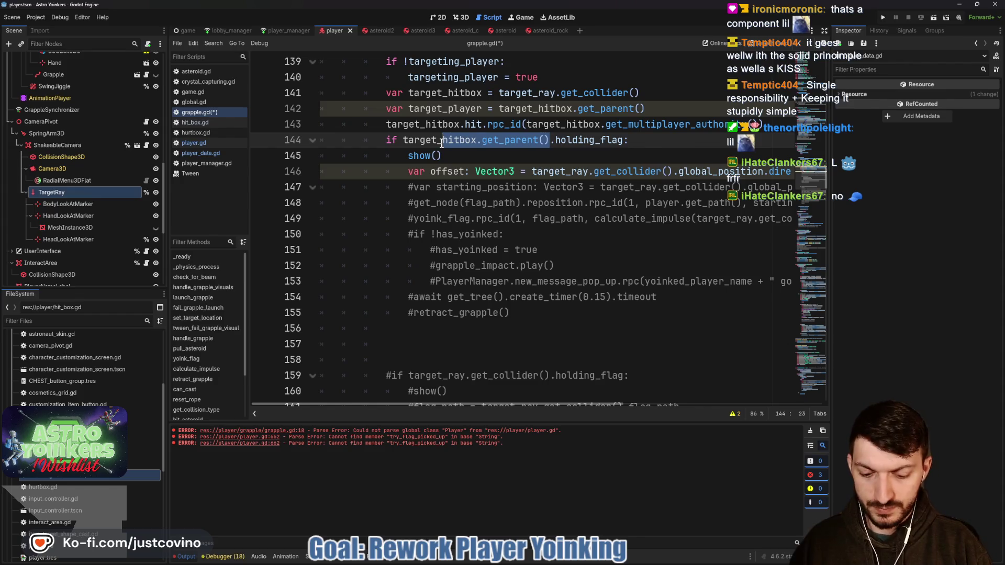
text(player)
key(End)
Replace the collider call in the offset line with target_player
mouse_move(533, 172)
mouse_down()
mouse_move(702, 172)
mouse_move(672, 167)
mouse_up()
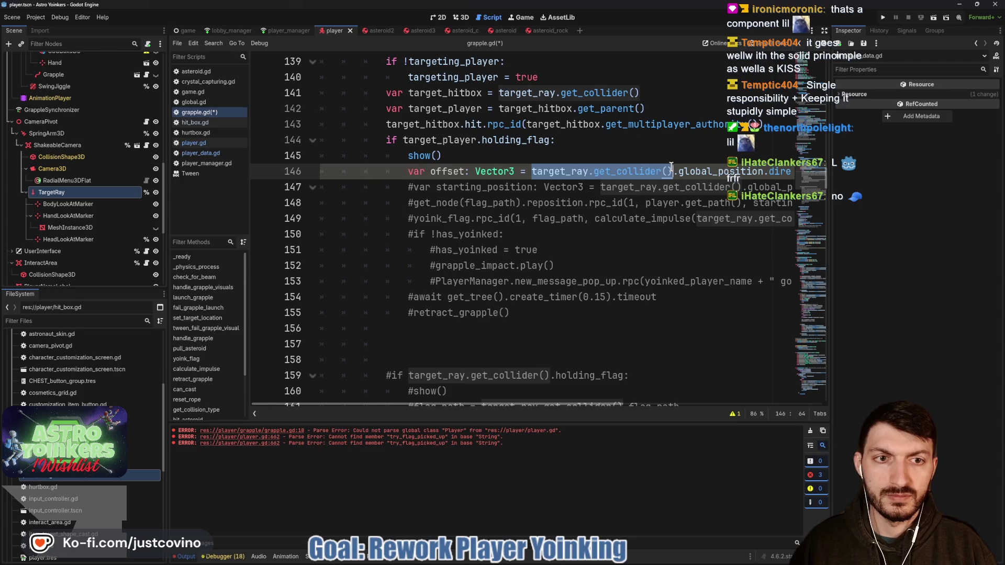
text(target_player)
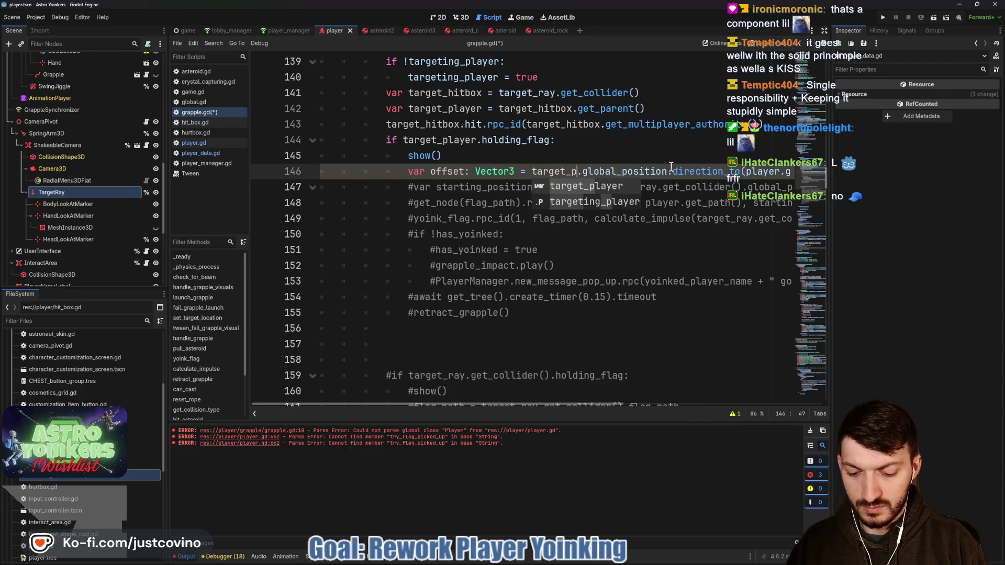
click(674, 218)
scroll(602, 172, right, 4)
scroll(602, 173, left, 4)
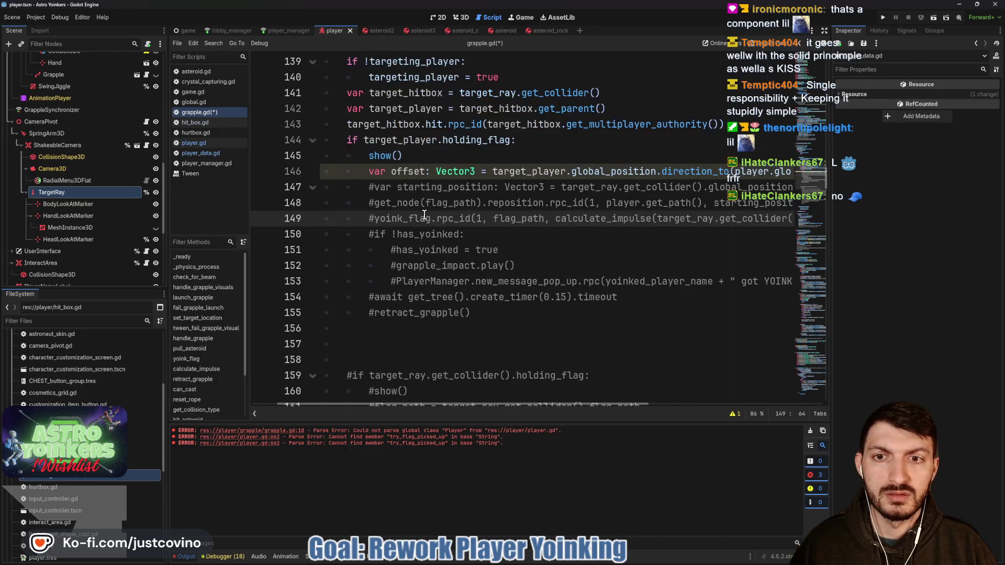
Uncomment the starting_position line and swap its ray.get_collider() for target_player
click(374, 186)
key(BackSpace)
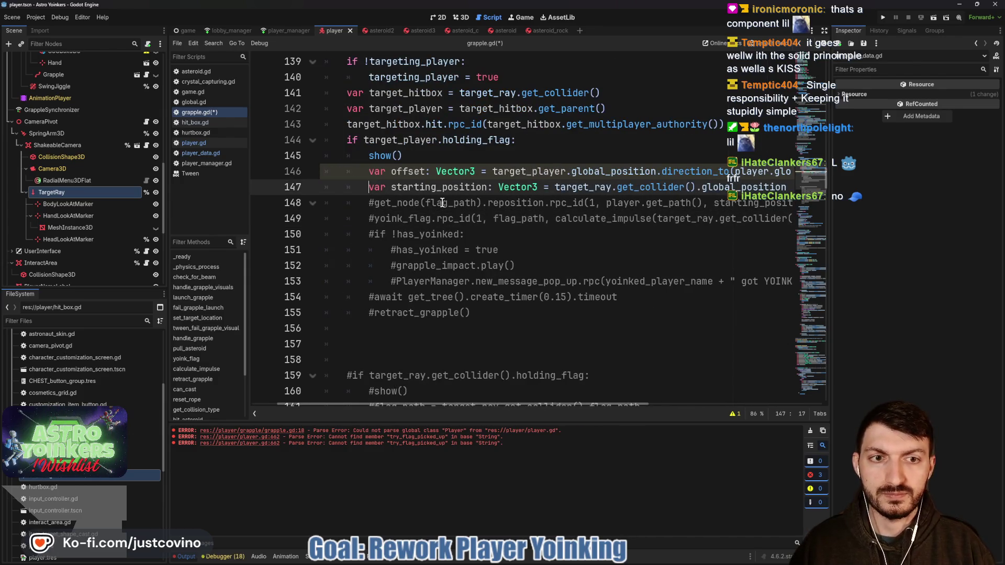
click(595, 187)
drag(595, 187, 700, 187)
text(player)
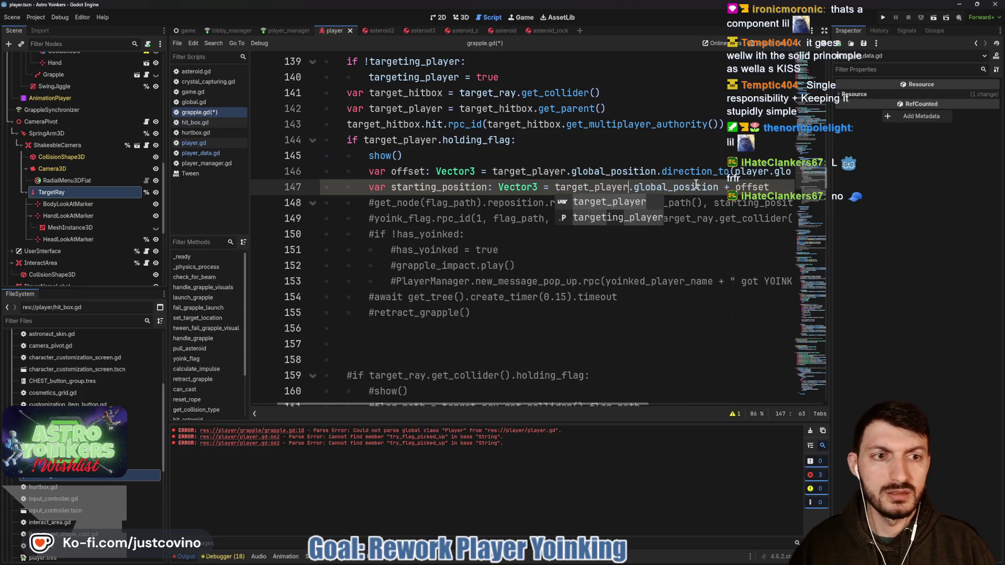
click(701, 188)
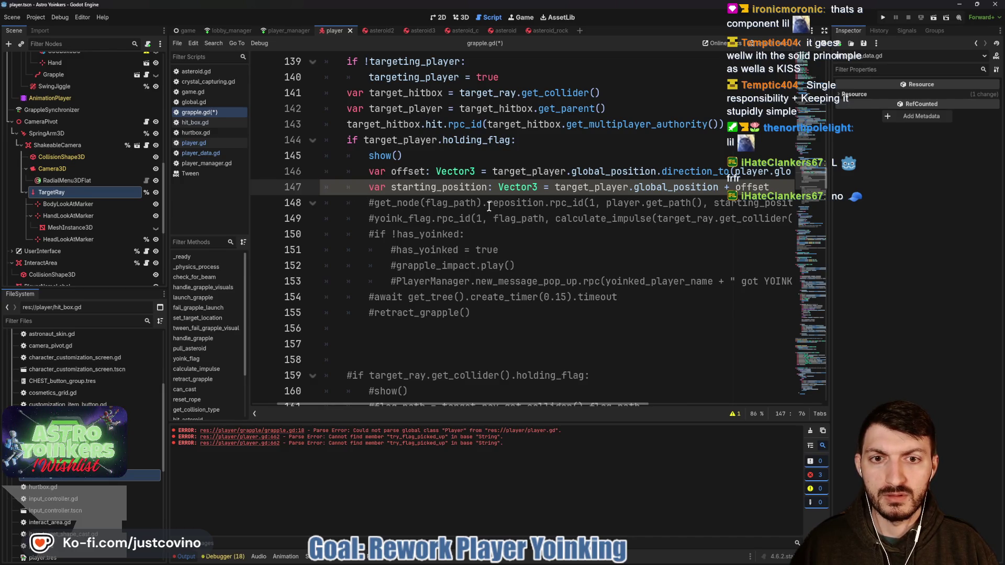
scroll(387, 212, right, 2)
scroll(393, 215, left, 2)
scroll(413, 220, right, 2)
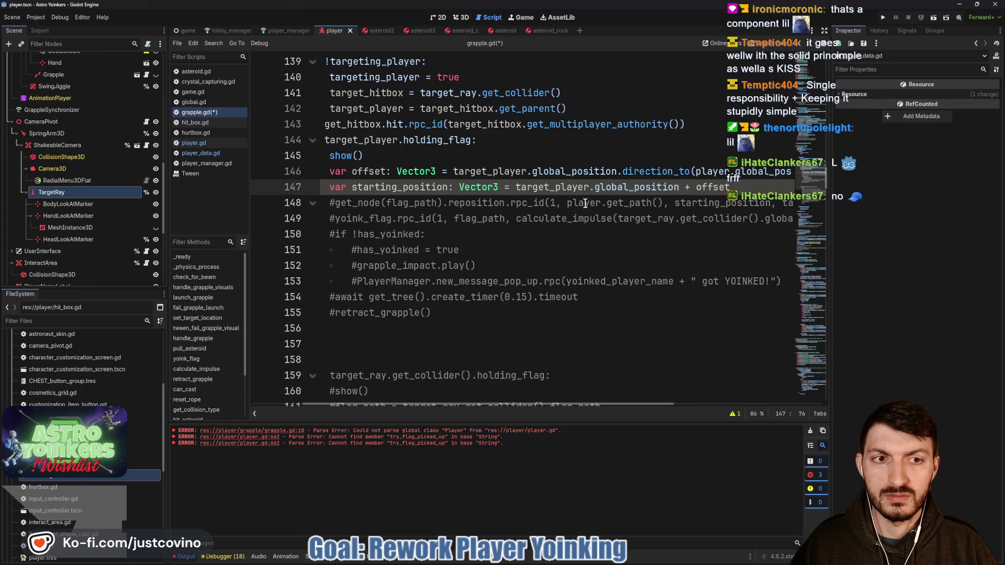
scroll(585, 204, right, 7)
scroll(582, 205, right, 3)
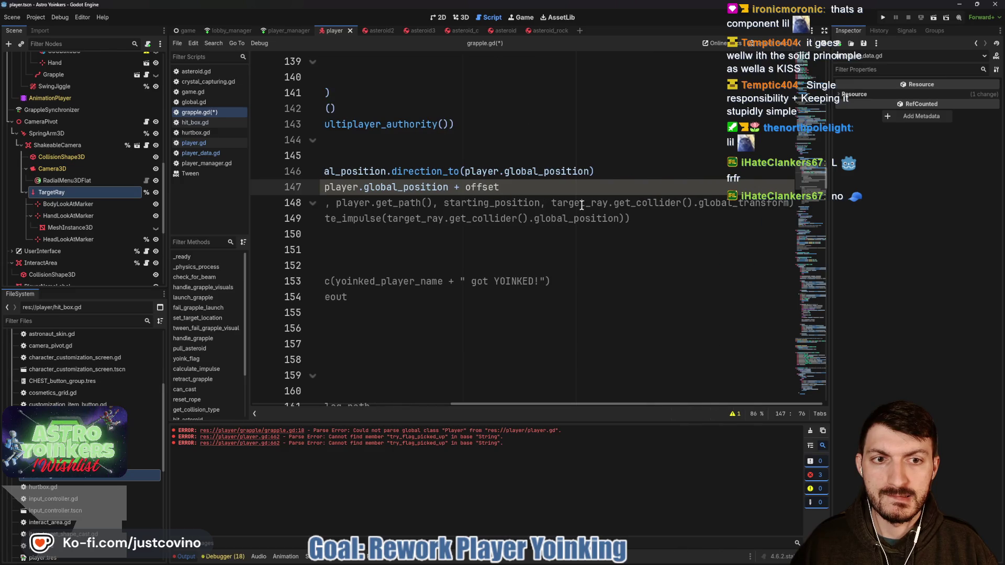
scroll(471, 205, left, 10)
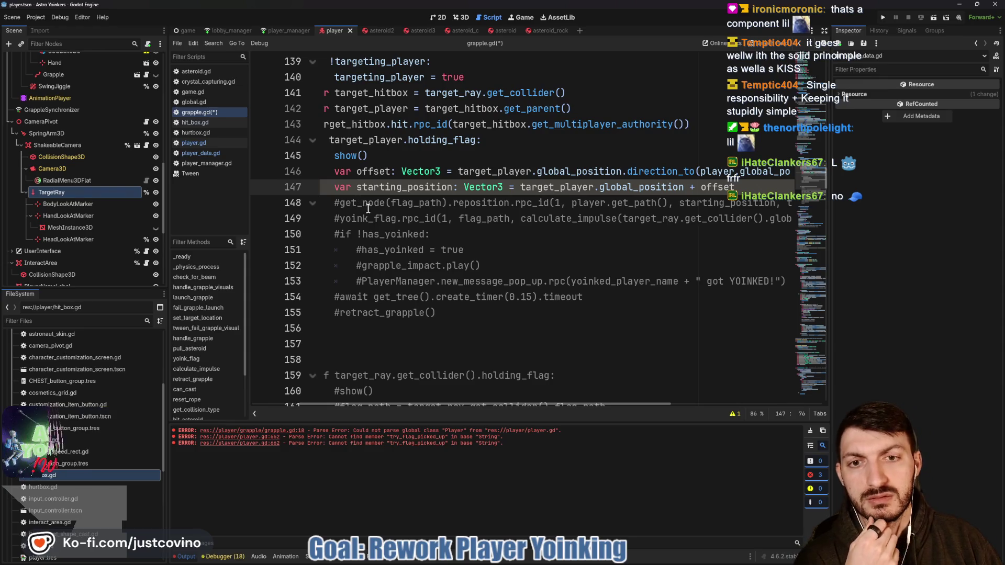
scroll(369, 206, left, 2)
Uncomment the flag reposition call on line 148 and review its flag_path and starting_position arguments
click(378, 204)
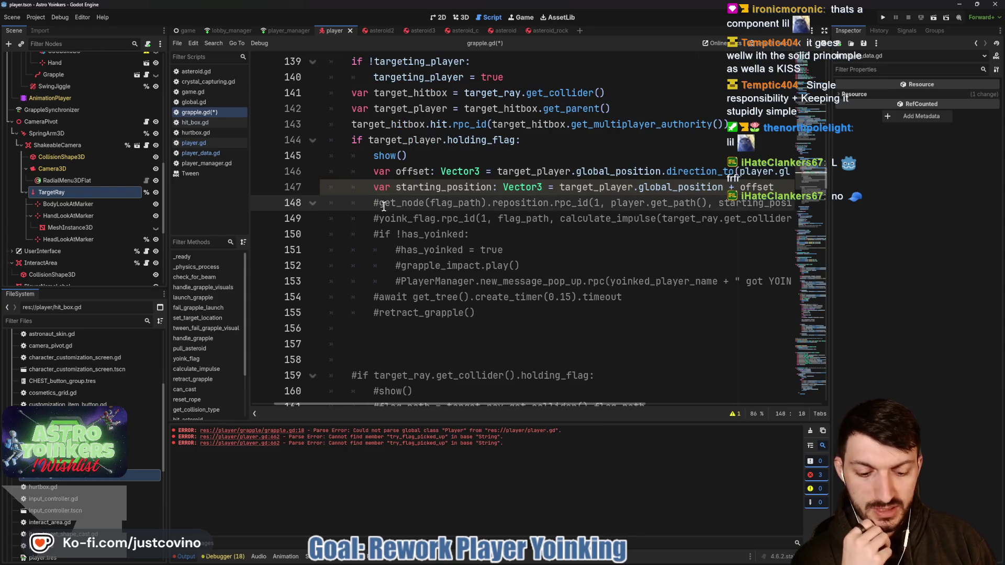
key(BackSpace)
double_click(449, 203)
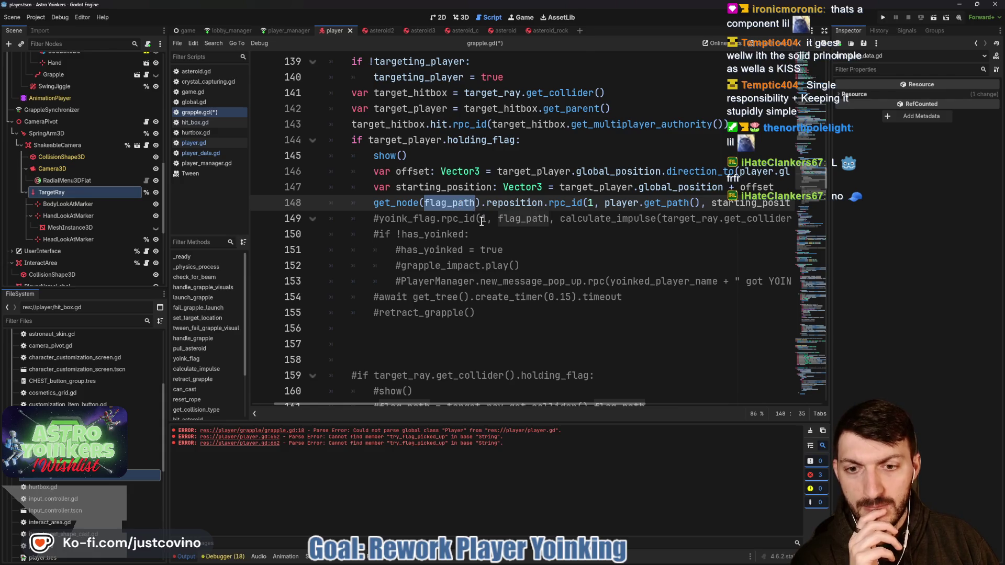
scroll(482, 221, up, 6)
scroll(481, 221, down, 5)
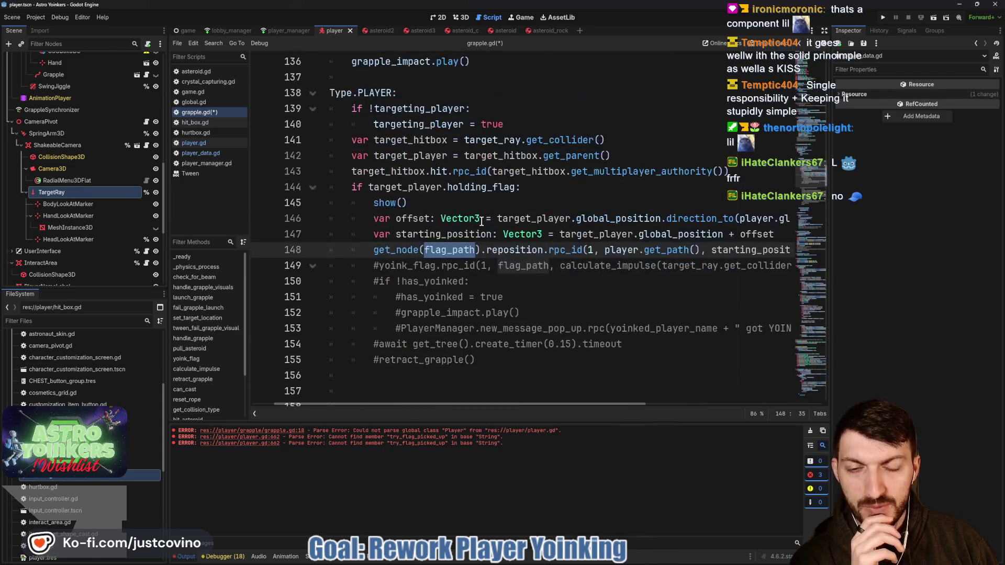
scroll(476, 220, down, 4)
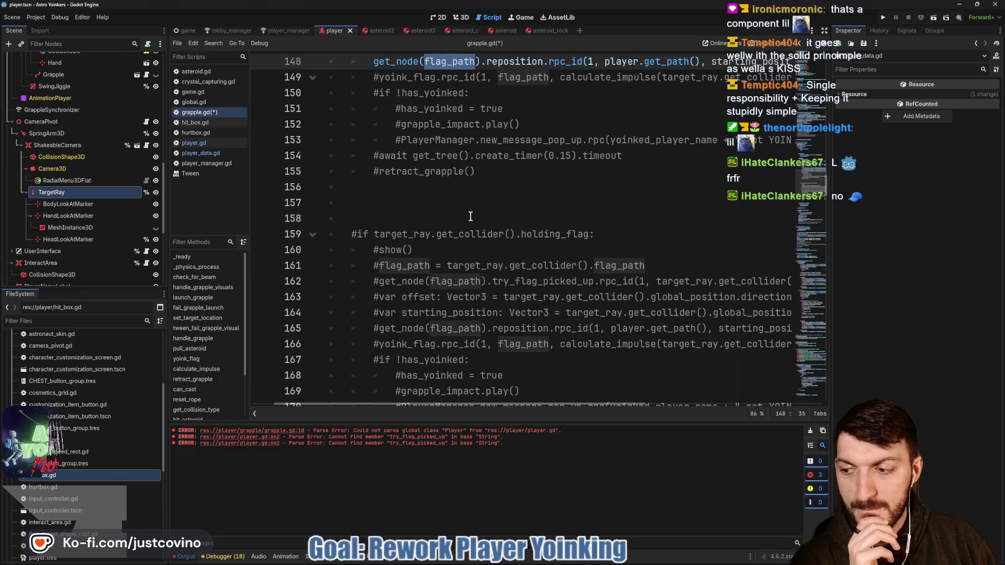
scroll(472, 218, up, 4)
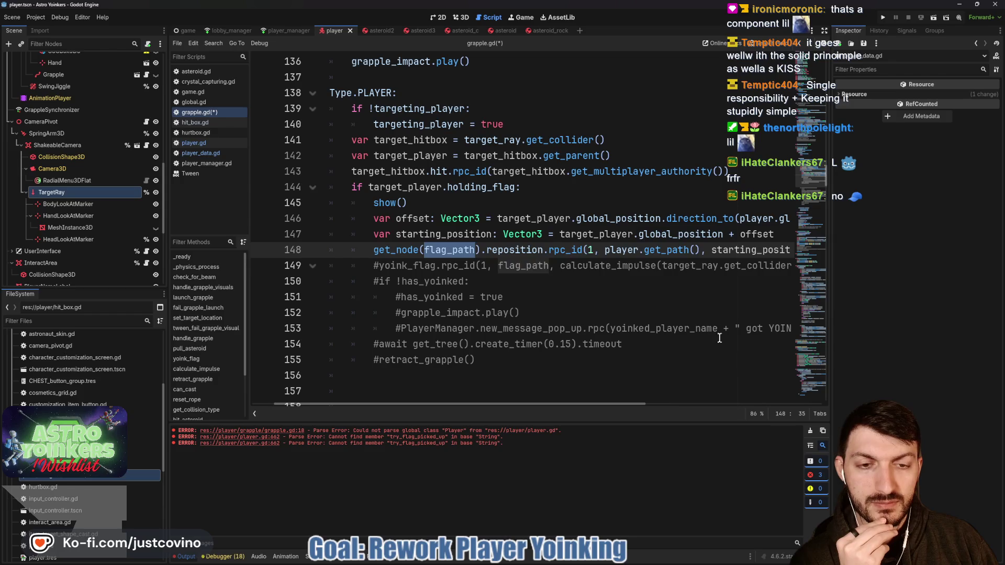
scroll(656, 274, right, 2)
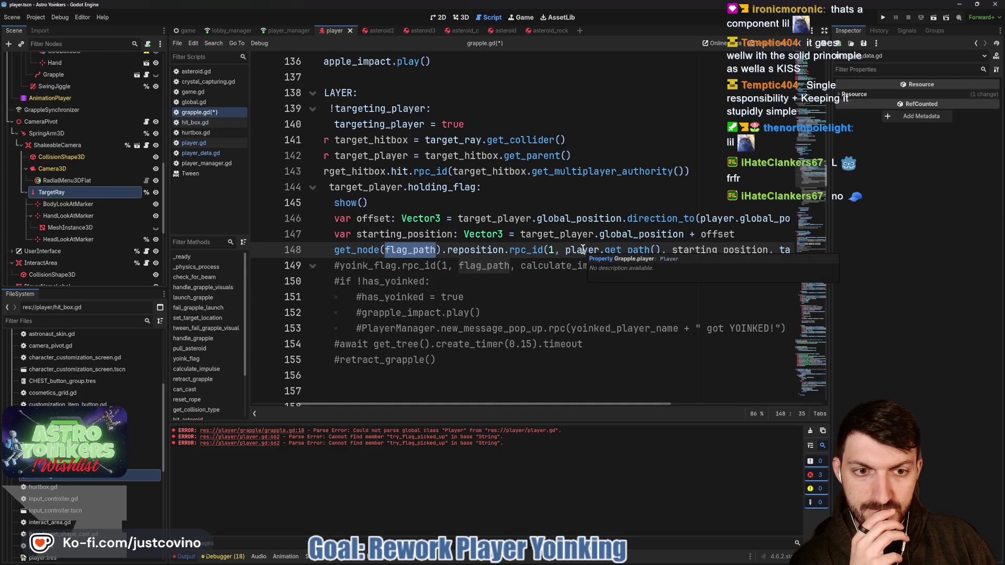
scroll(683, 246, right, 3)
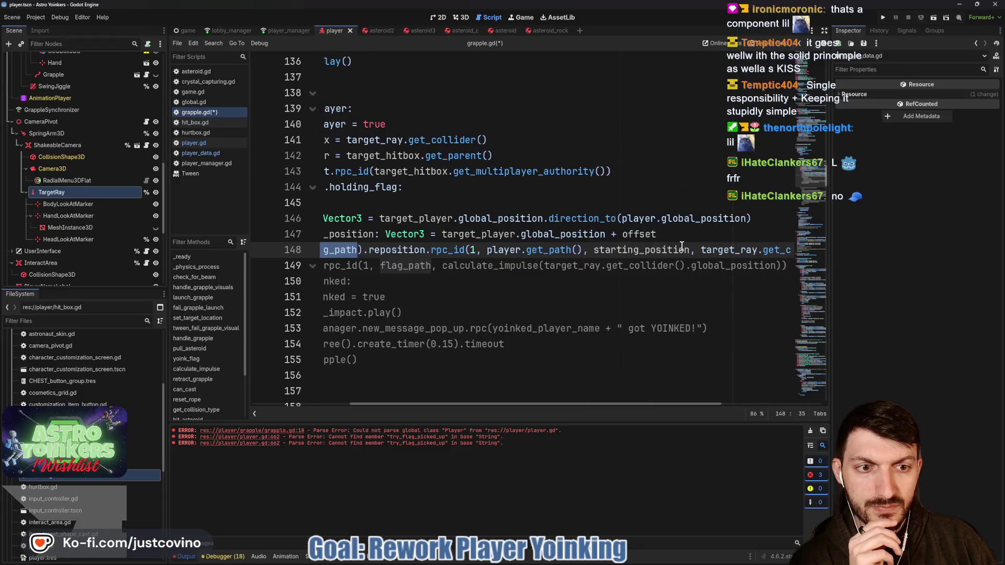
double_click(635, 252)
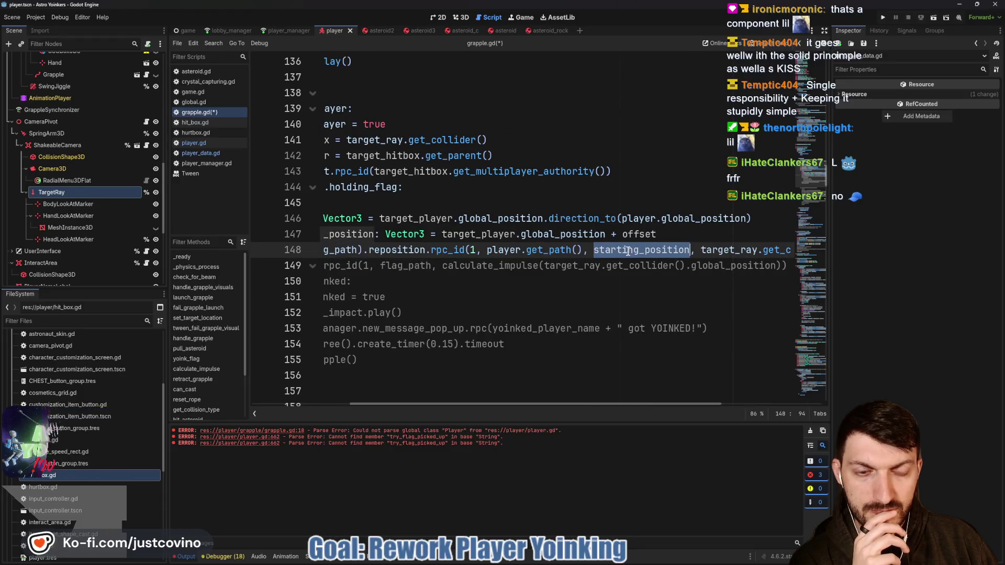
scroll(619, 252, left, 5)
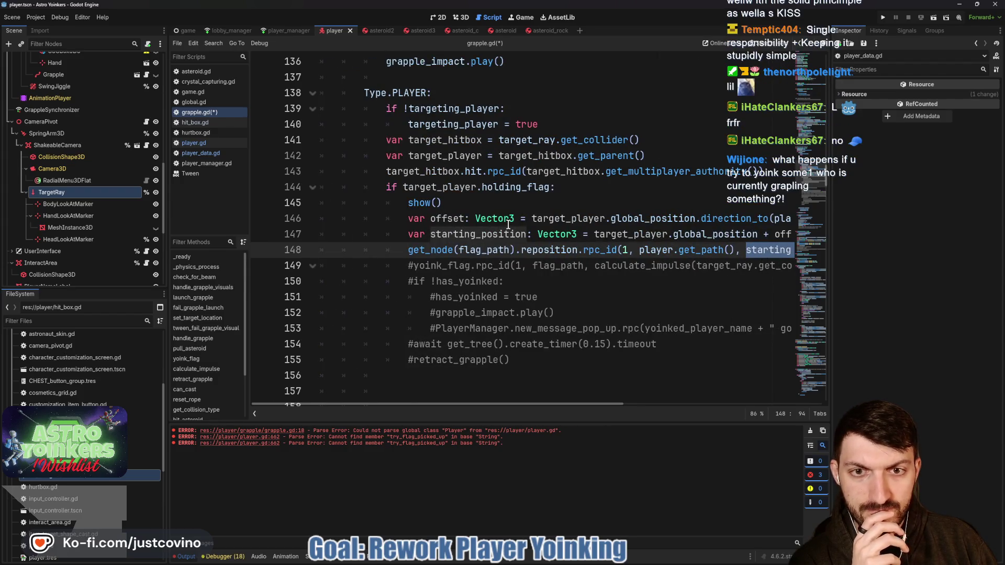
mouse_move(501, 215)
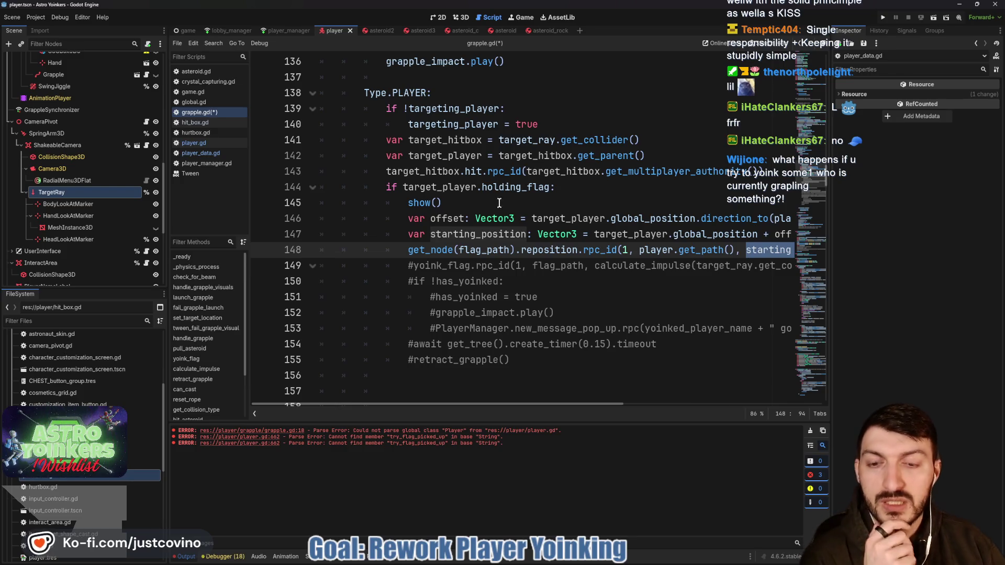
Close hurtbox.gd, glance at hit_box.gd, then view player.gd's _on_hitbox_box_hit handler
scroll(105, 246, down, 1)
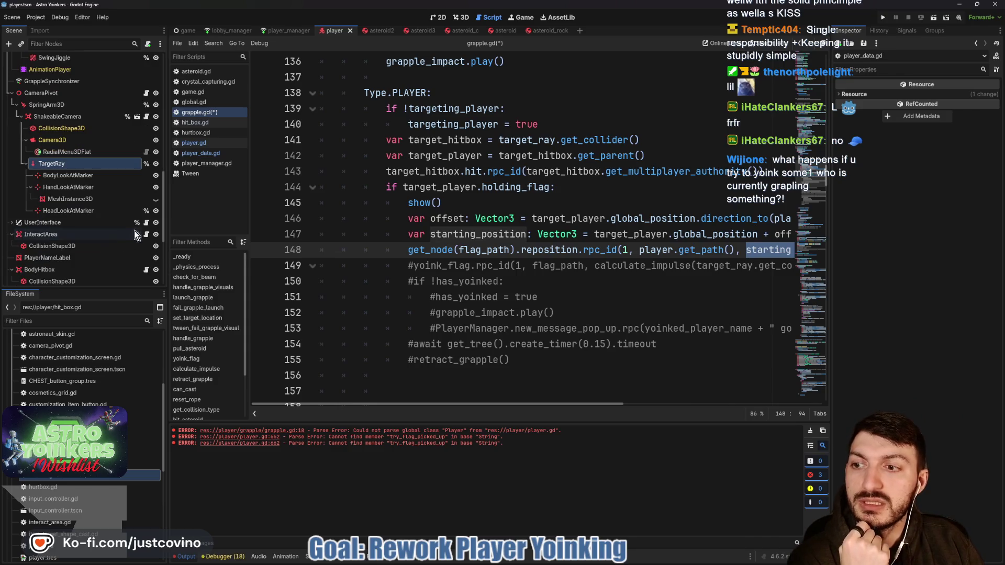
click(213, 132)
key(ctrl+w)
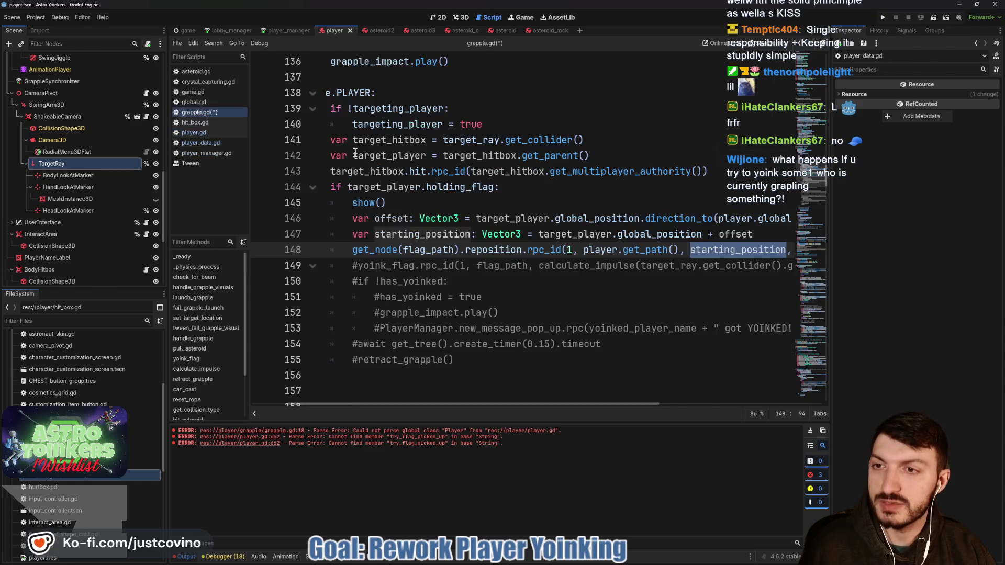
click(215, 121)
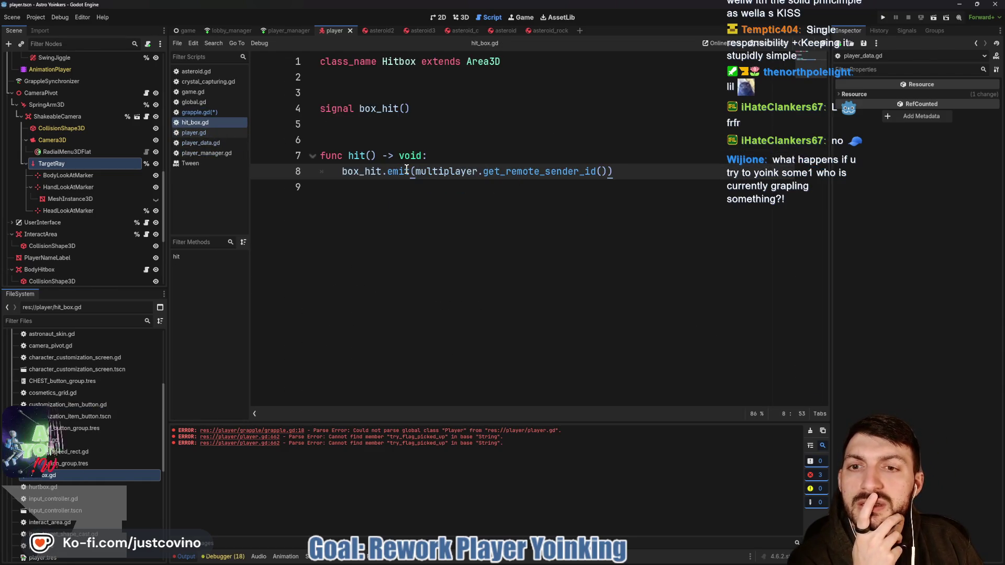
click(203, 133)
Comment out the holding_flag block with its flag pickup call in _on_hitbox_box_hit
click(381, 234)
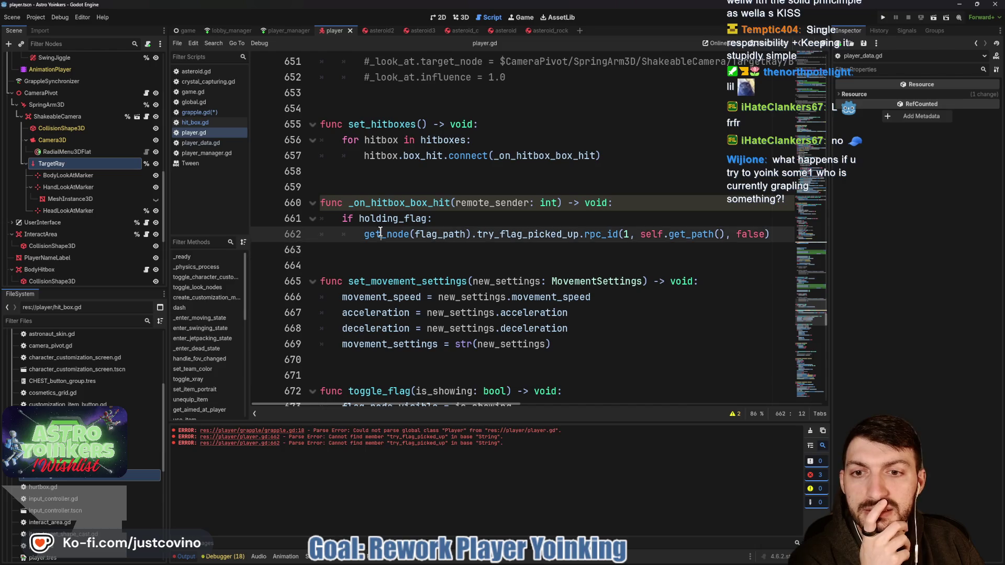
key(ctrl+shift+Right)
key(ctrl+shift+Right)
key(ctrl+shift+Right)
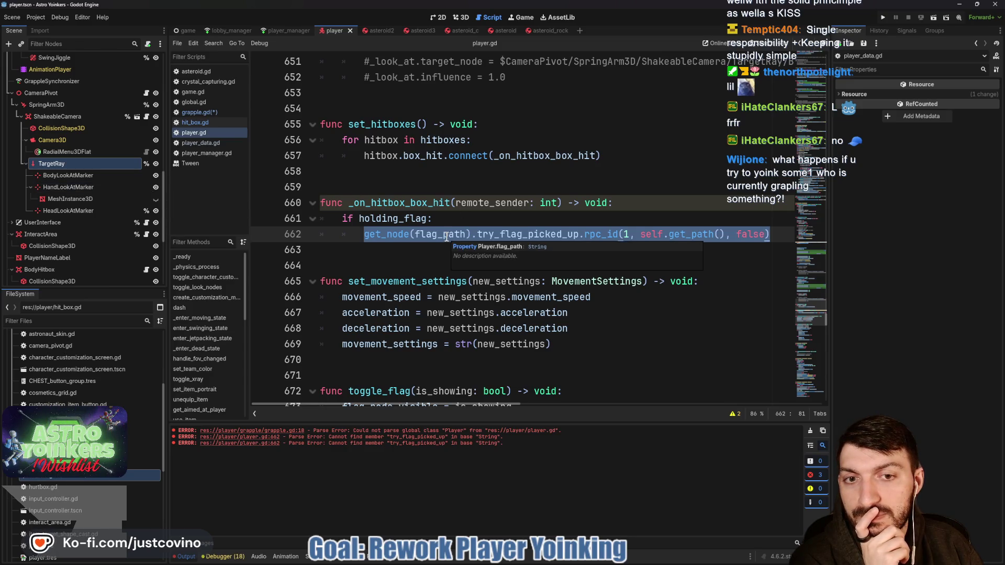
click(212, 113)
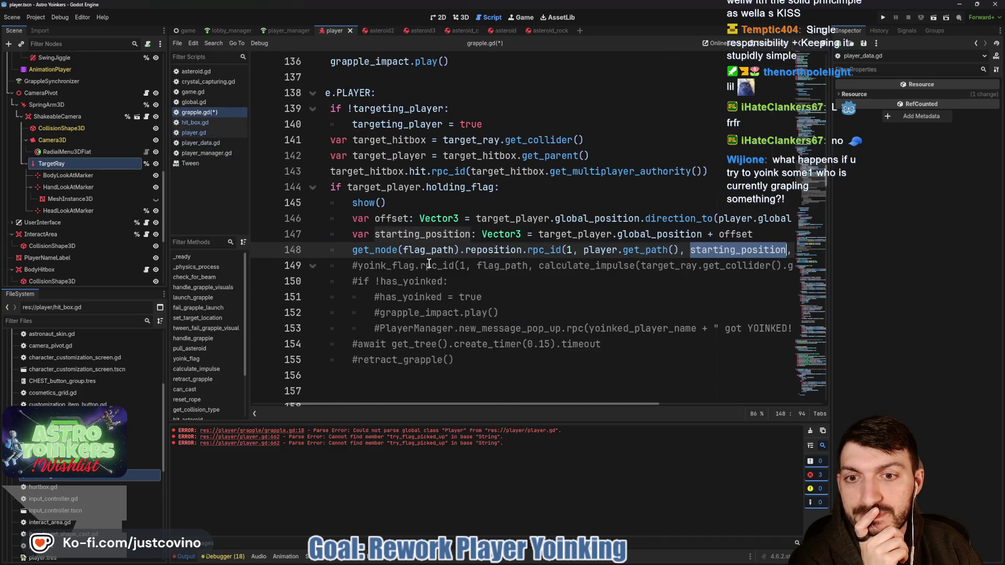
click(199, 123)
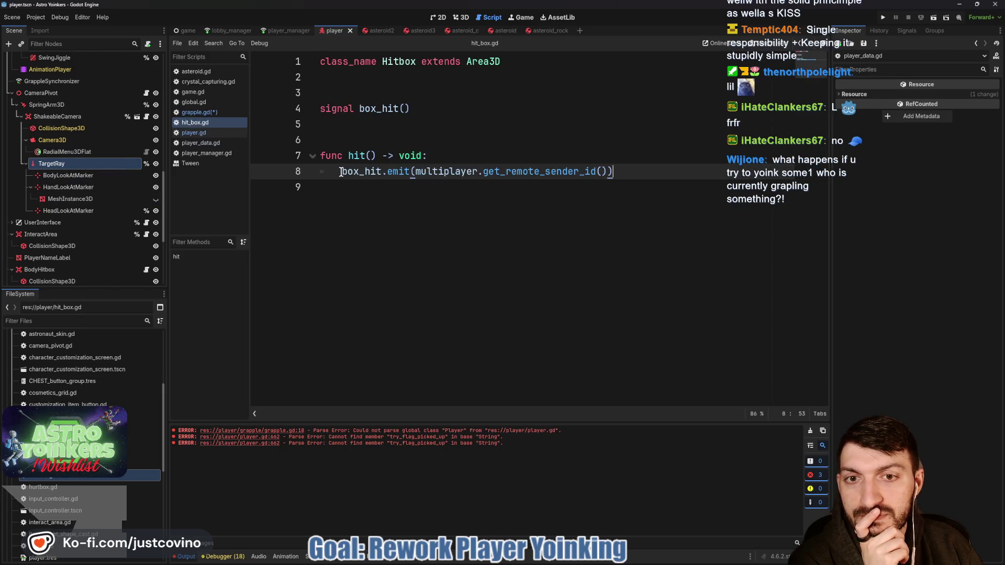
click(208, 134)
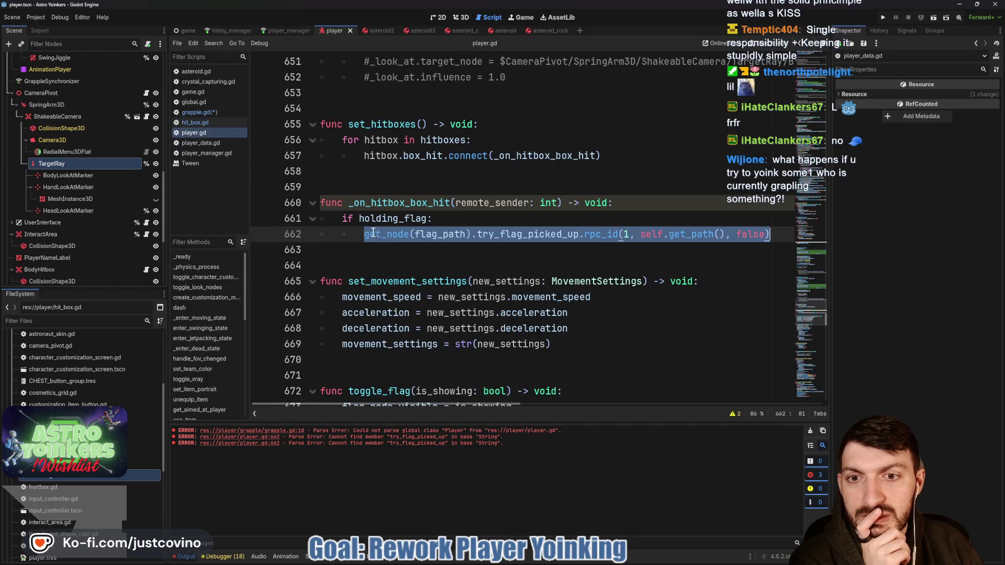
drag(769, 234, 365, 234)
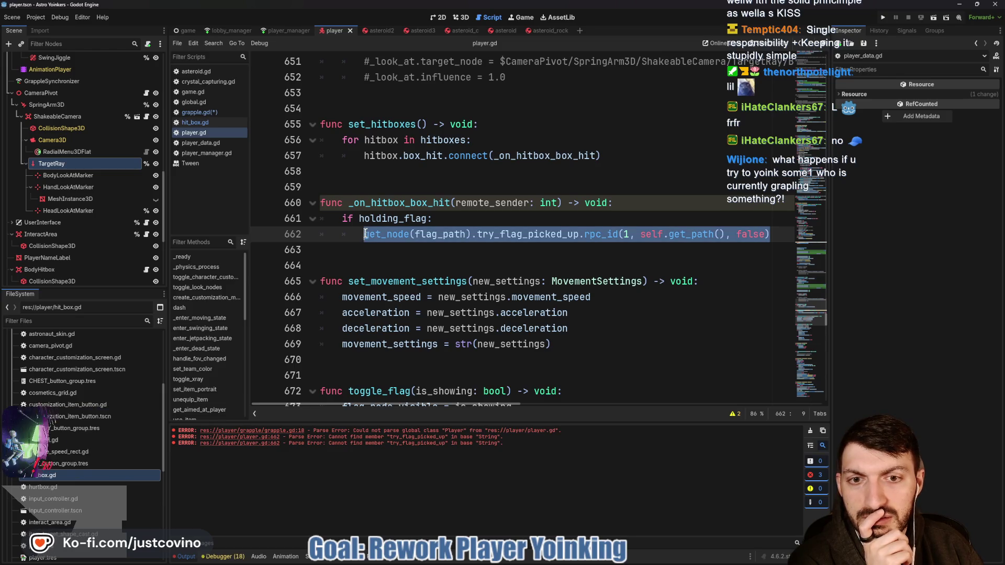
drag(770, 234, 319, 222)
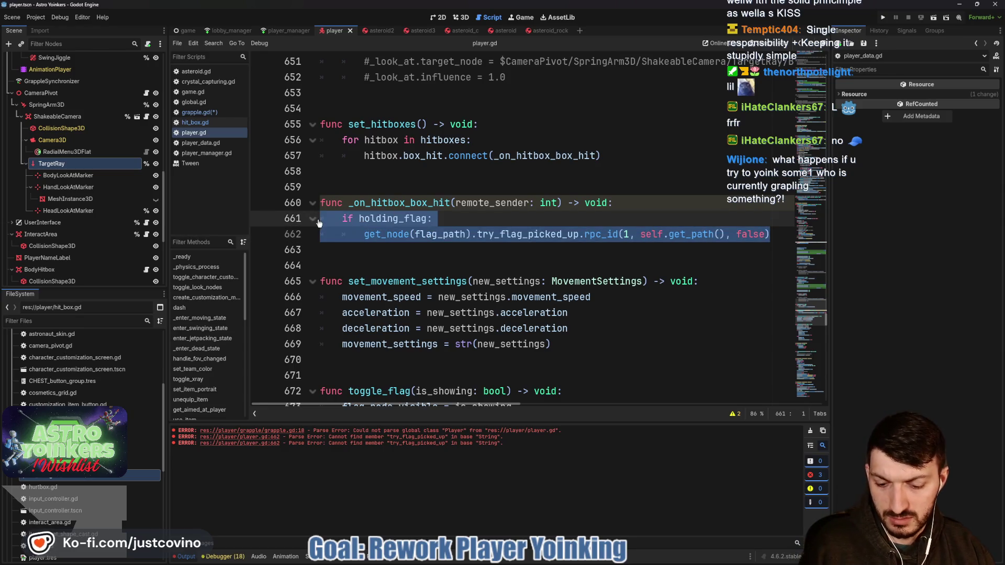
key(BackSpace)
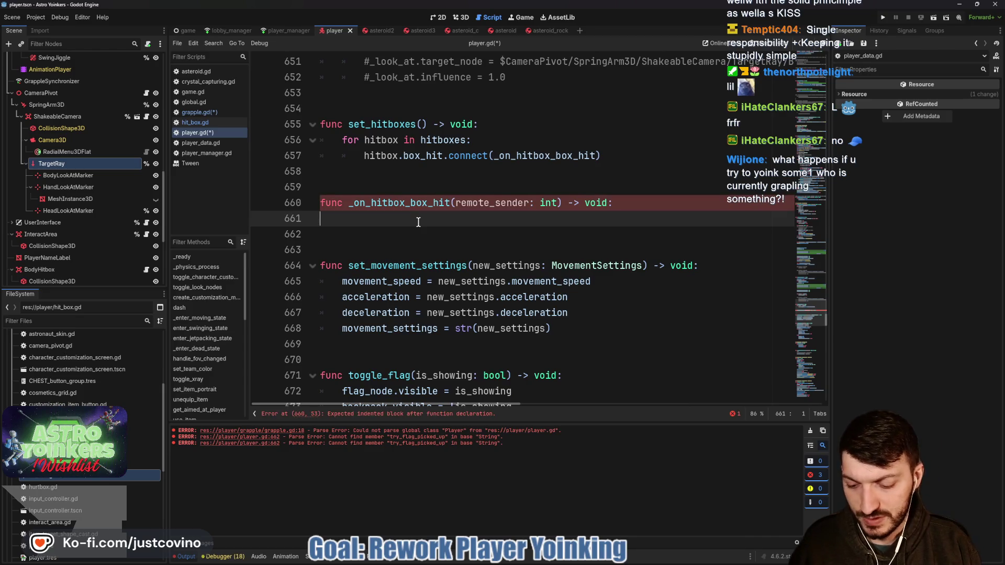
key(ctrl+z)
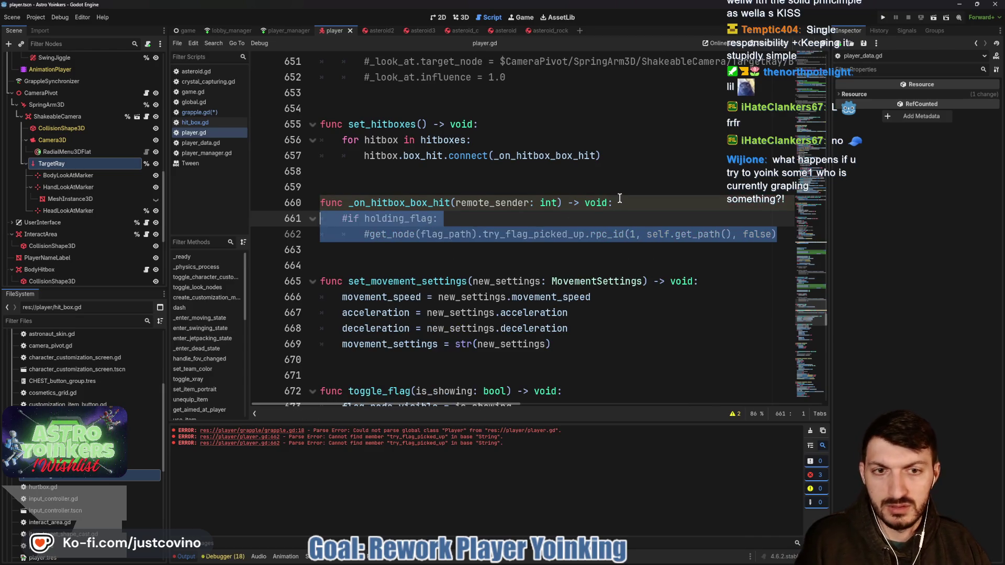
key(ctrl+k)
Give the handler a pass body and save player.gd
click(622, 197)
key(Return)
text(pa)
key(Return)
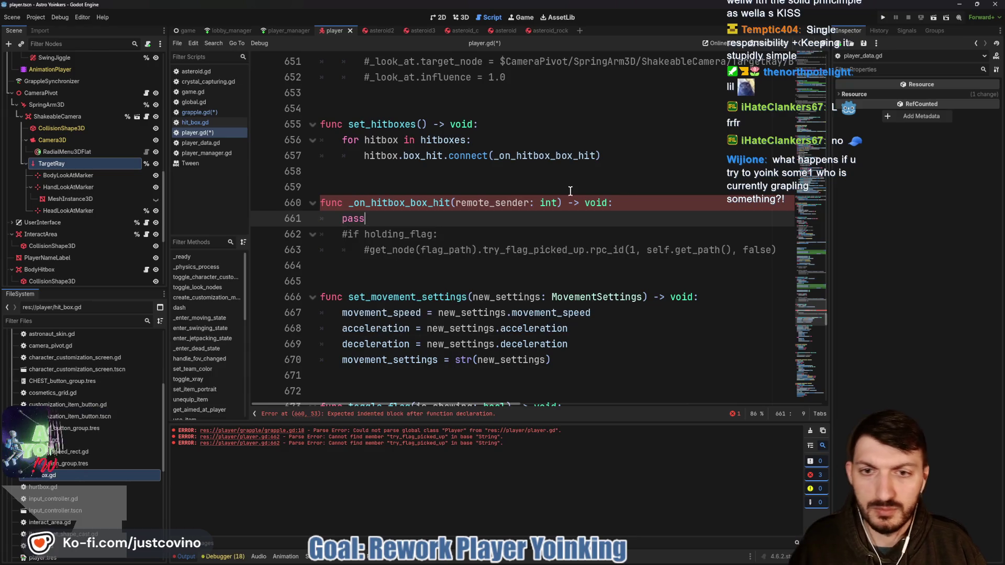
key(ctrl+s)
Back in grapple.gd, locate the old commented flag_path assignment
click(207, 113)
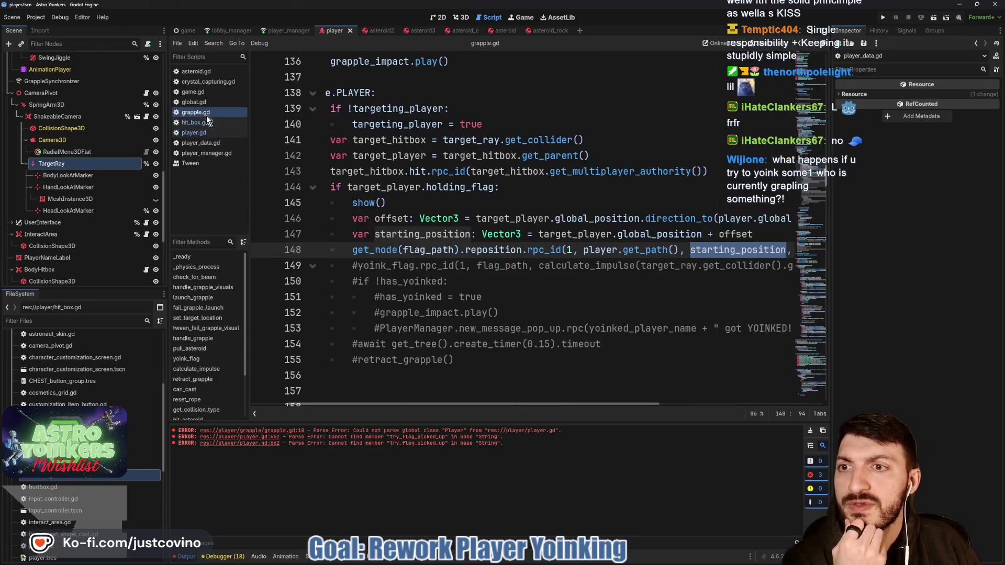
scroll(459, 254, down, 5)
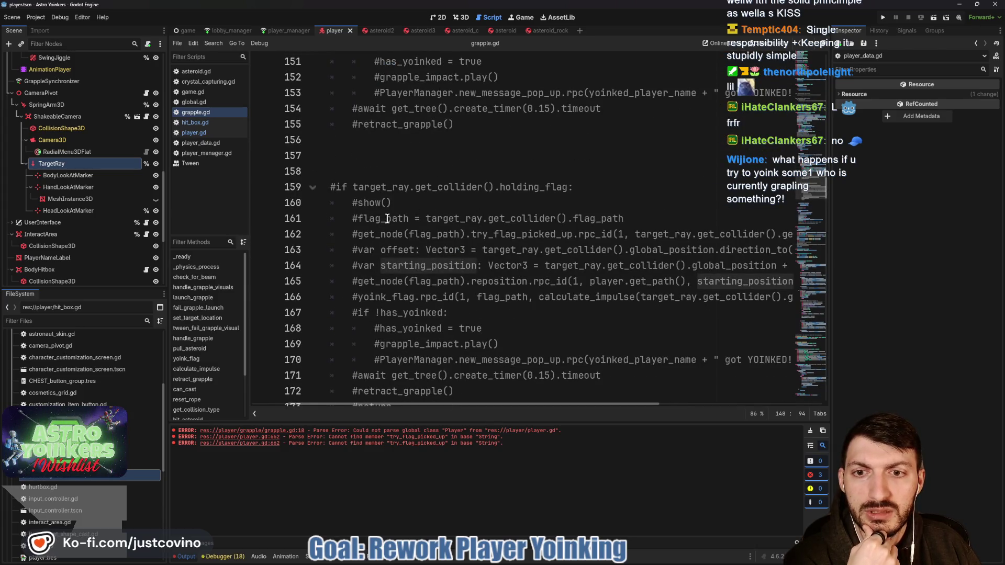
drag(359, 218, 622, 220)
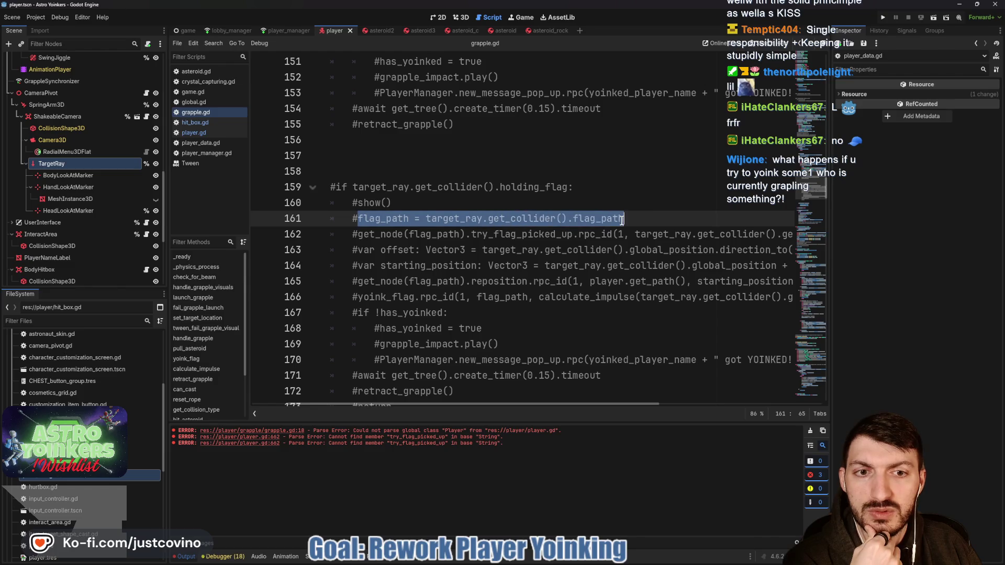
scroll(482, 219, up, 7)
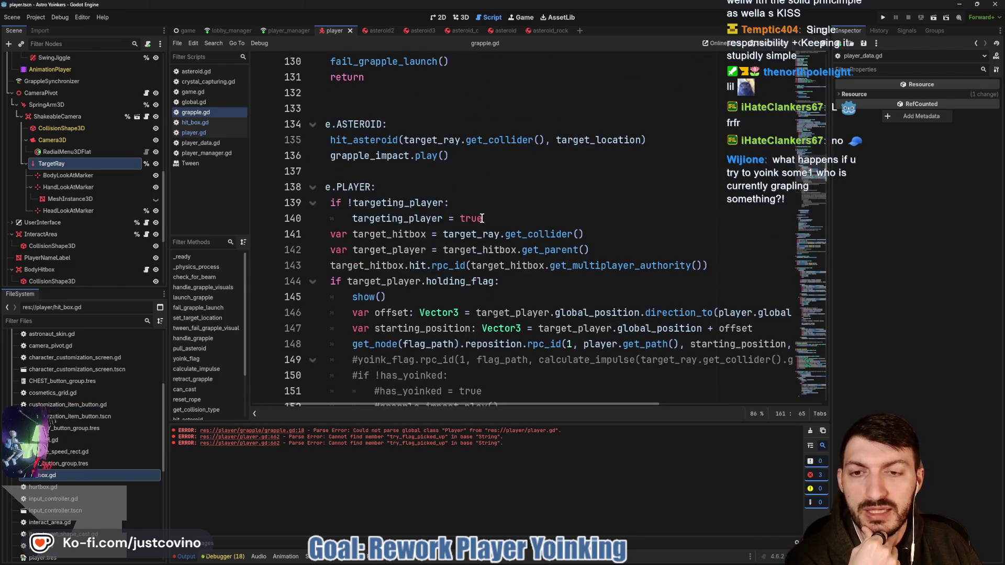
Add 'flag_path = target_player.flag_path' below the target_player line and save
click(611, 245)
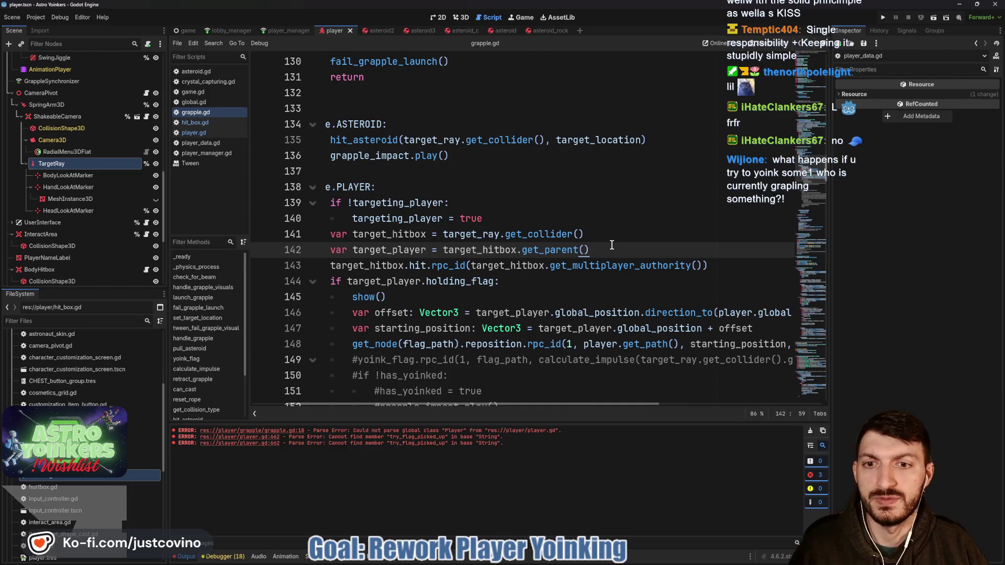
key(Return)
text(flag)
key(Return)
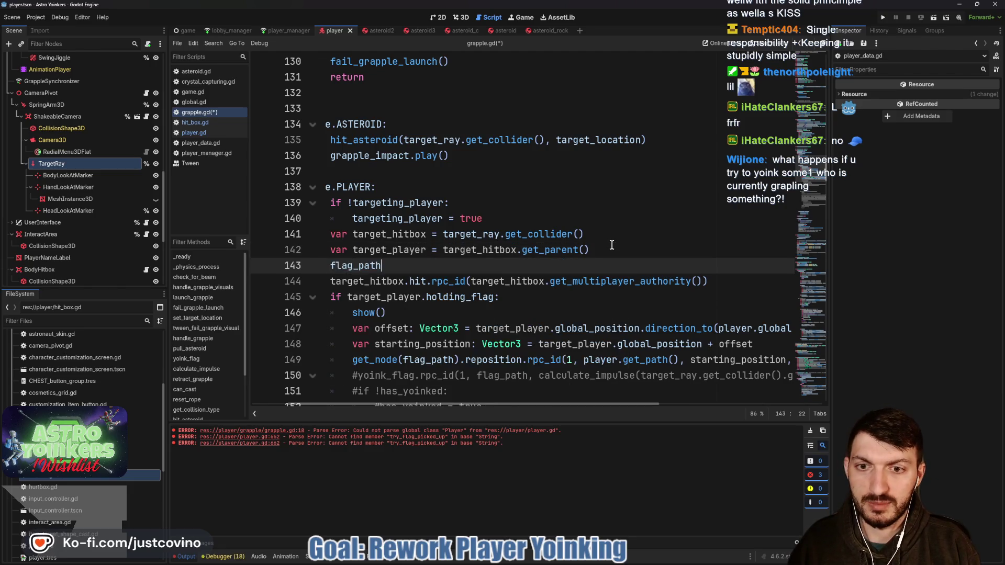
text(= targ)
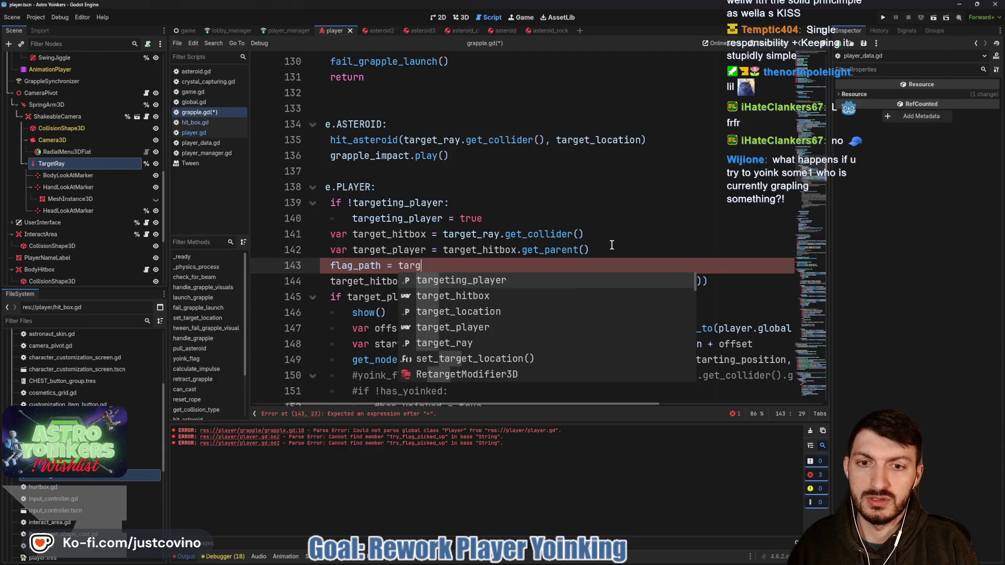
key(Return)
text(lag_path)
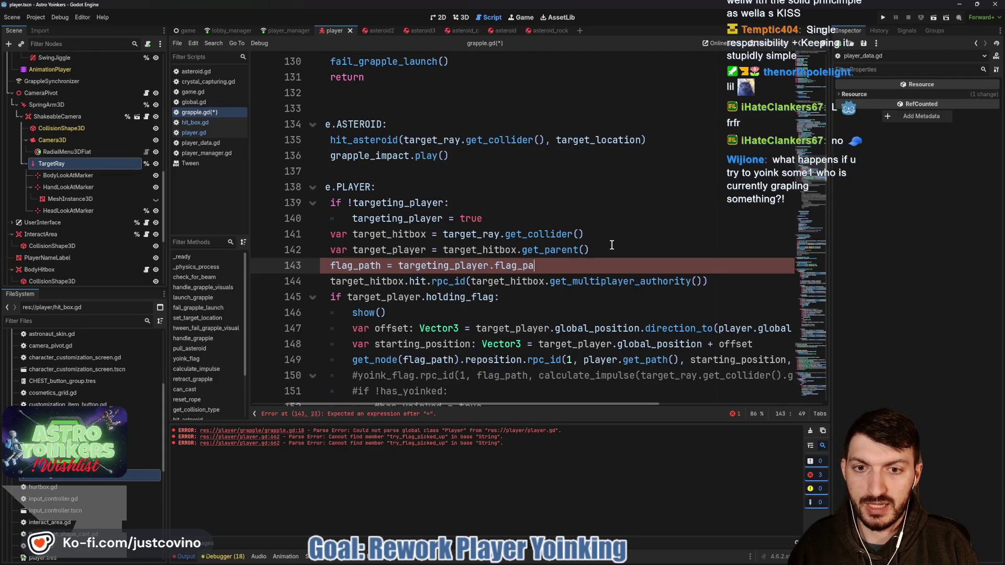
mouse_move(487, 266)
mouse_down()
mouse_move(410, 265)
mouse_move(433, 266)
mouse_up()
text(_pl)
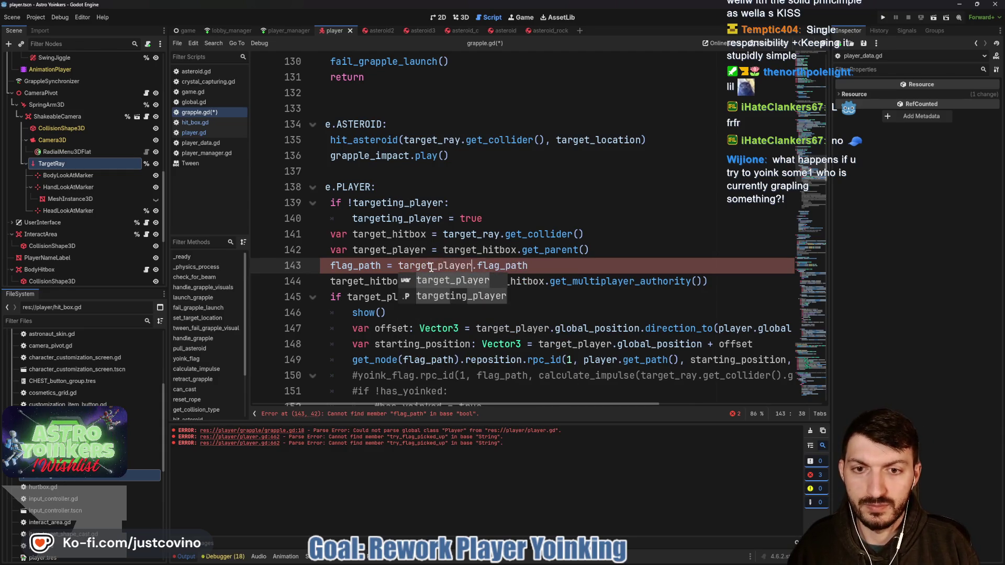
text(ayer)
click(556, 264)
key(ctrl+s)
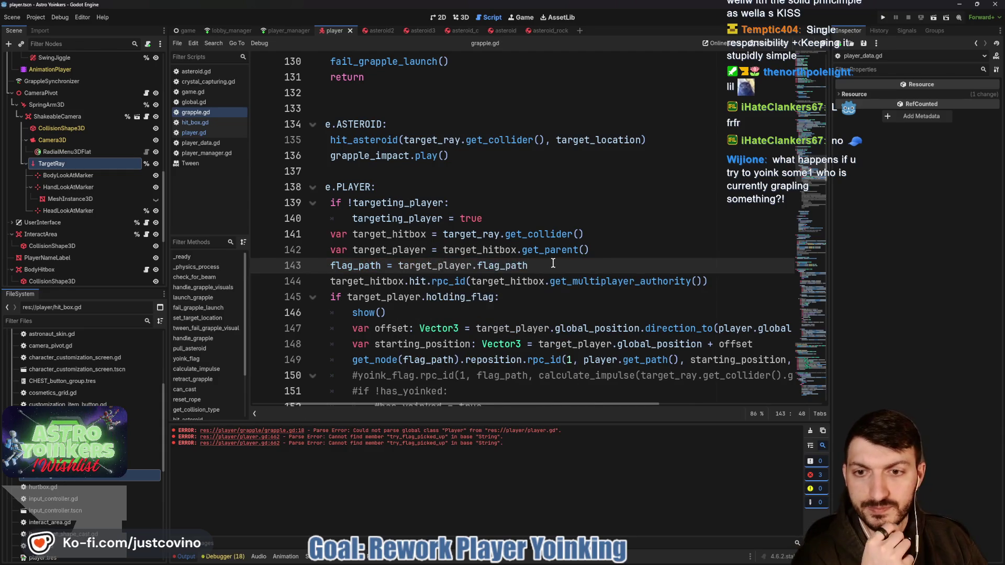
Select the old commented flag pickup call further down the script
scroll(552, 263, down, 8)
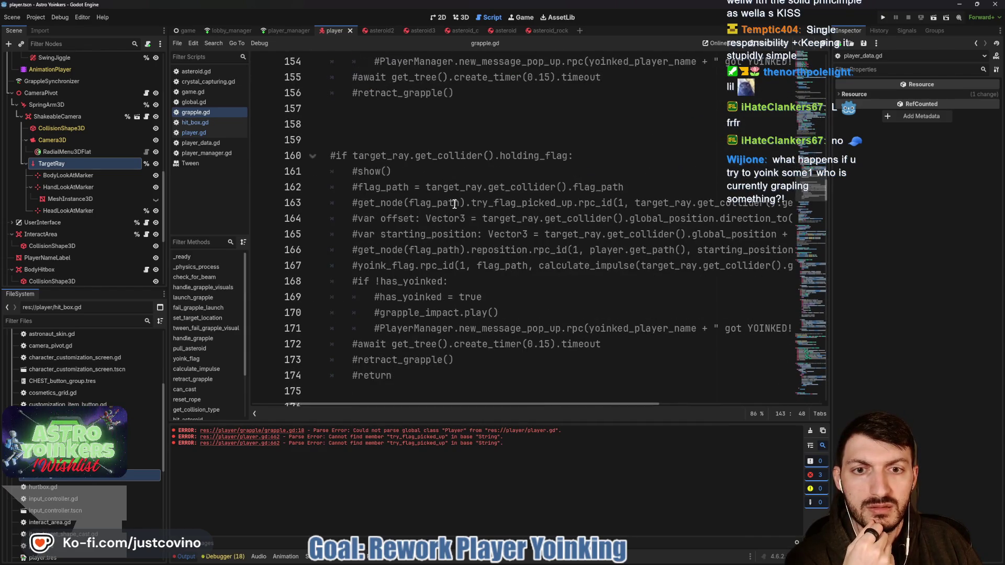
drag(353, 204, 794, 202)
key(ctrl+c)
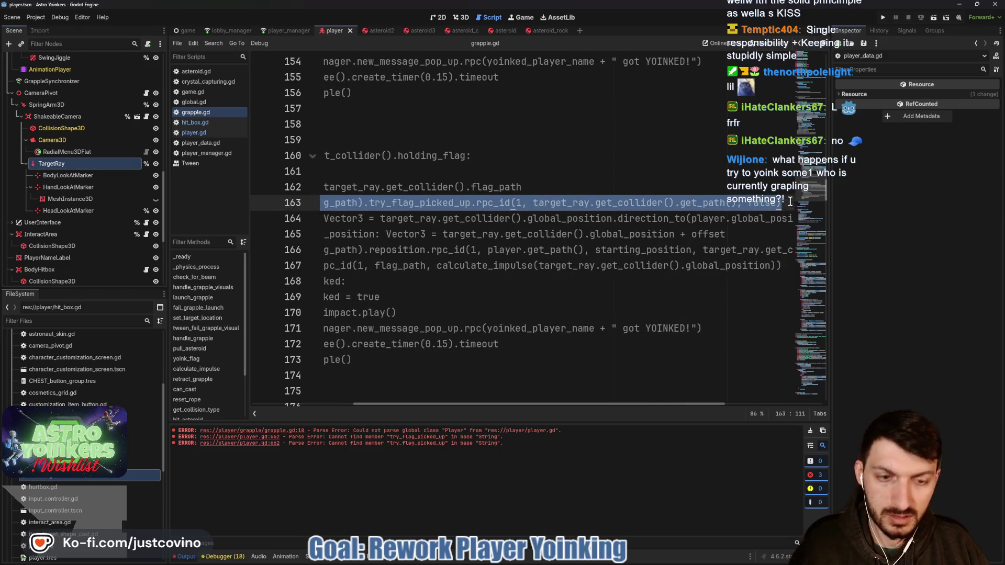
scroll(634, 222, up, 4)
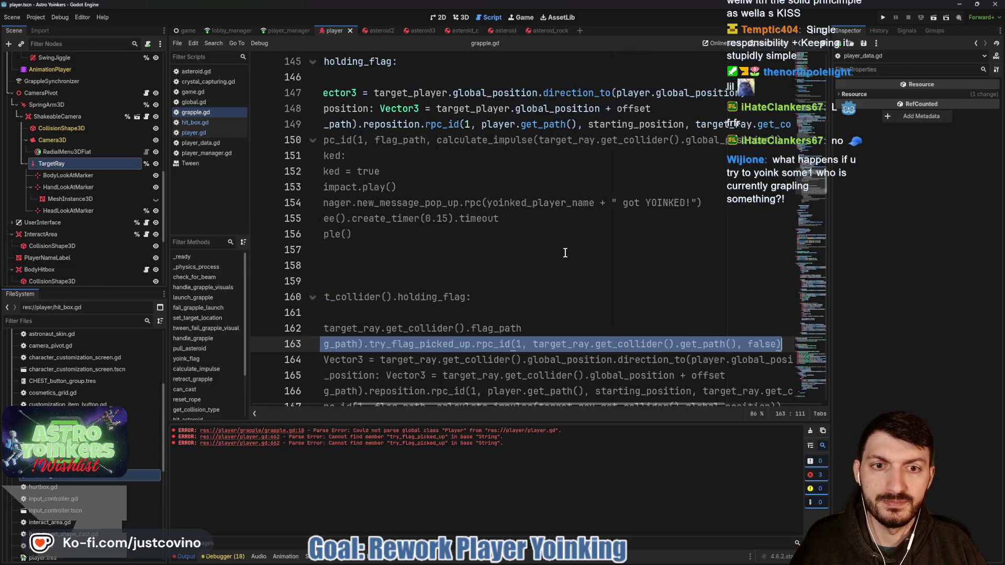
scroll(555, 252, up, 3)
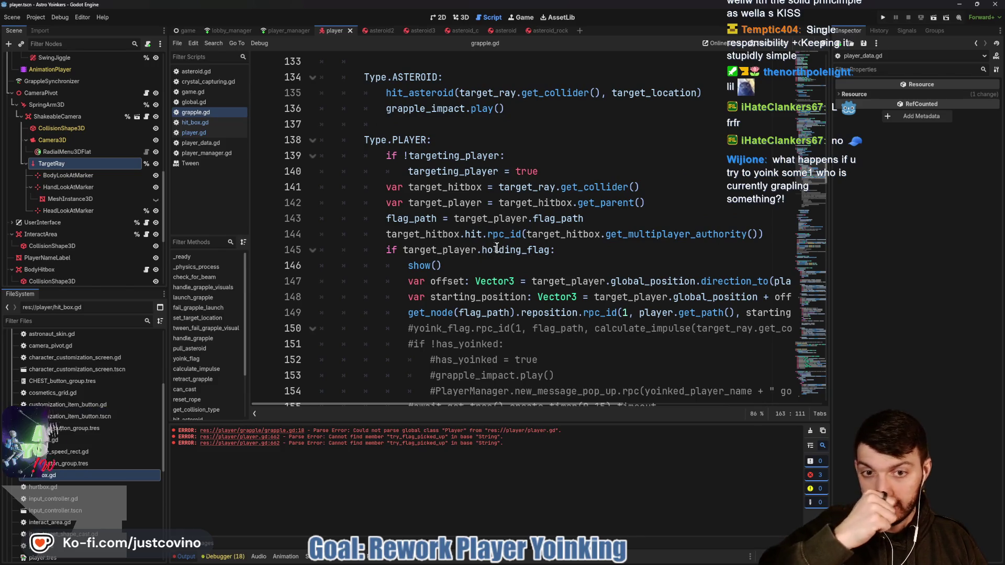
Move the flag_path assignment down into the holding_flag block
drag(593, 220, 367, 219)
key(alt+Down)
key(alt+Down)
key(Tab)
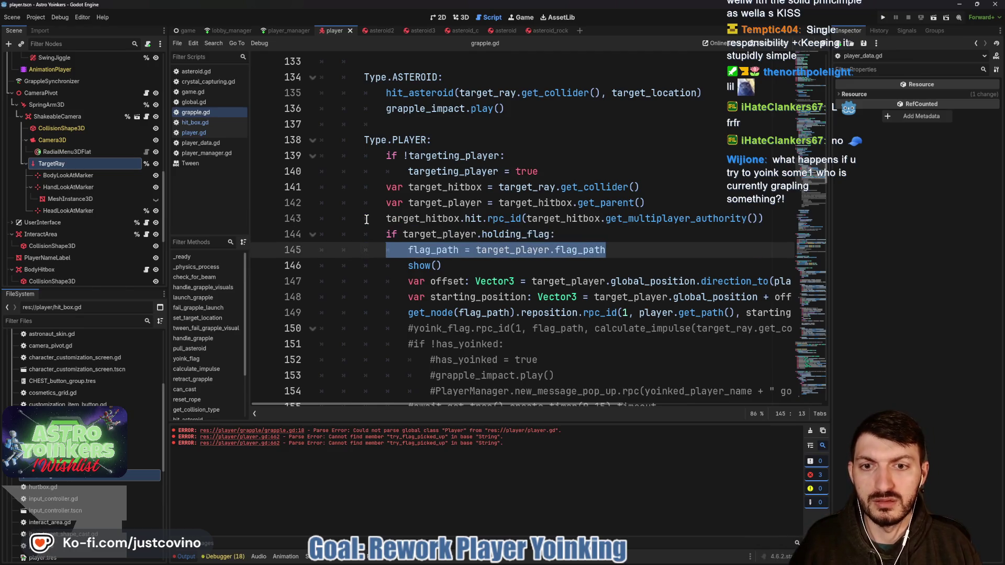
Paste the try_flag_picked_up.rpc_id call on line 146, passing target_player instead of the ray collider
click(628, 253)
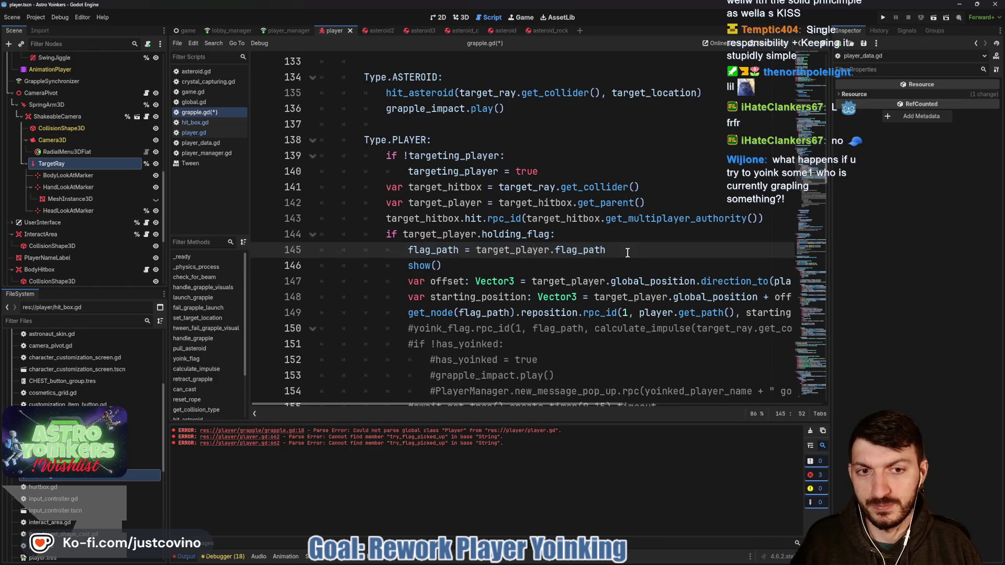
key(Return)
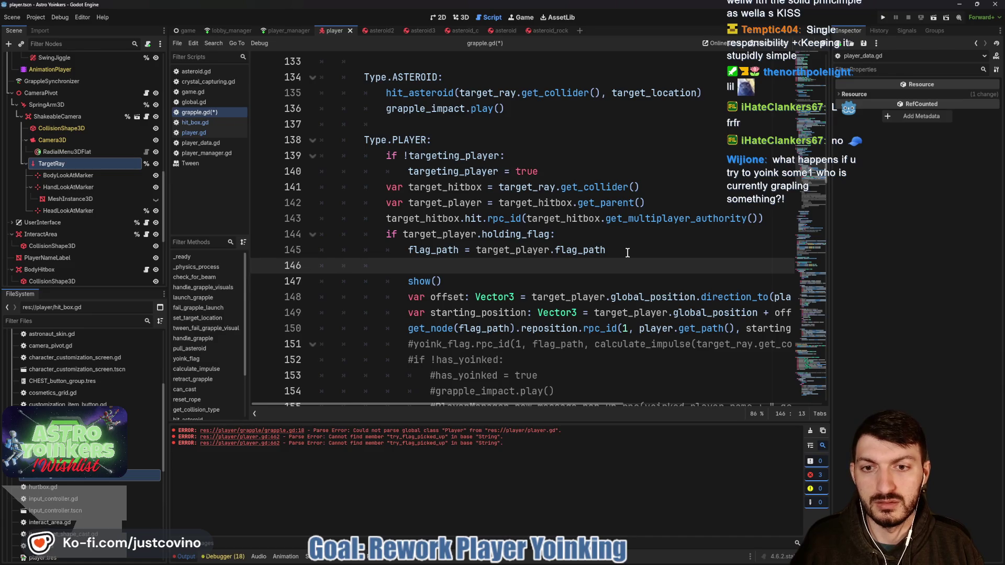
key(ctrl+v)
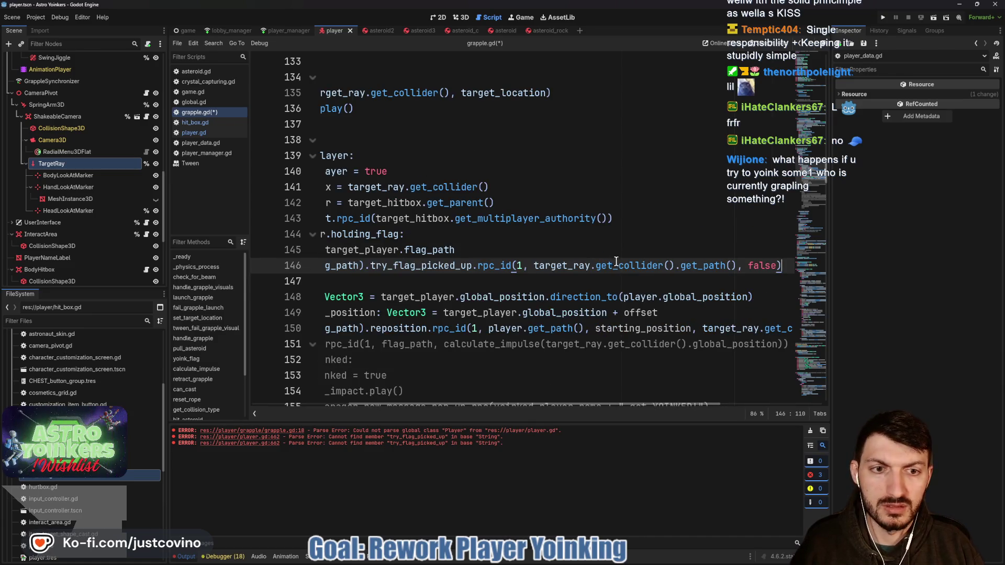
drag(532, 264, 669, 266)
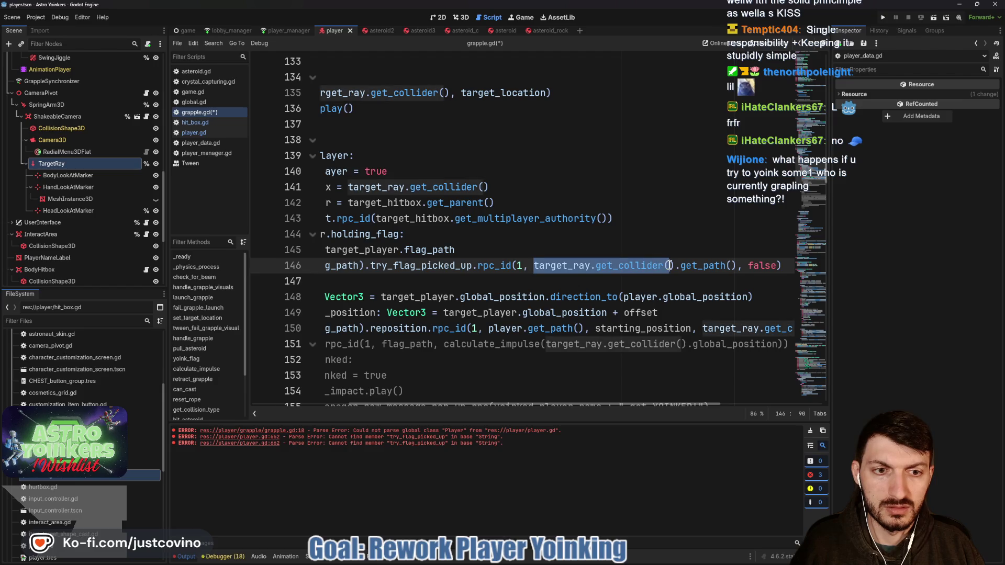
text(targ)
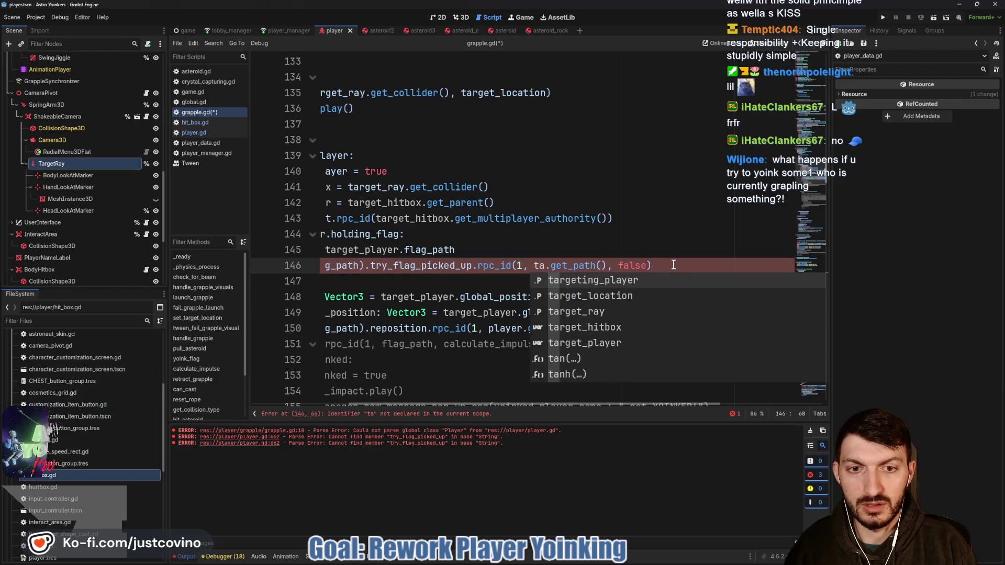
text(et_player)
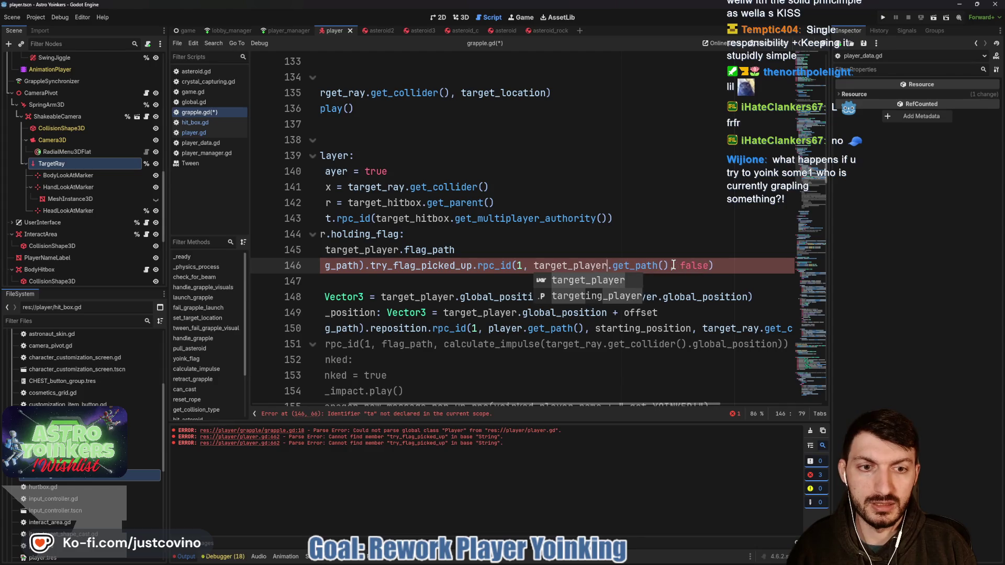
scroll(474, 266, left, 5)
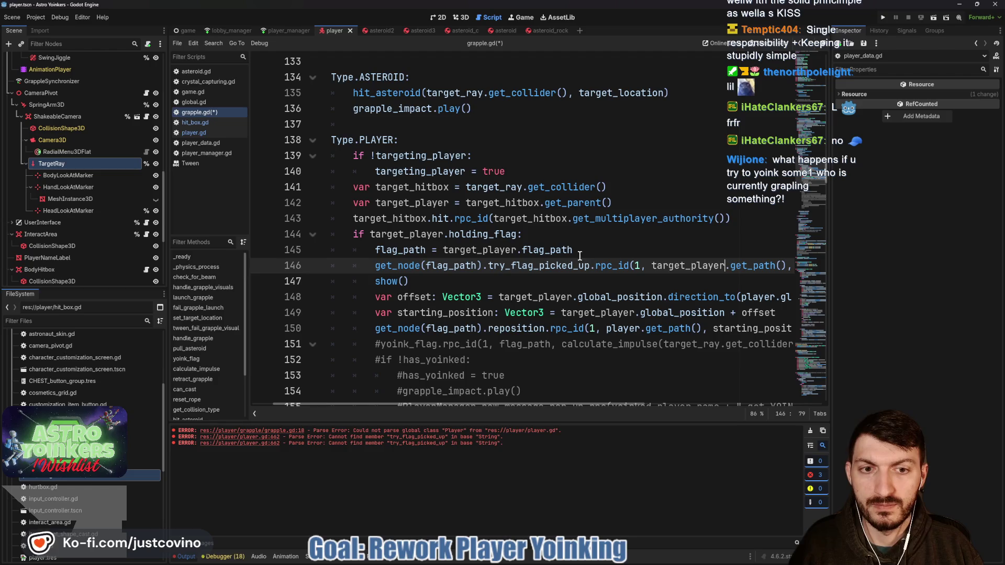
scroll(427, 273, down, 1)
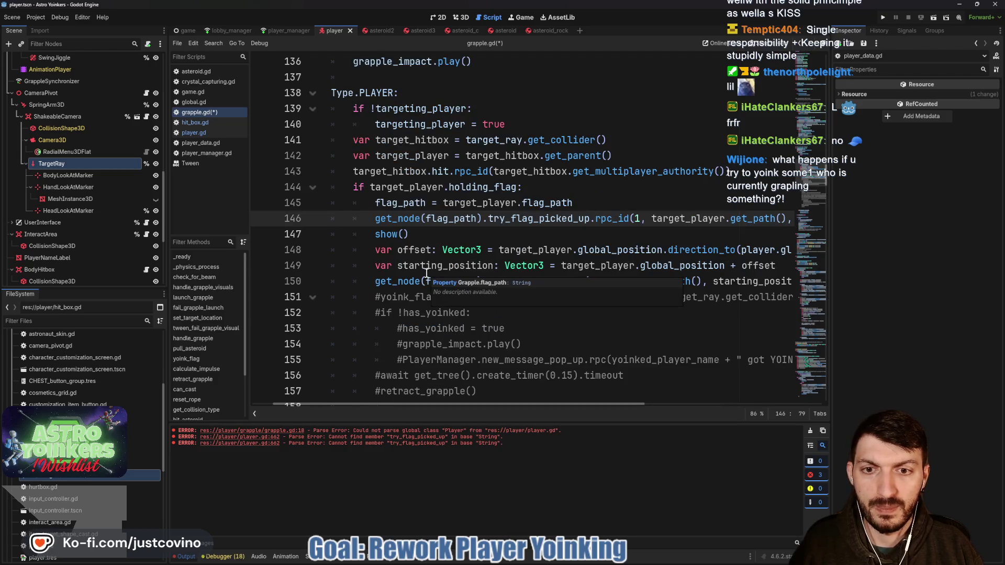
Uncomment the yoink_flag call on line 151 and use target_player in calculate_impulse
click(382, 298)
key(ctrl+k)
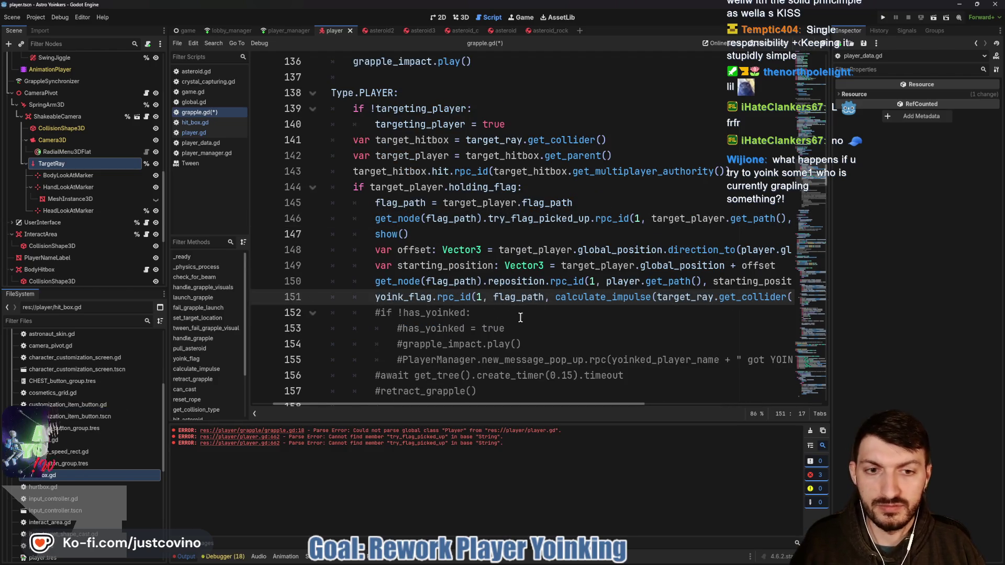
scroll(565, 313, right, 3)
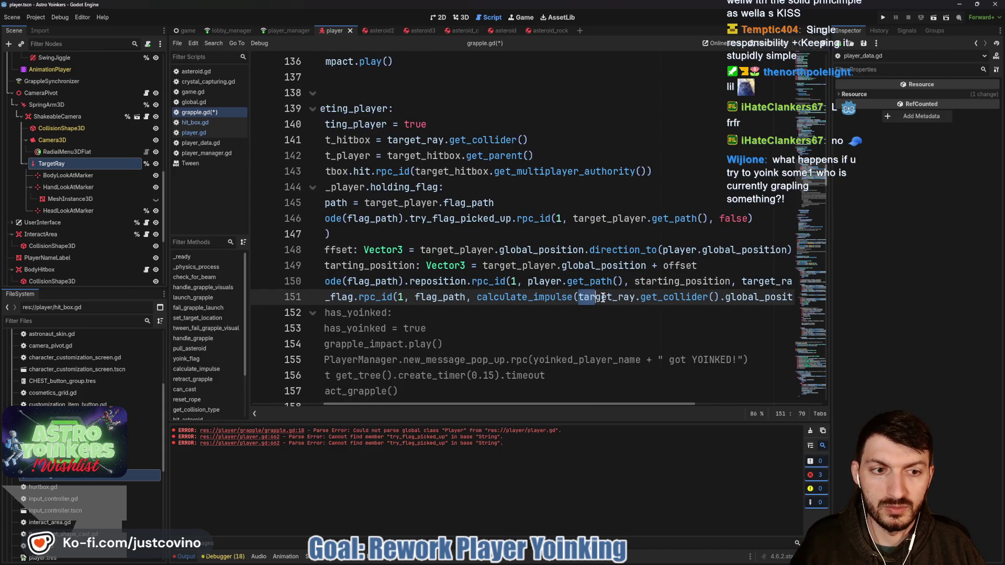
drag(596, 297, 716, 296)
scroll(706, 337, right, 3)
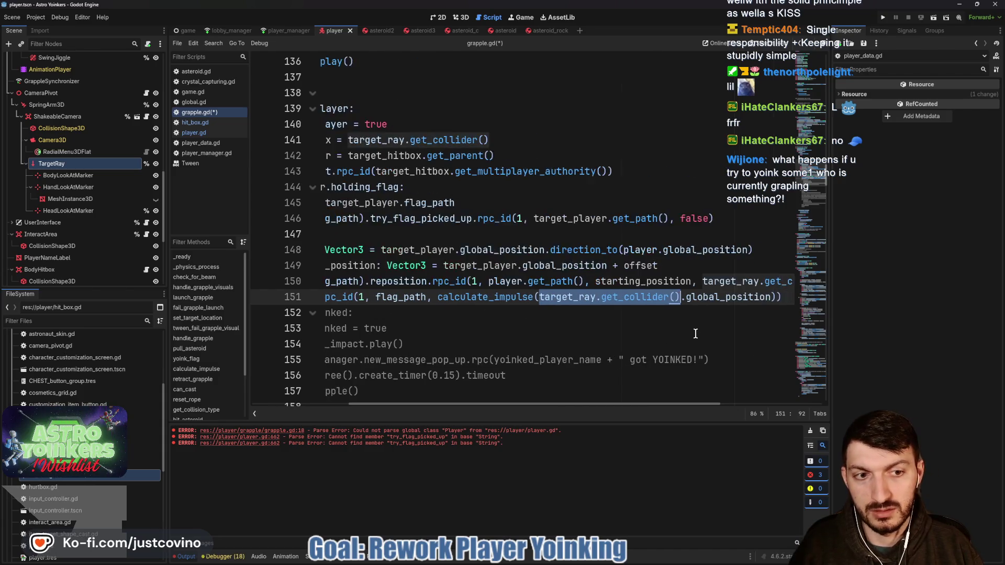
text(tagr)
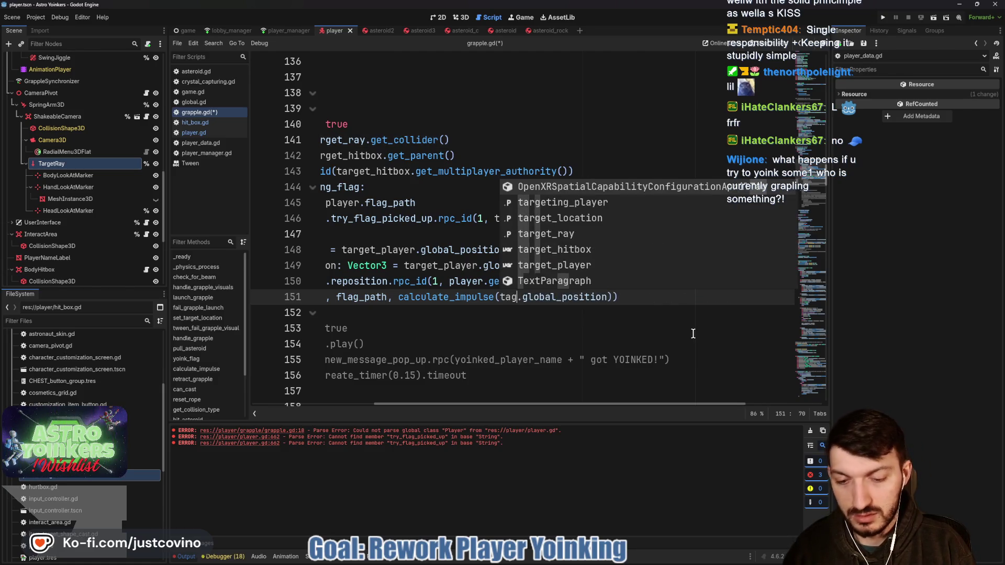
key(BackSpace)
key(BackSpace)
text(rget_pl)
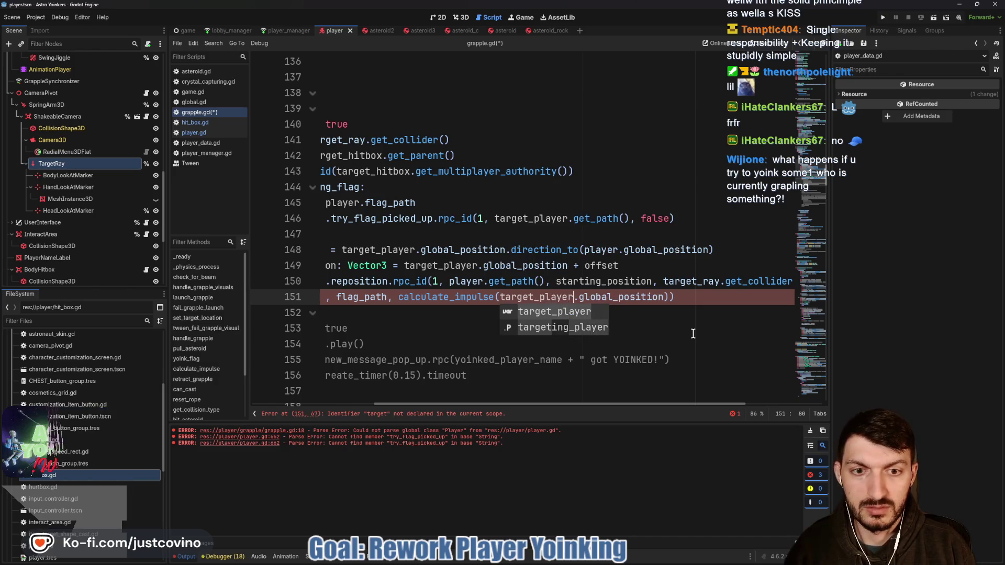
text(ayer)
key(End)
scroll(566, 329, left, 2)
scroll(419, 328, left, 3)
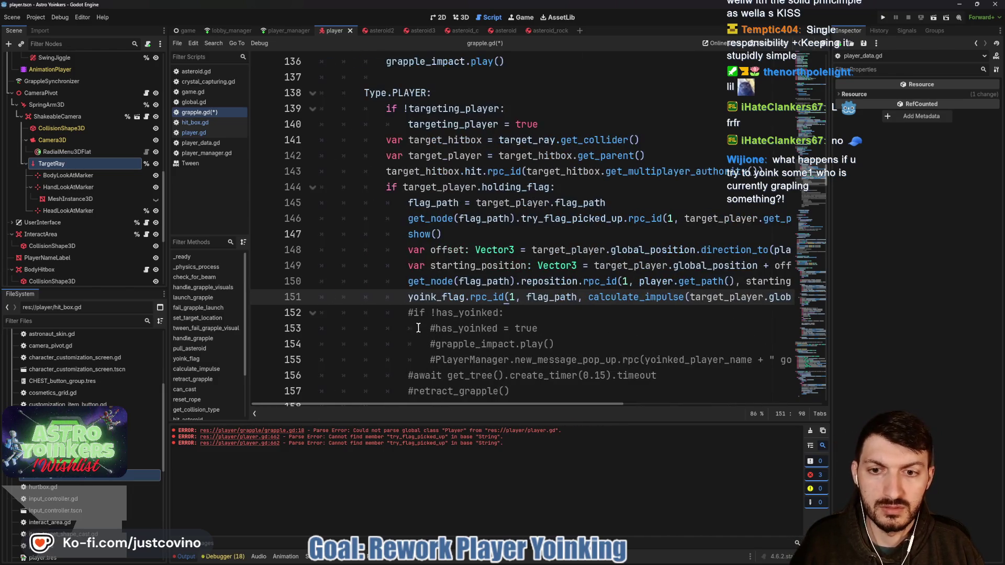
Uncomment lines 153–155 of the has_yoinked block using multiple carets
click(413, 313)
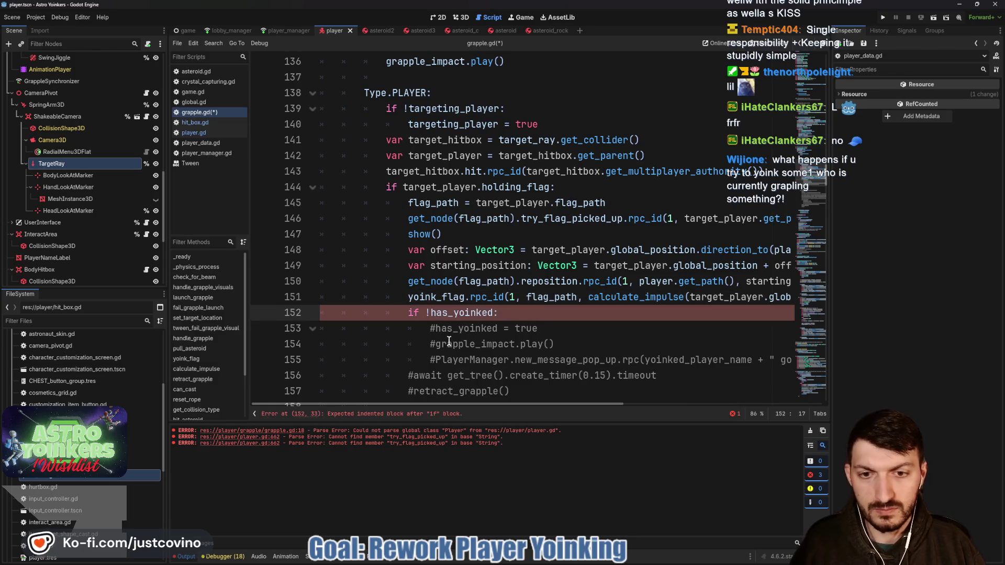
click(434, 329)
alt+click(434, 344)
alt+click(436, 360)
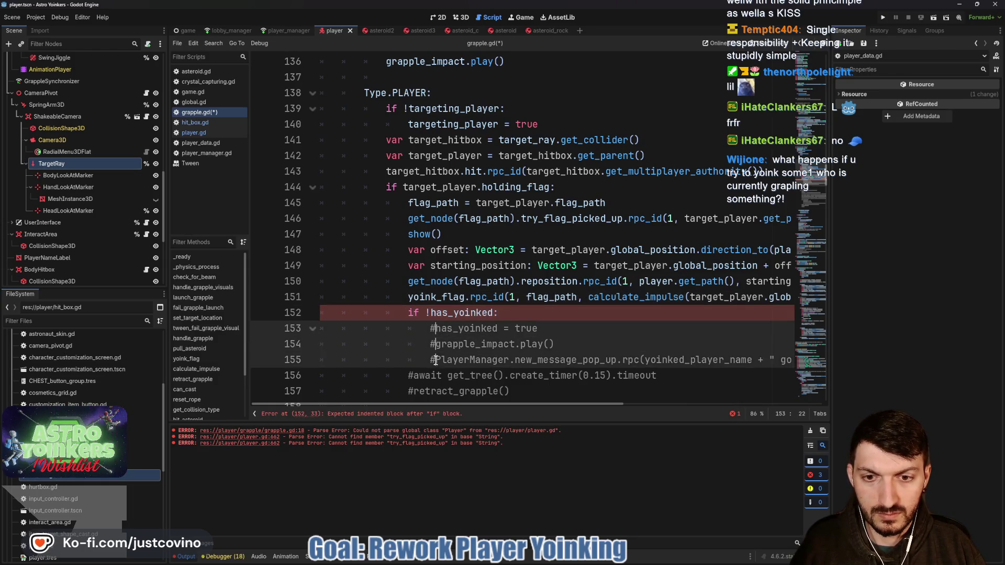
key(BackSpace)
key(End)
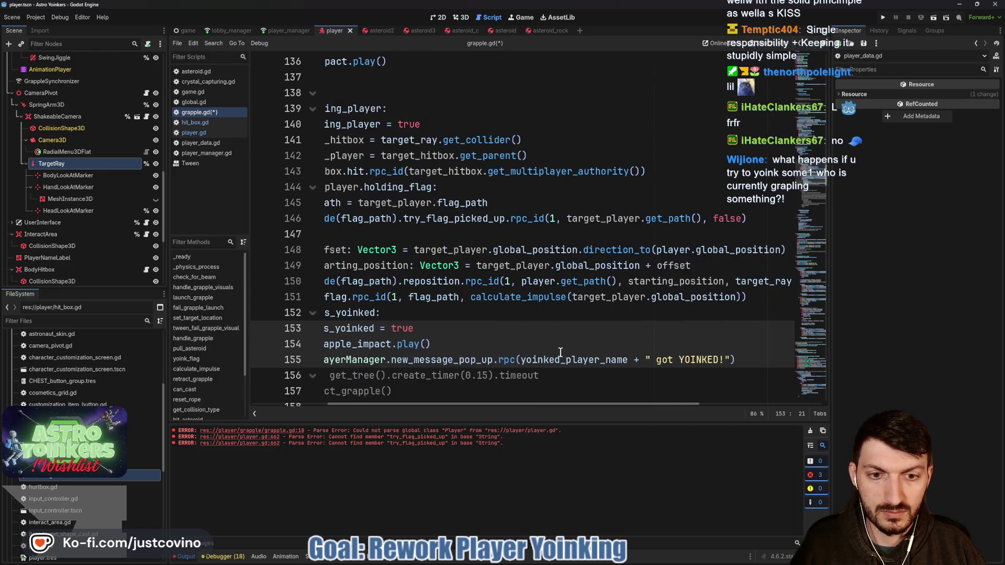
click(548, 349)
double_click(545, 359)
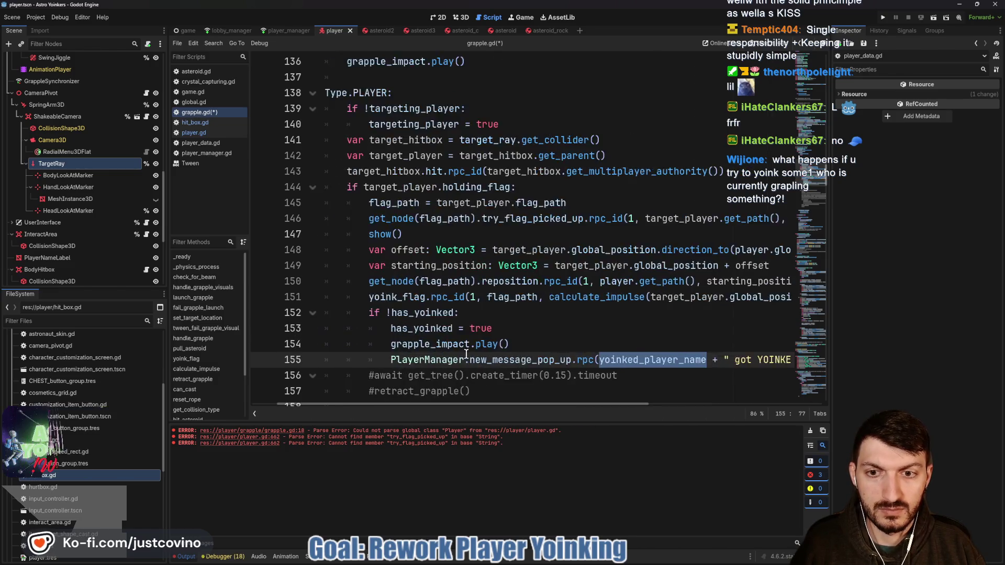
scroll(582, 336, up, 3)
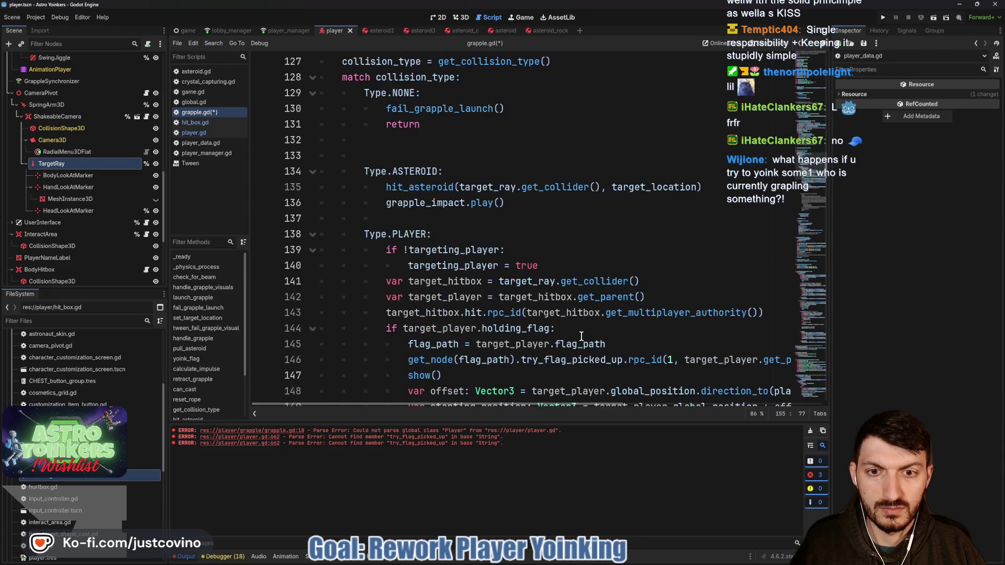
Check how yoinked_player_name is used in the old commented block
scroll(579, 336, down, 4)
scroll(579, 337, down, 6)
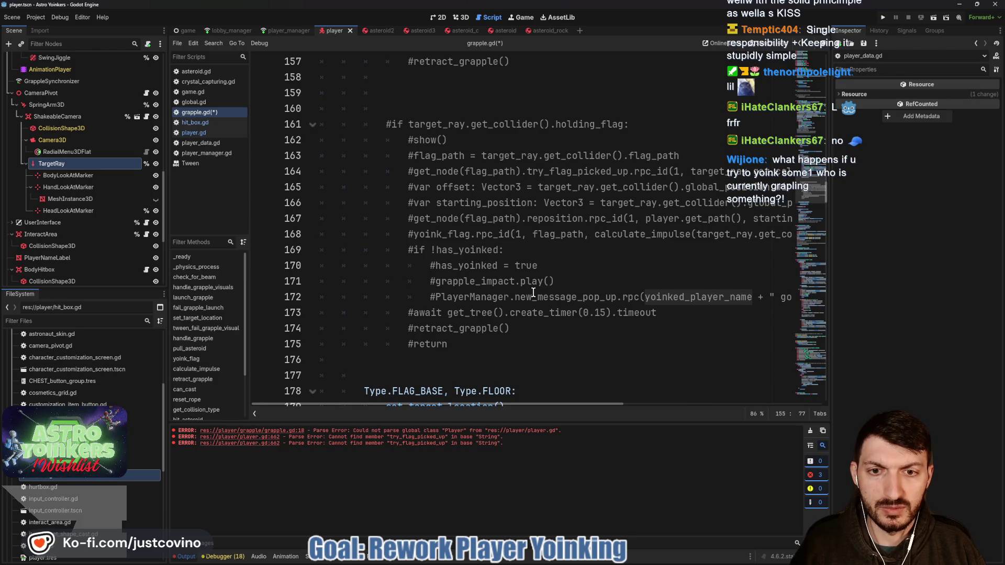
scroll(537, 295, right, 3)
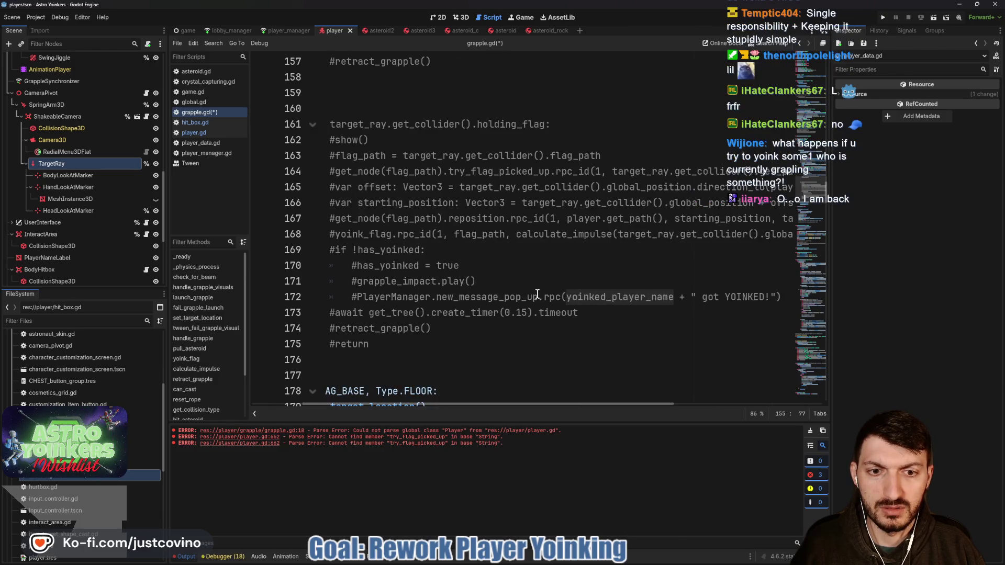
double_click(607, 297)
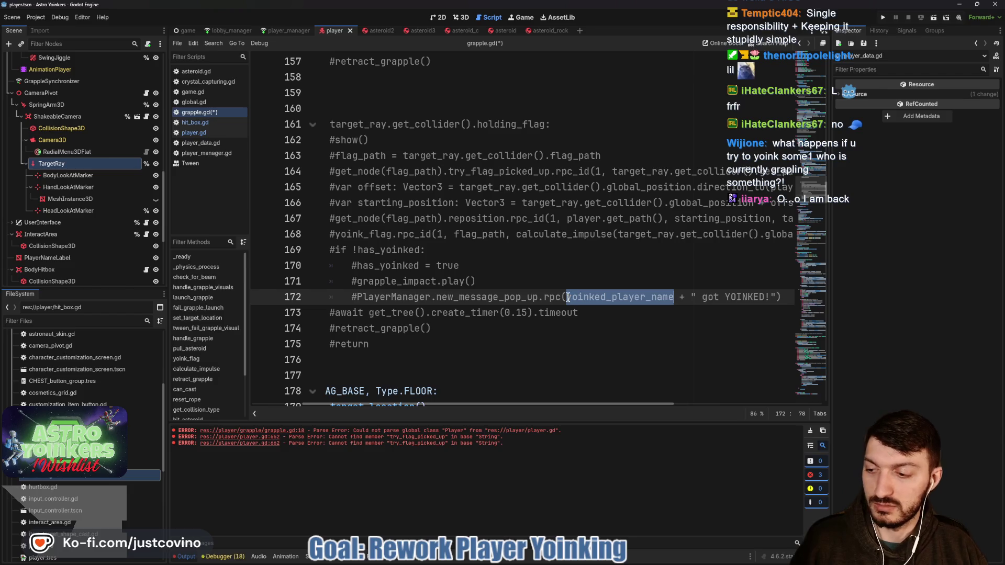
scroll(563, 276, left, 3)
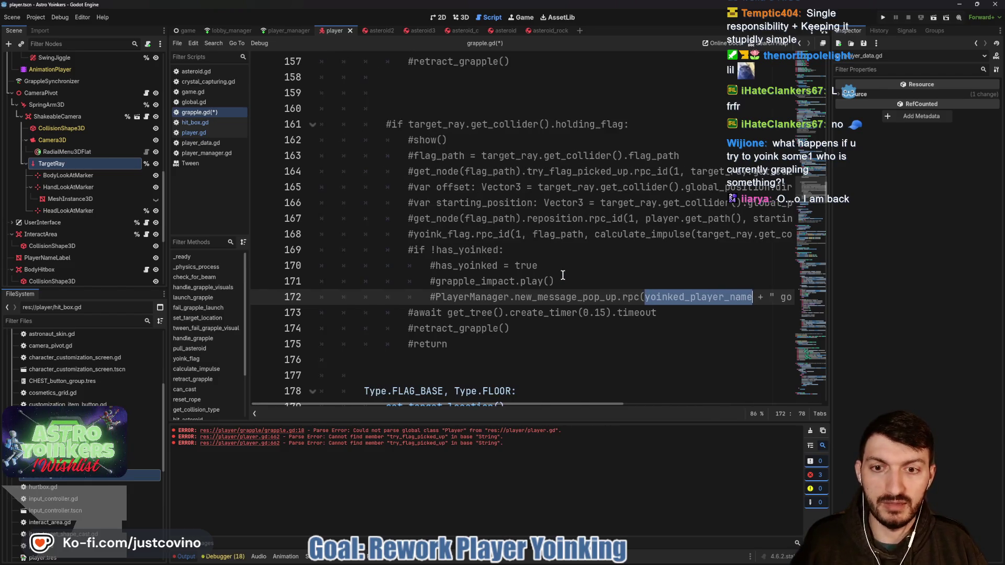
scroll(563, 276, up, 5)
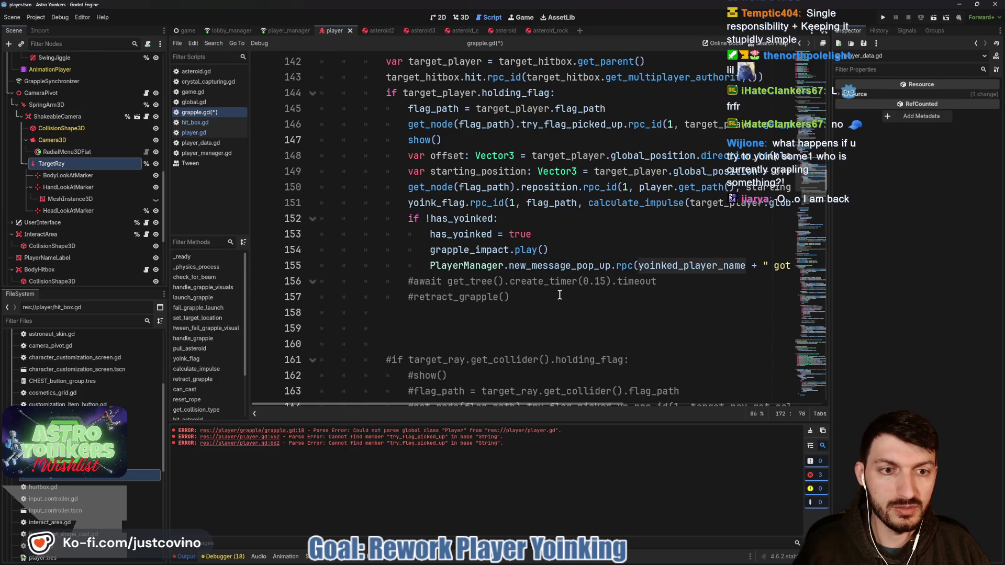
Save grapple.gd and search it for yoinked_player_name
click(560, 295)
key(ctrl+s)
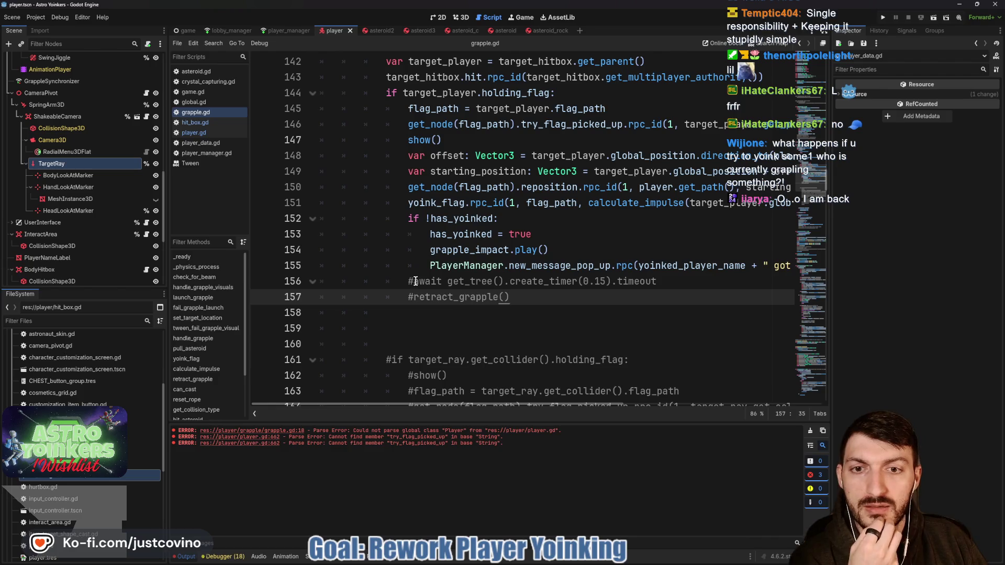
double_click(622, 266)
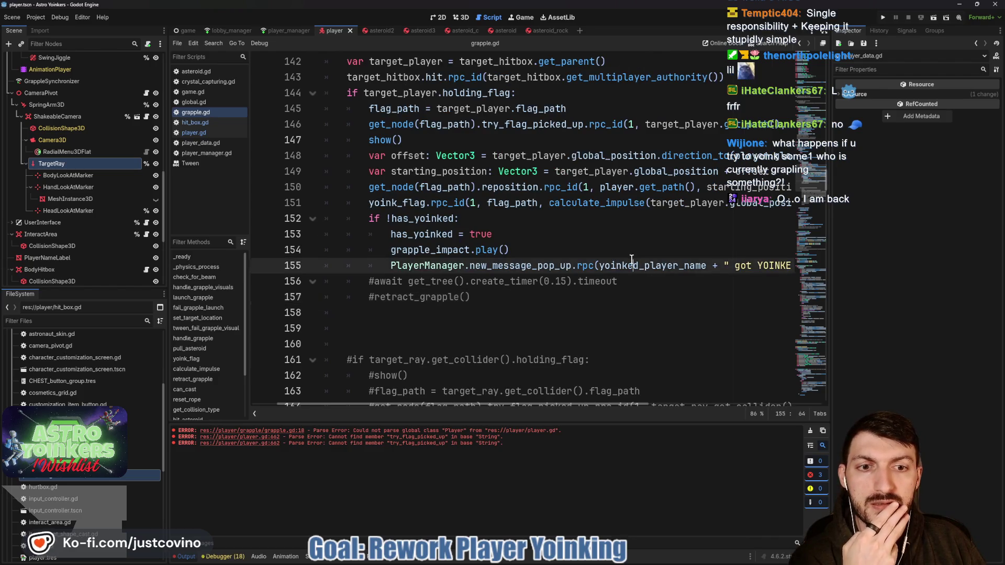
key(ctrl+f)
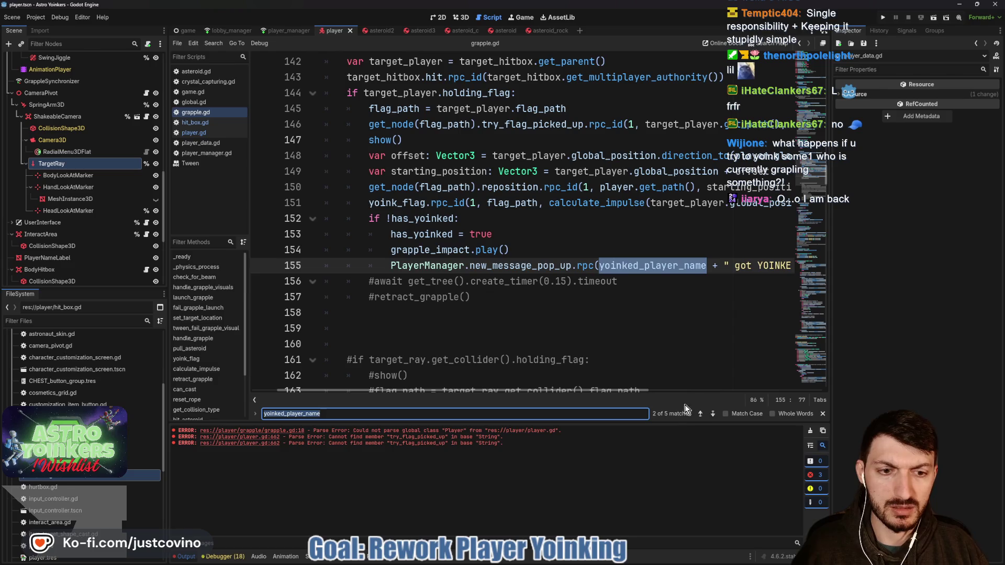
Step through the yoinked_player_name matches to line 369 in get_collision_type, then close the search
click(702, 415)
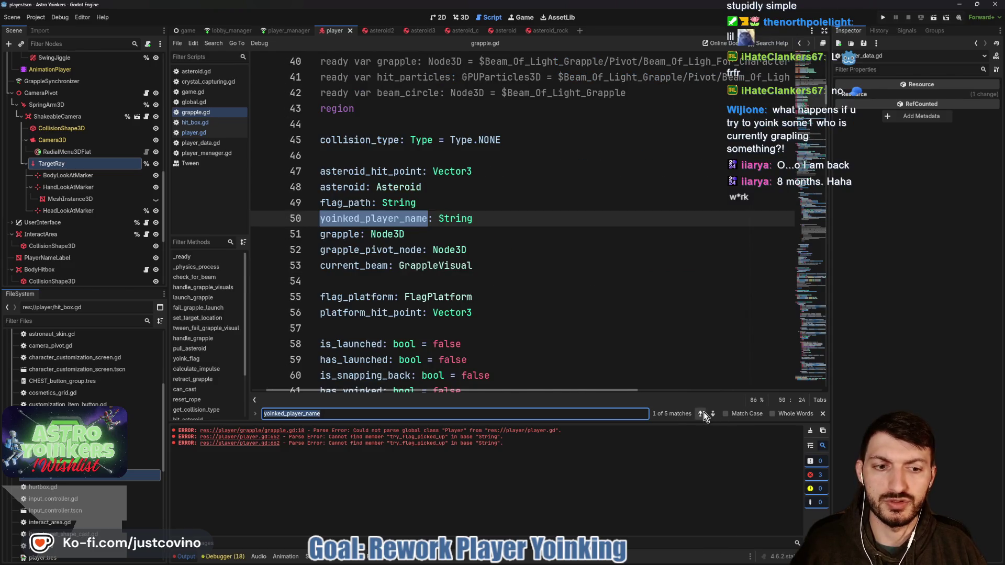
click(701, 413)
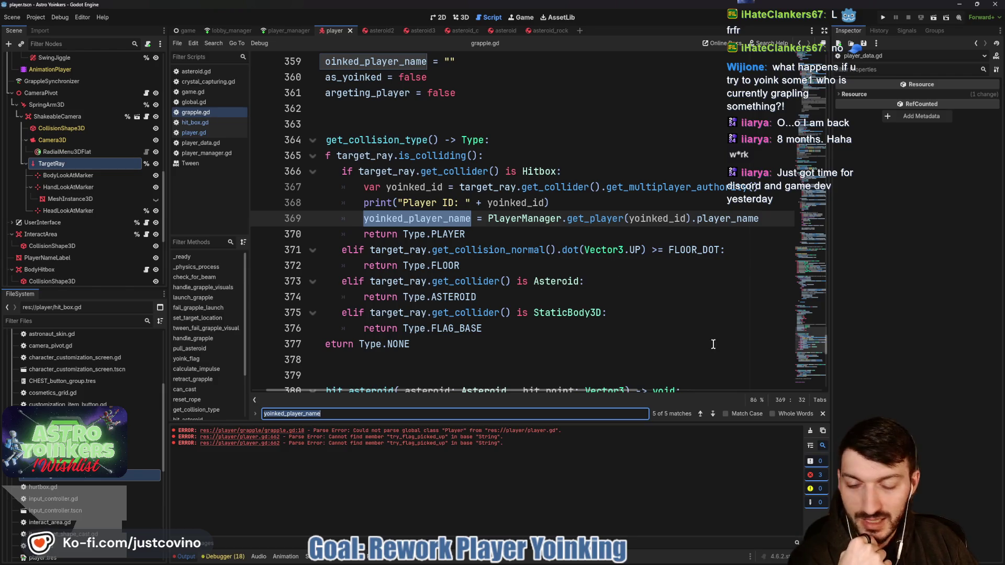
key(Escape)
click(477, 229)
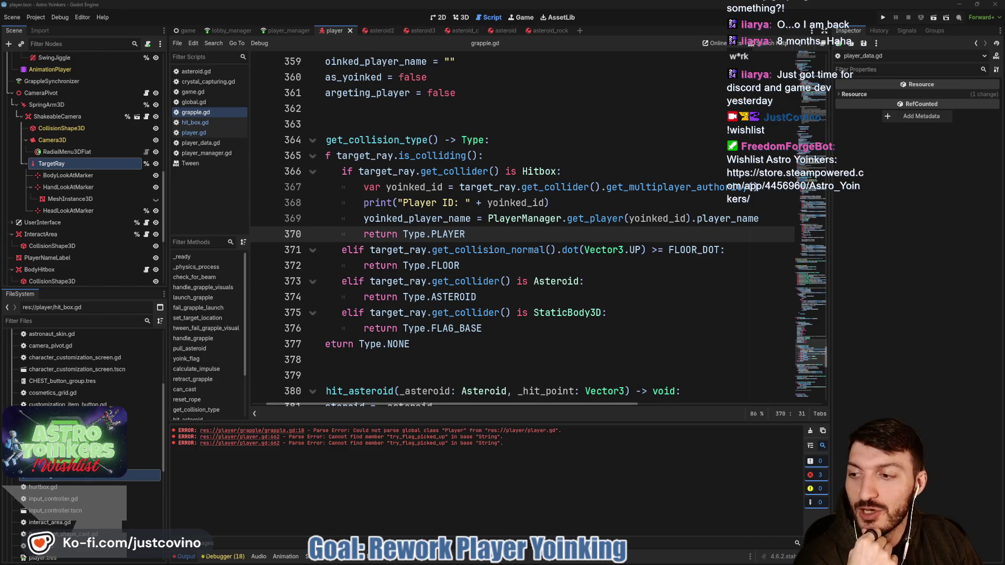
Browse the Astro Yoinkers Steam gallery screenshots and video, then return to grapple.gd
click(599, 562)
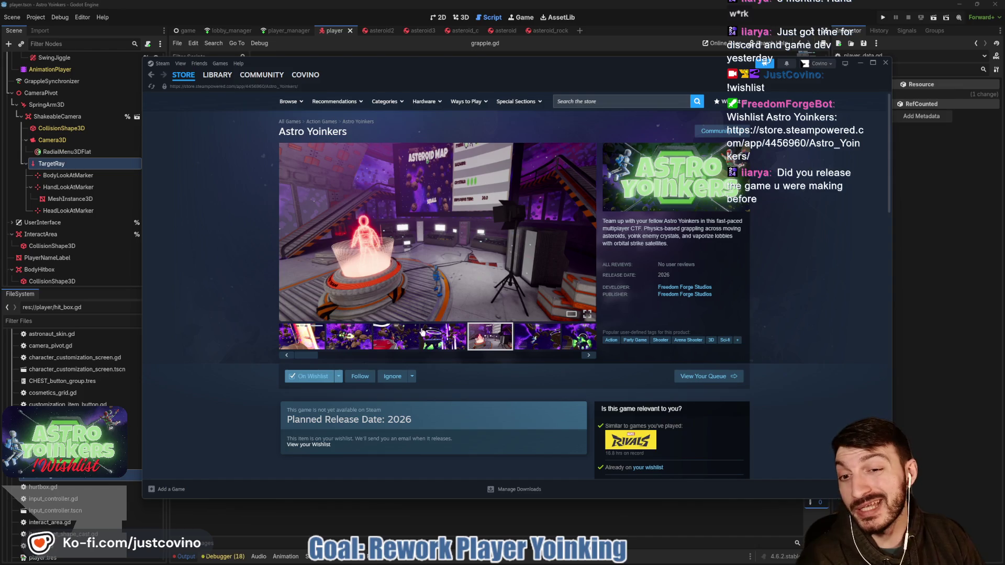
click(444, 339)
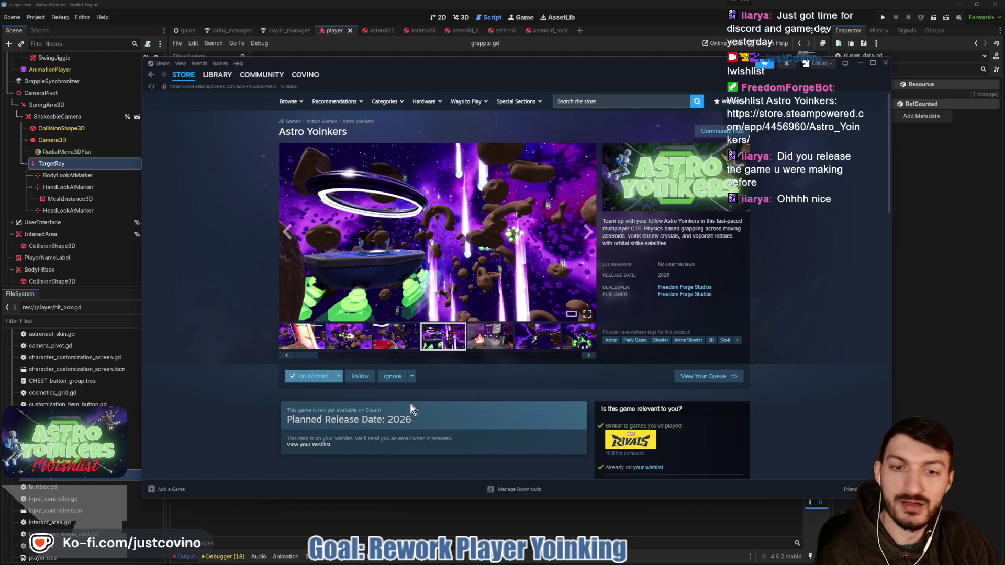
click(484, 343)
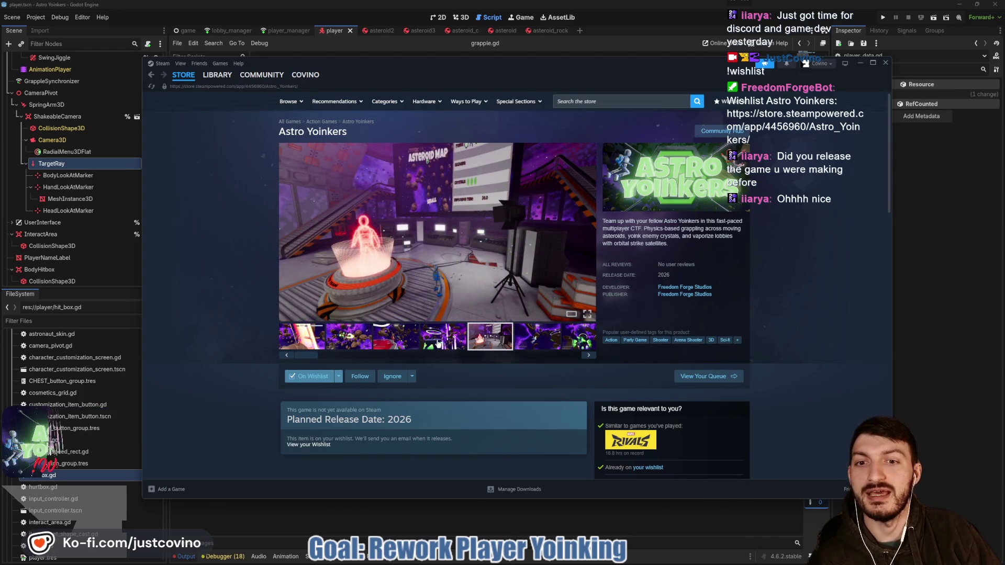
click(395, 346)
click(564, 340)
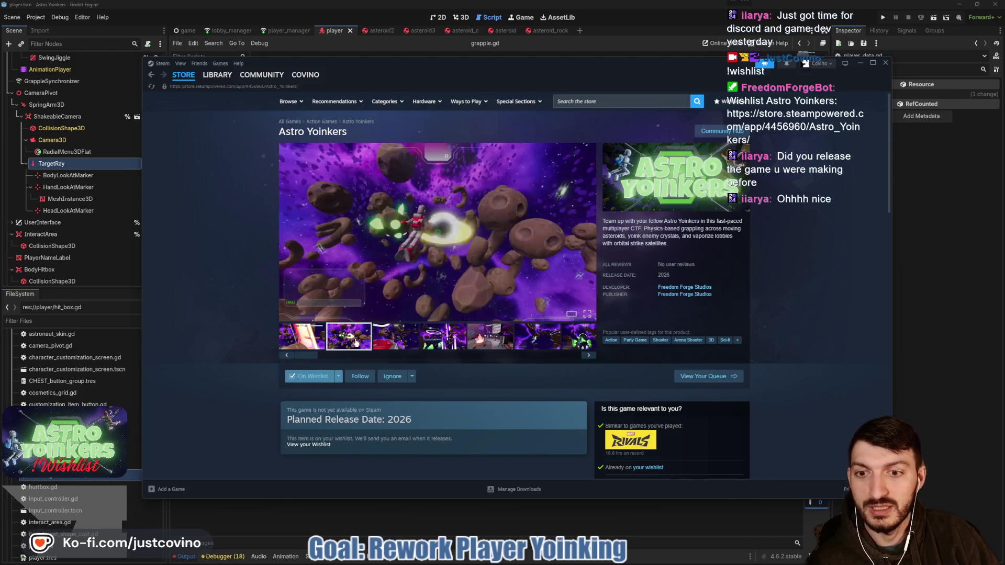
scroll(495, 356, down, 10)
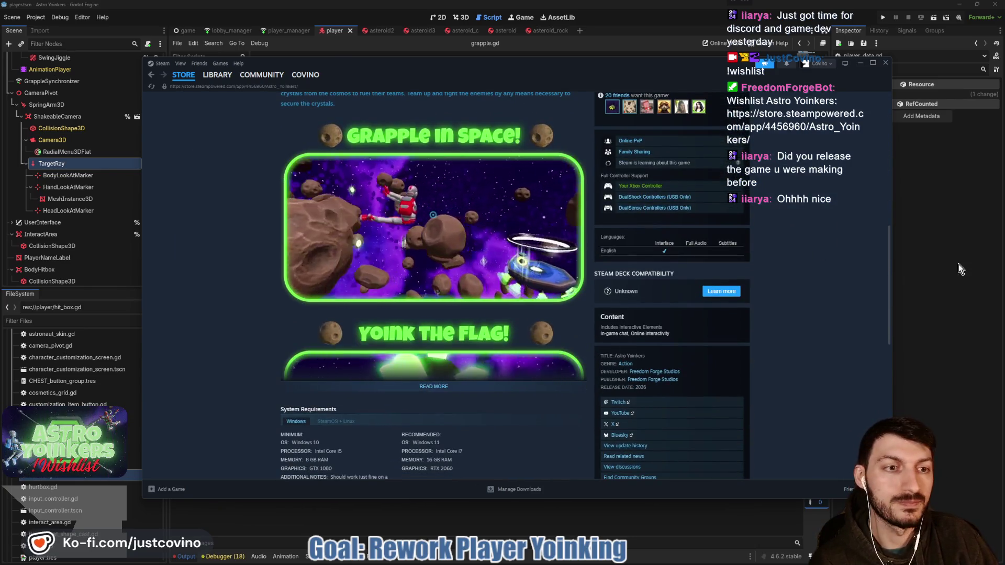
click(959, 264)
click(522, 267)
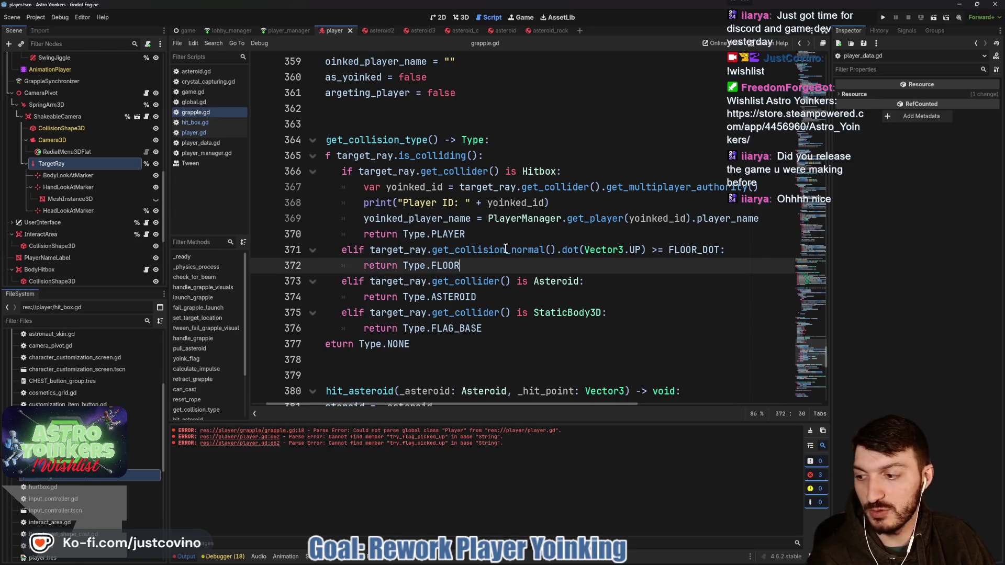
Bring the Freedom Forge Studios itch.io page to the front
mouse_move(506, 249)
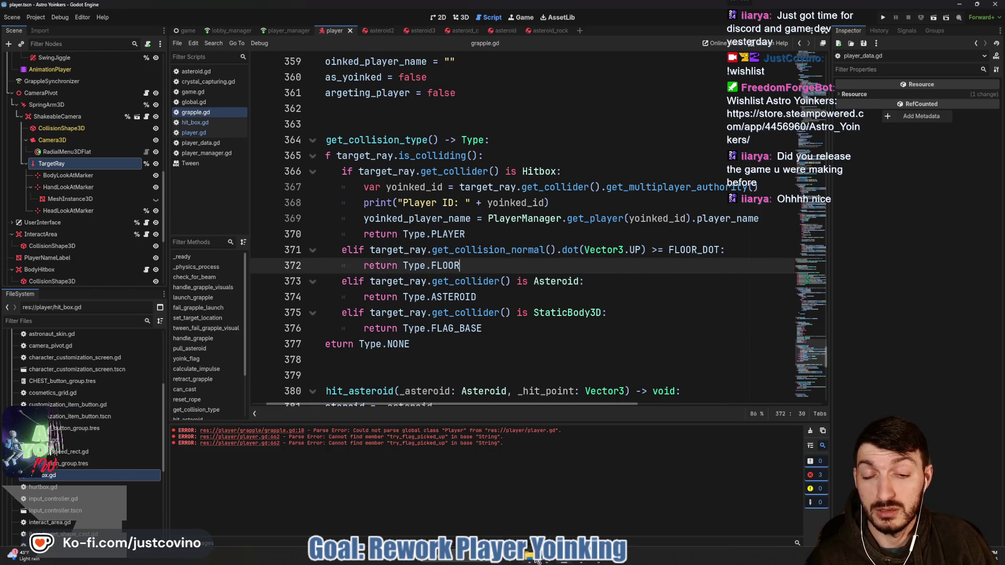
click(539, 562)
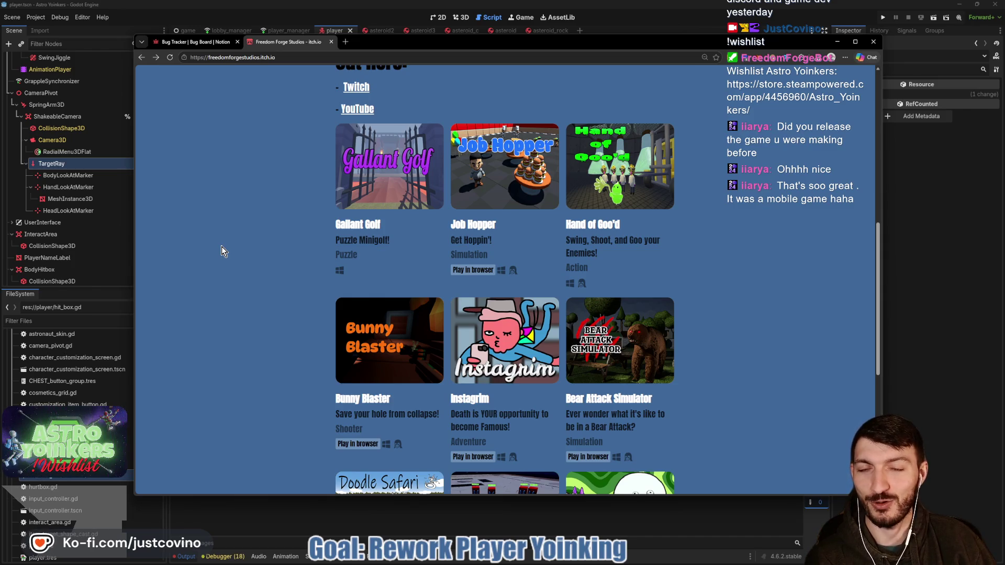
Put the itch.io studio page away and bring Godot's grapple.gd script editor back in front
click(954, 246)
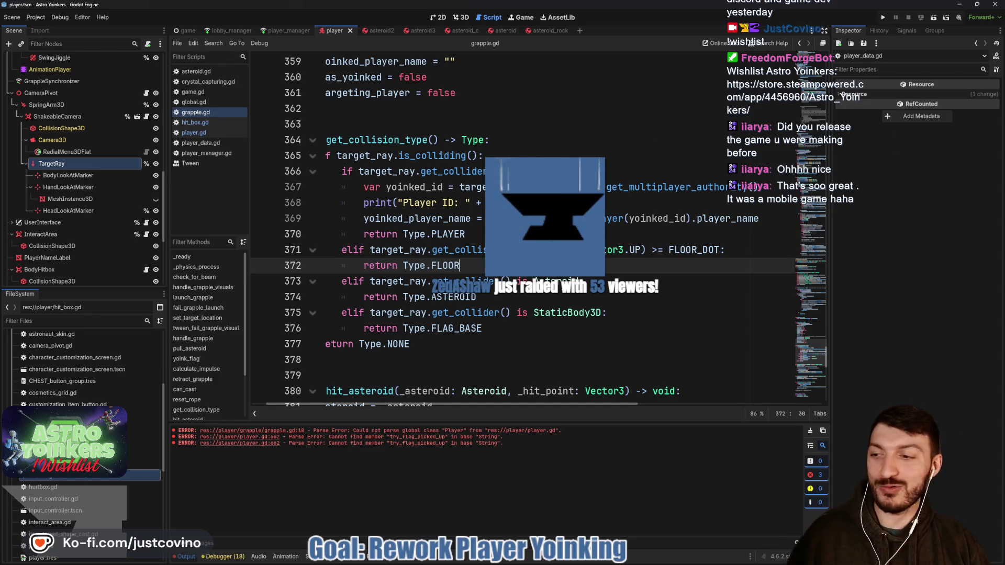
Save the scene and bring the Astro Yoinkers Steam store page back up
key(ctrl+s)
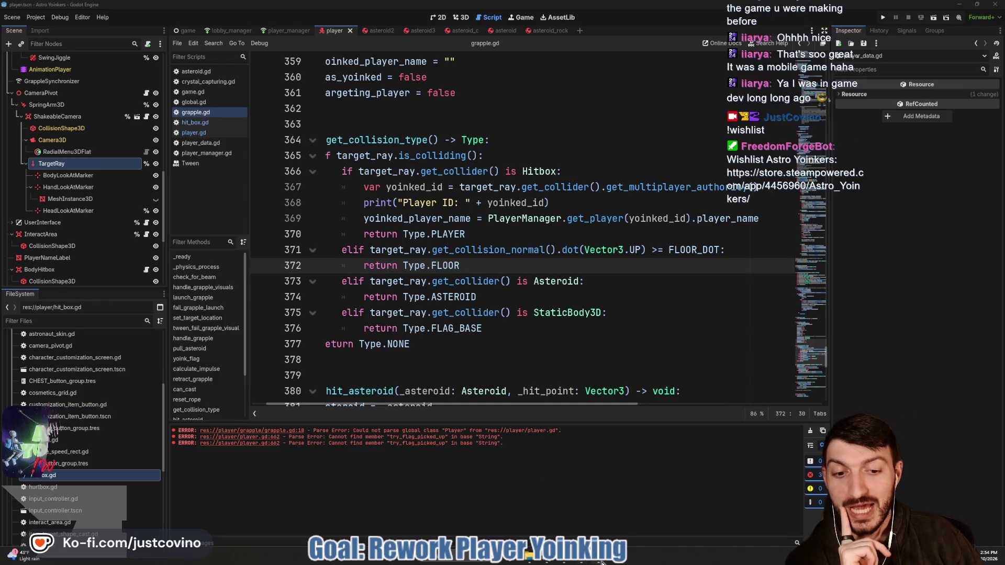
key(alt+Tab)
scroll(524, 267, up, 8)
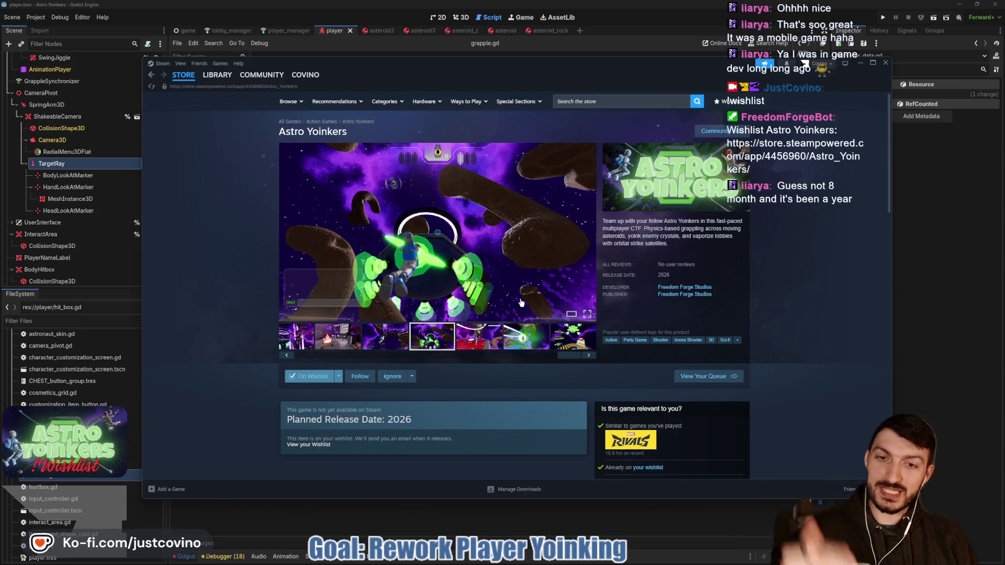
Browse the Astro Yoinkers gallery screenshots, then return to the grapple.gd editor
click(487, 337)
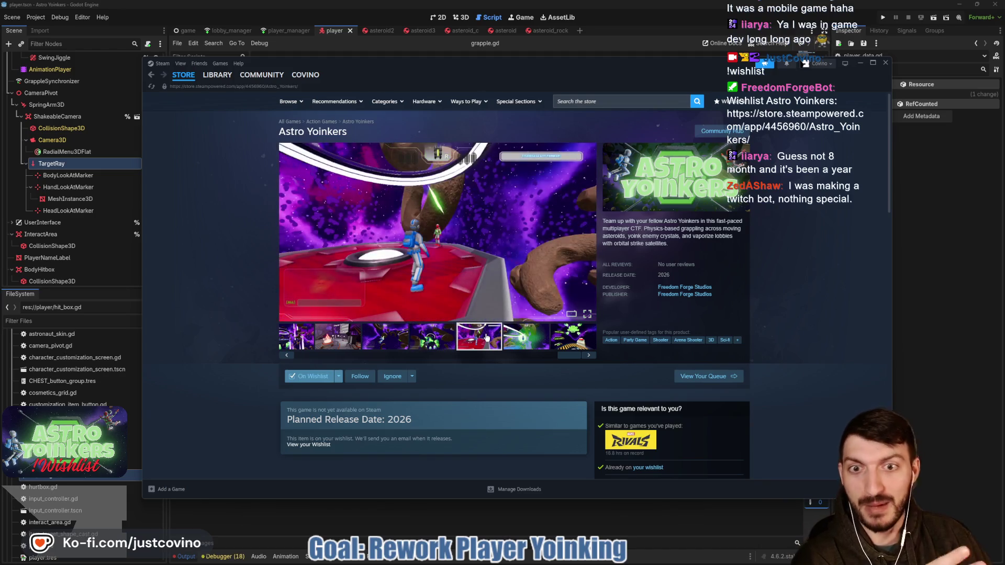
click(530, 340)
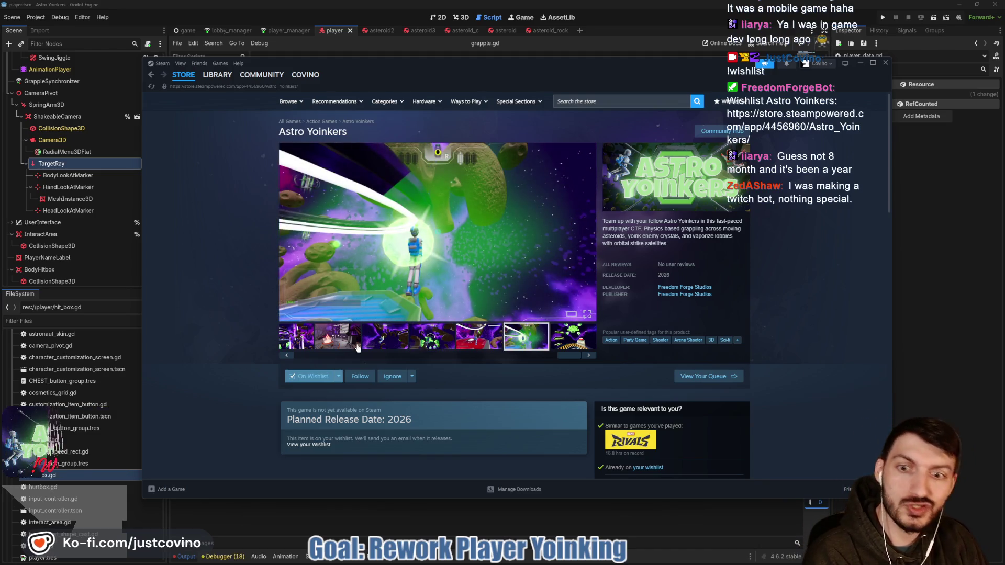
click(332, 341)
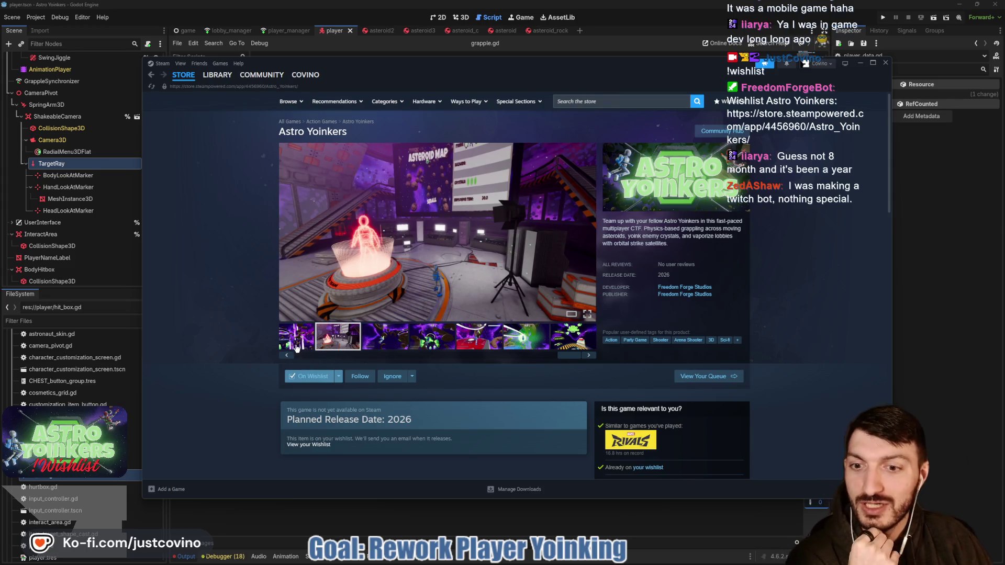
click(303, 345)
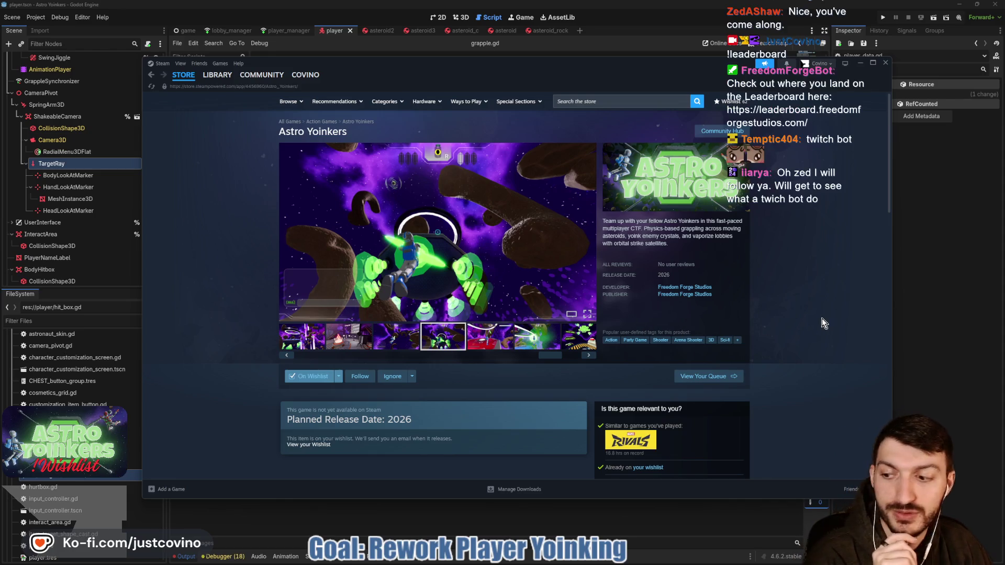
key(alt+Tab)
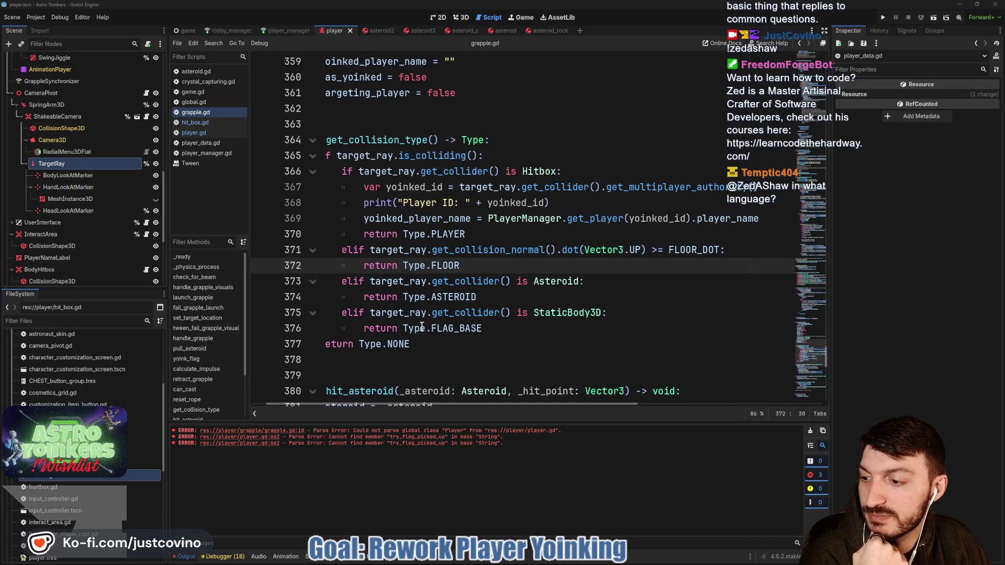
Place the caret at the end of line 377 and run the project
click(516, 339)
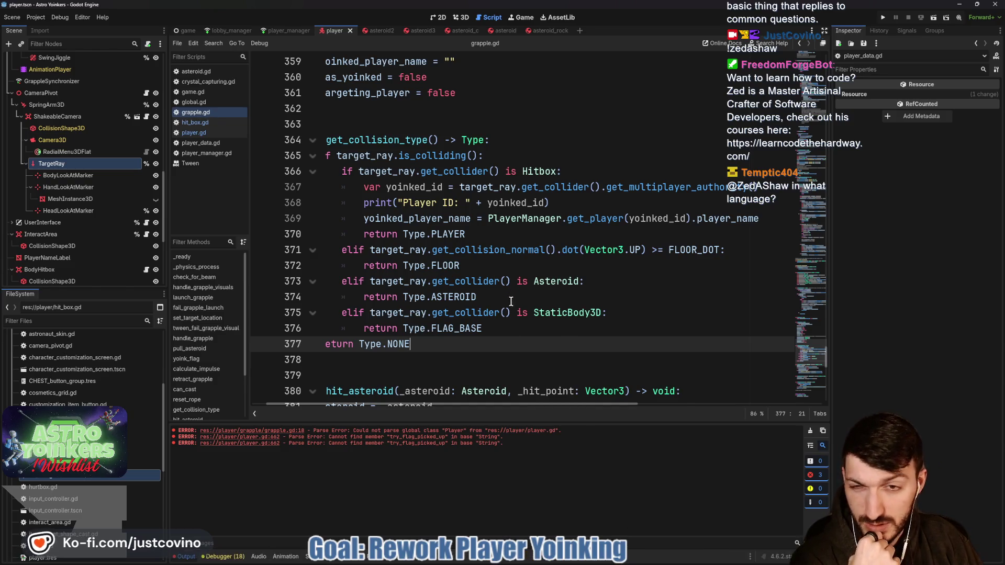
scroll(628, 262, down, 2)
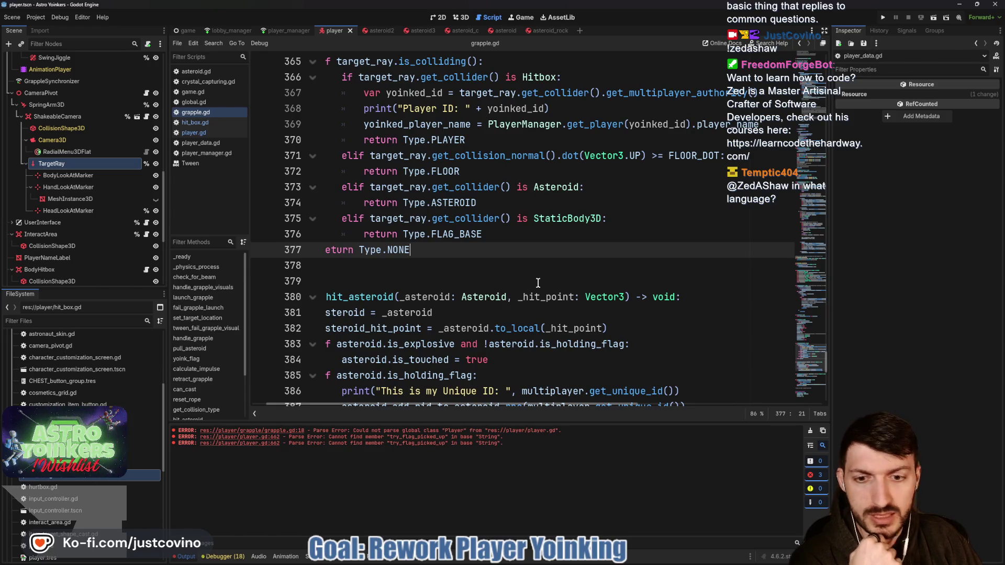
click(884, 19)
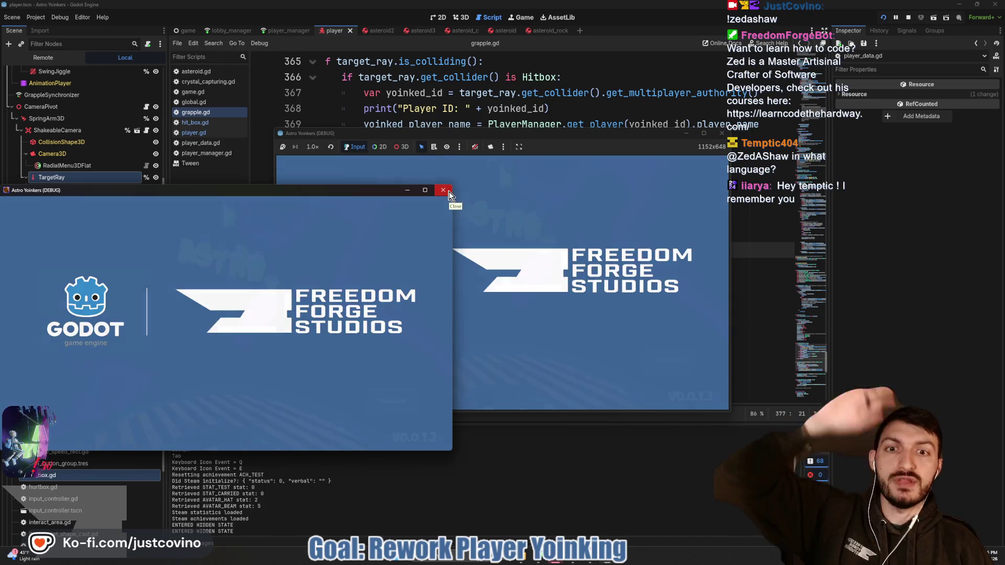
Close the blank extra window, host a new lobby, and walk into the locker room
click(449, 191)
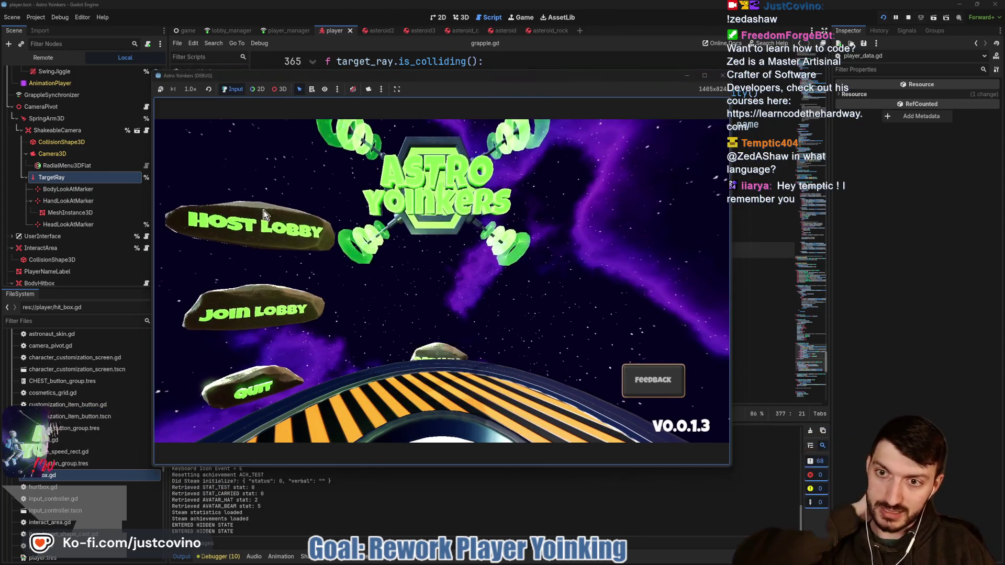
click(260, 228)
click(449, 225)
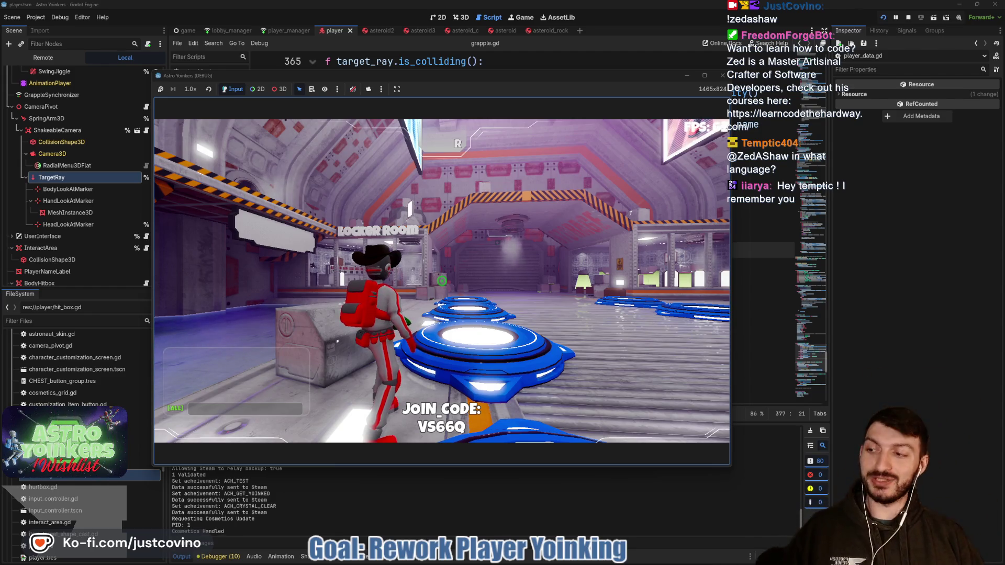
key(w)
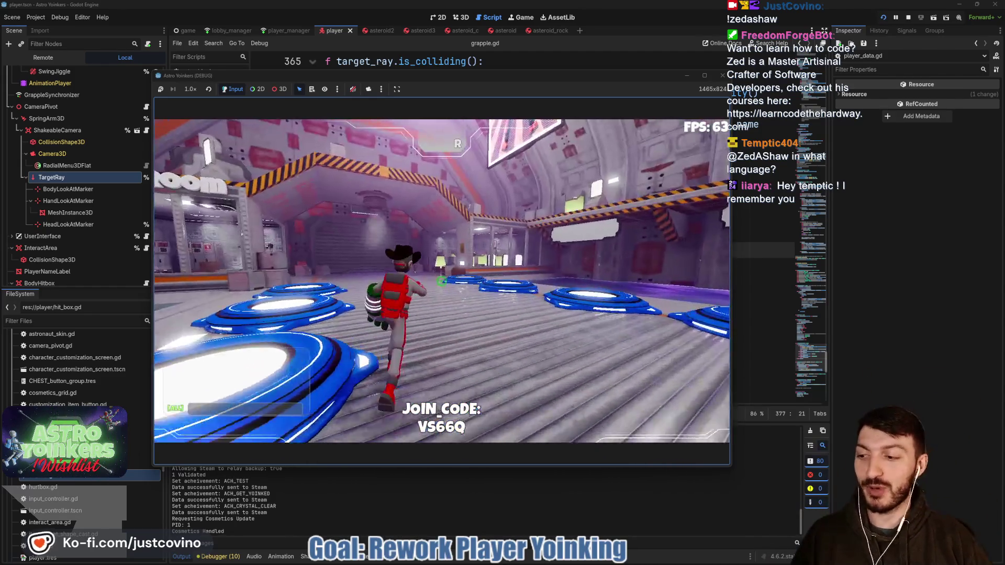
key(w)
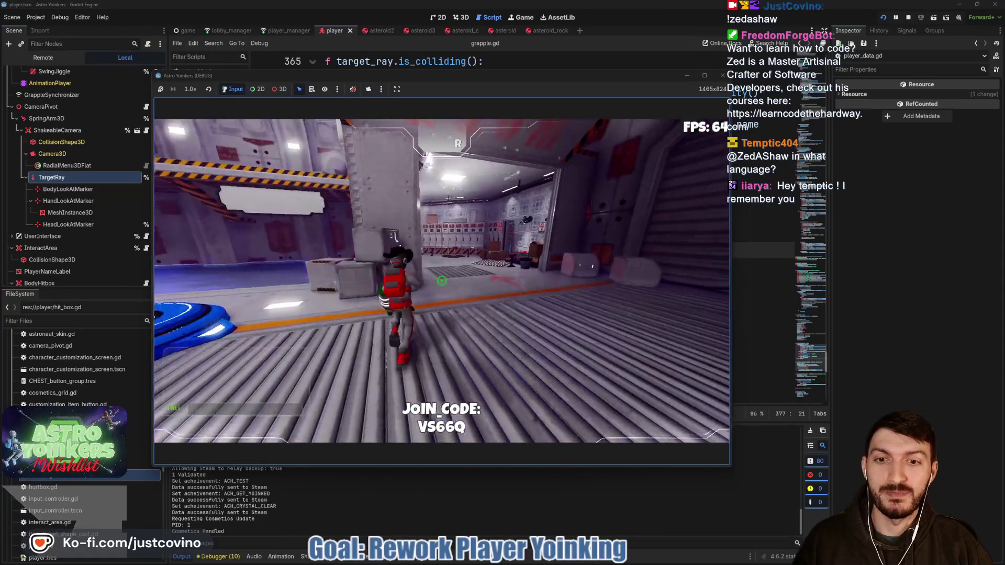
key(w)
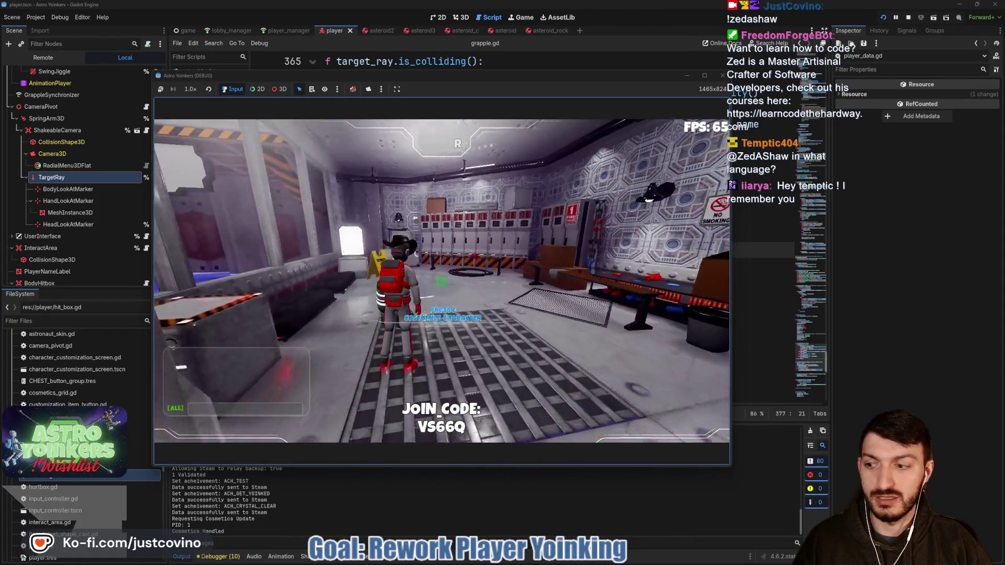
Give the character a black cowboy hat and a new energy colour
key(e)
click(271, 173)
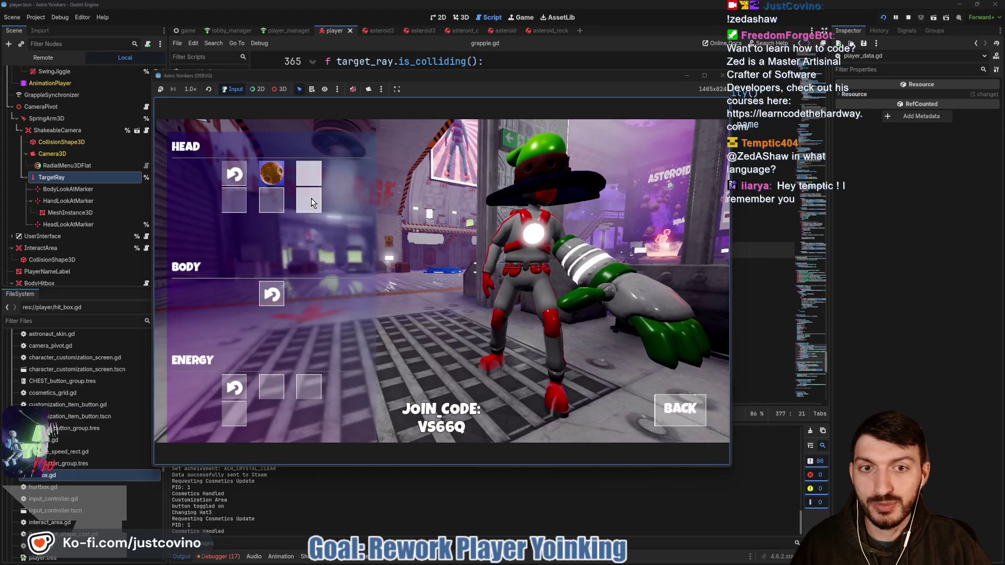
click(234, 200)
click(309, 201)
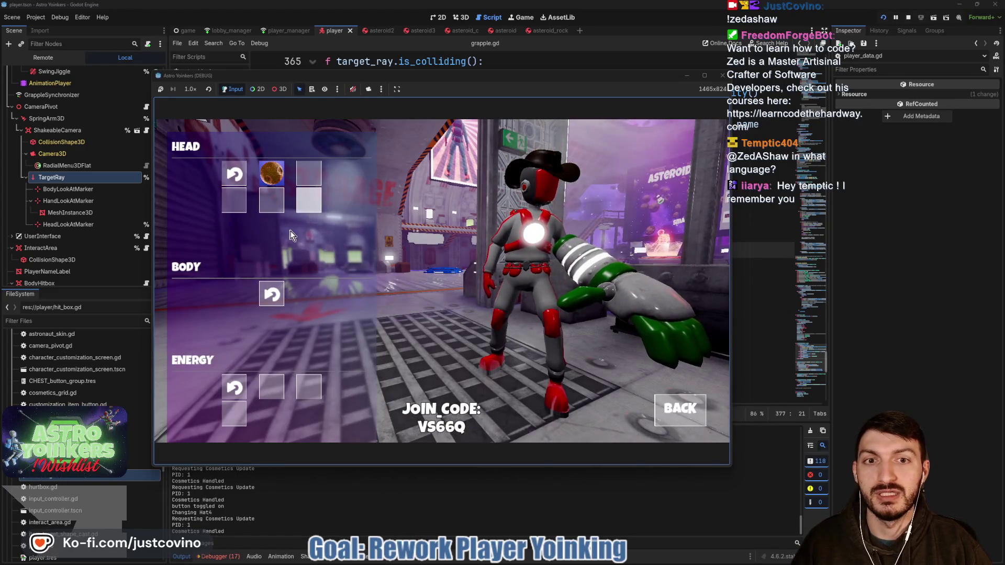
click(247, 414)
Grapple through the corridor out into the jump-pad hall
key(e)
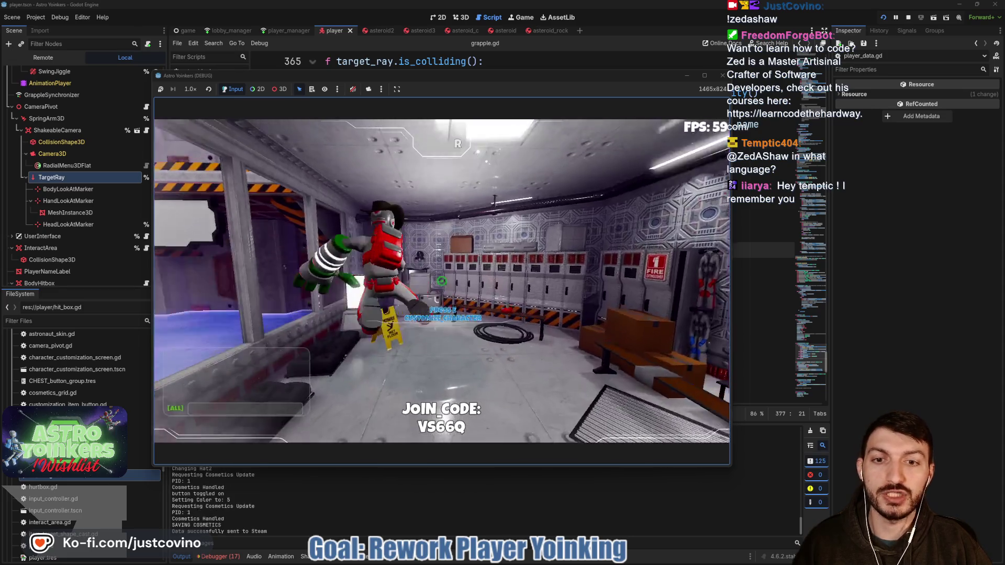
key(w)
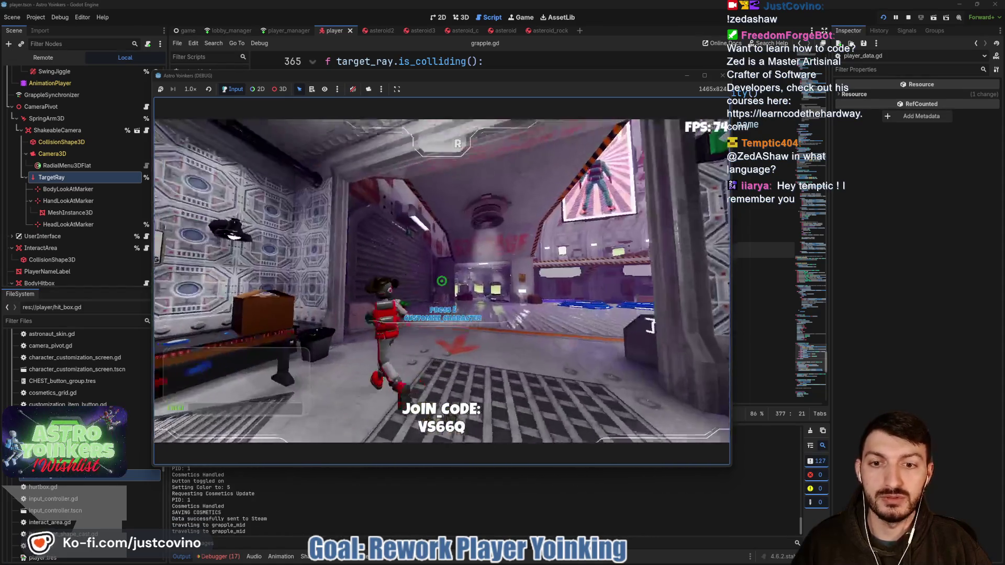
key(e)
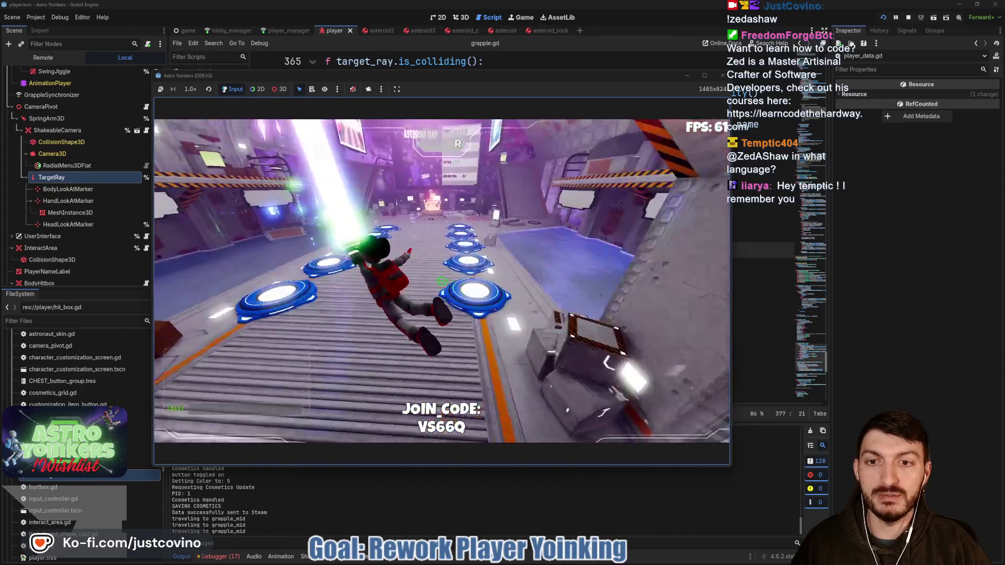
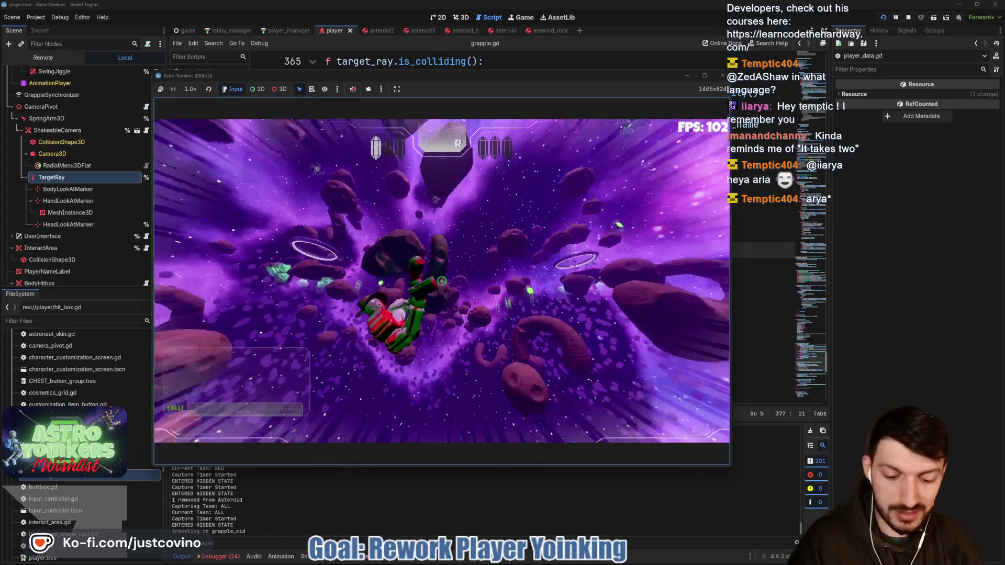
Stop the running Astro Yonkers debug game and return to the grapple.gd editor
key(F8)
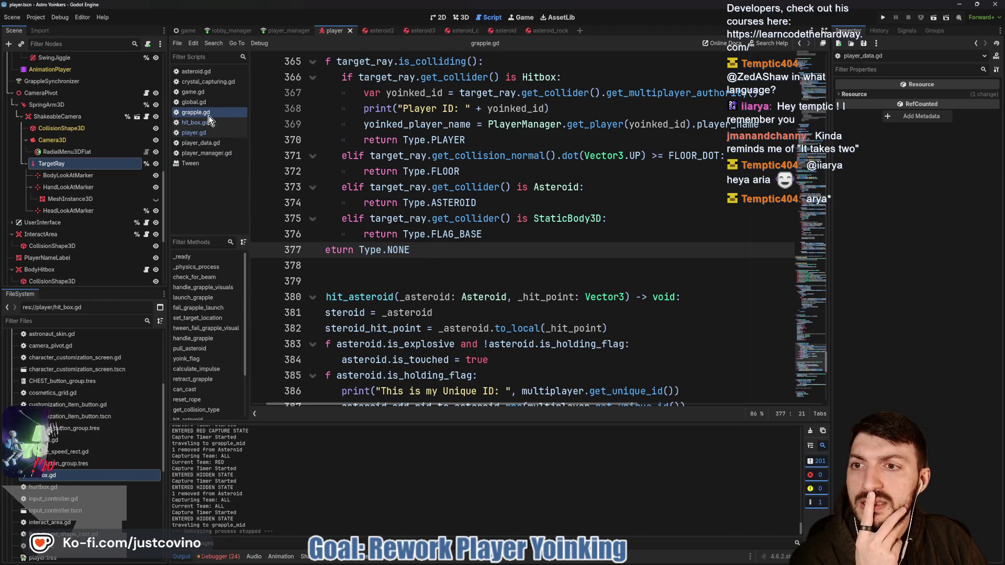
On line 150, replace ray.get_collider() with target_player for target_player.global_transform, then save grapple.gd
scroll(434, 254, up, 2)
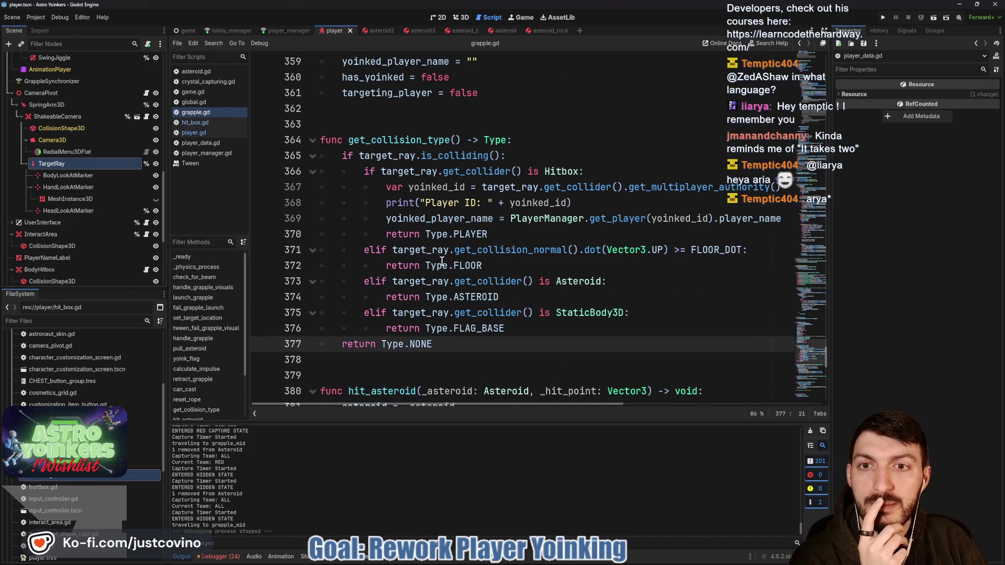
scroll(440, 259, down, 15)
scroll(432, 251, up, 14)
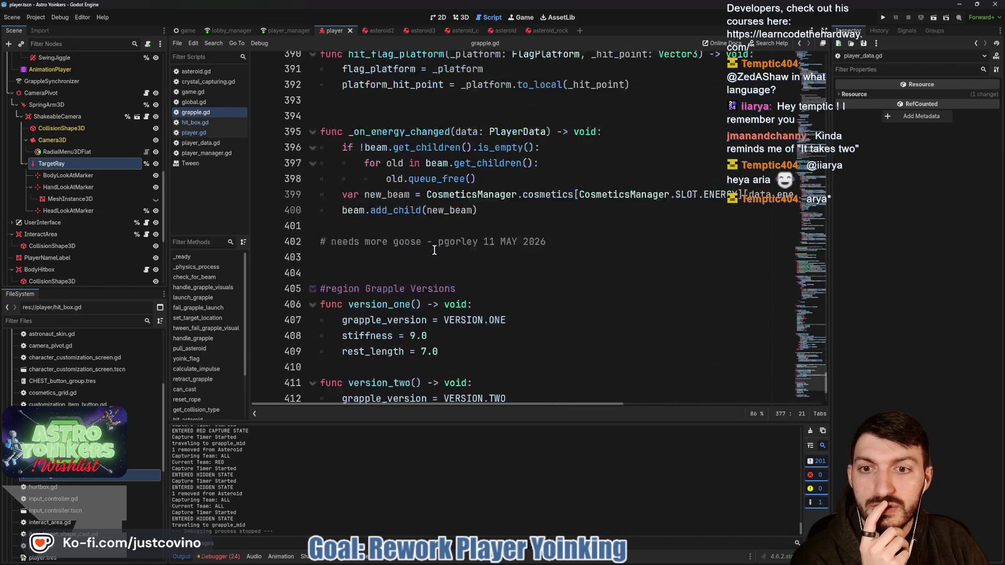
scroll(430, 250, up, 18)
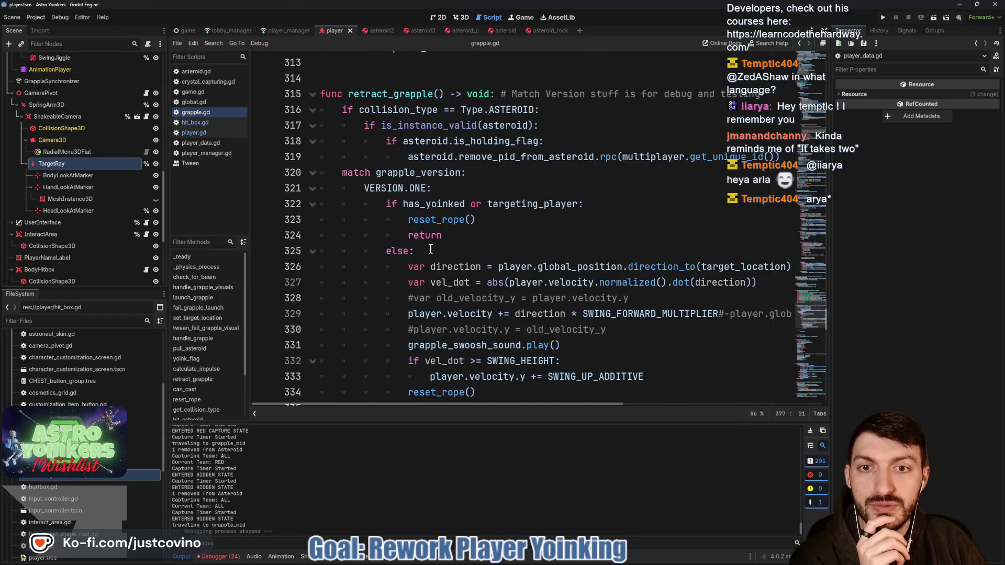
scroll(431, 249, up, 18)
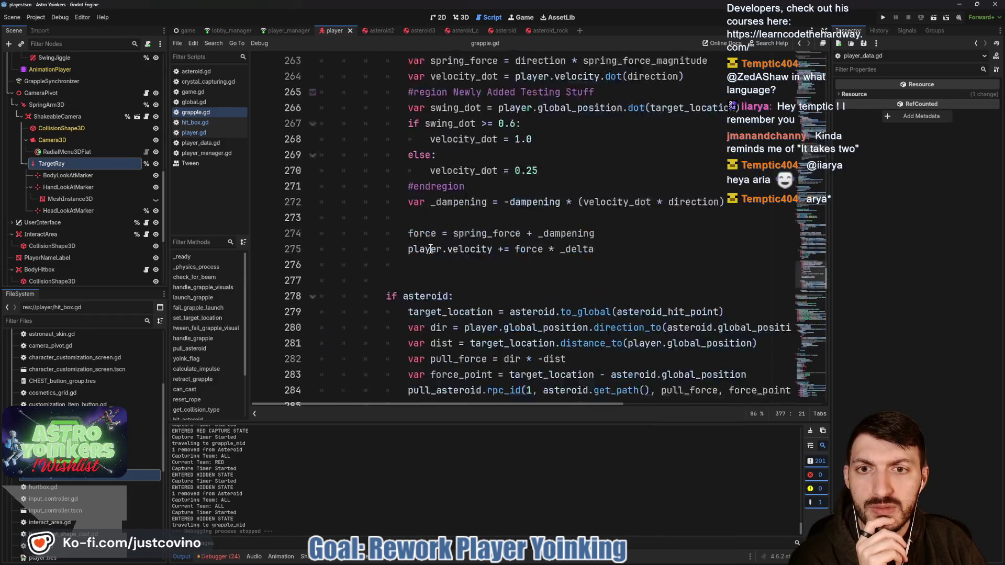
scroll(430, 250, up, 20)
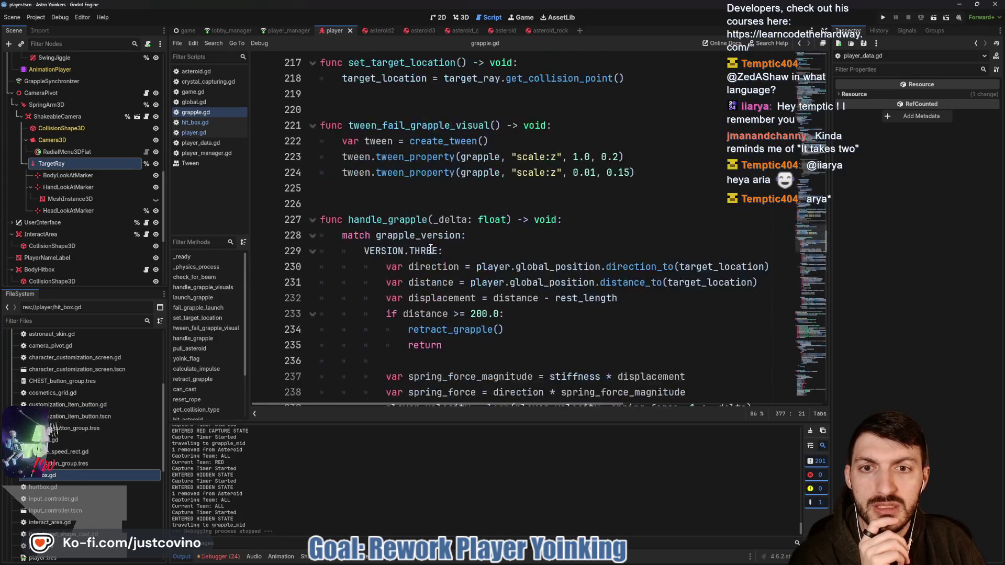
scroll(430, 249, up, 15)
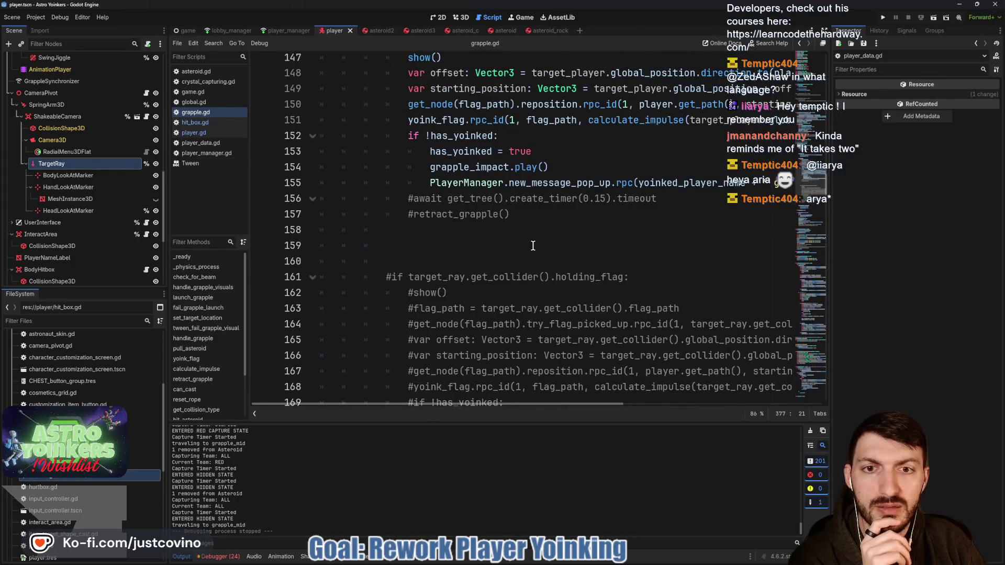
scroll(509, 209, up, 1)
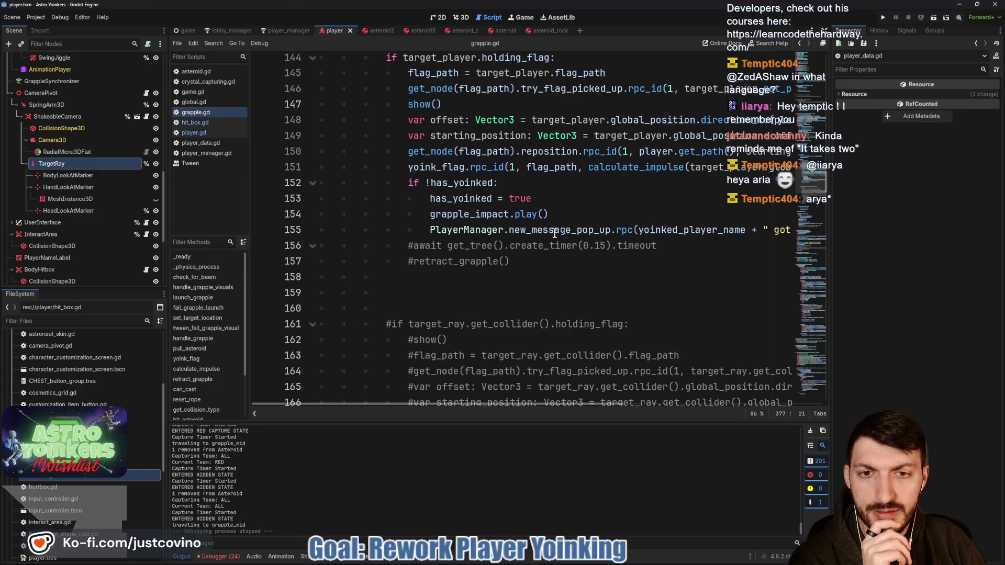
scroll(554, 234, up, 2)
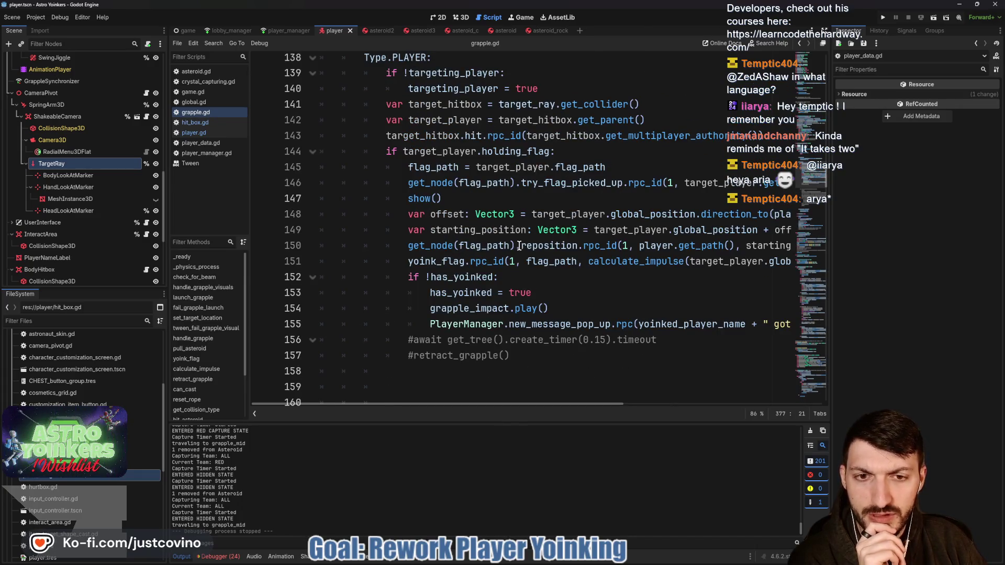
double_click(477, 244)
scroll(523, 245, right, 2)
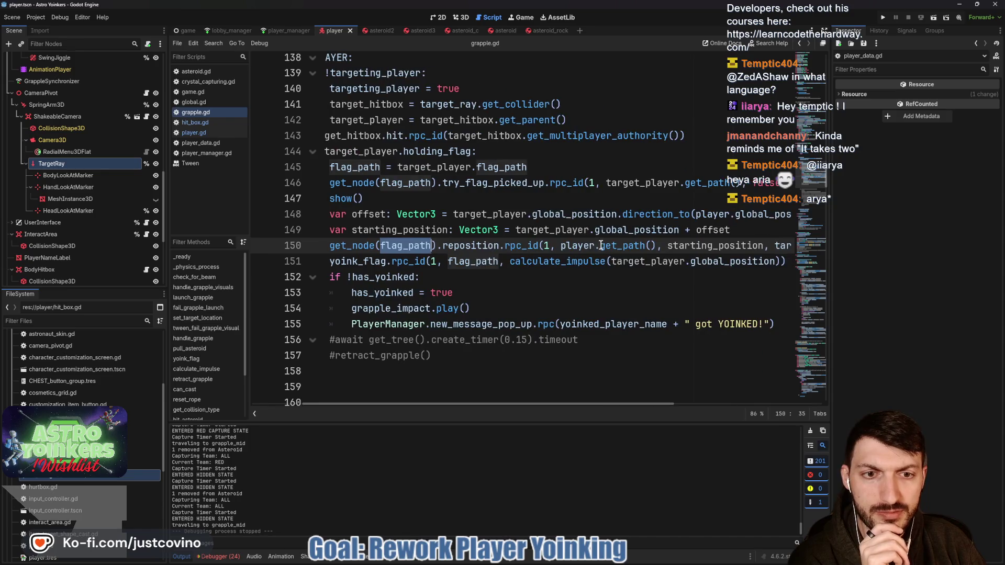
double_click(574, 245)
scroll(576, 245, right, 4)
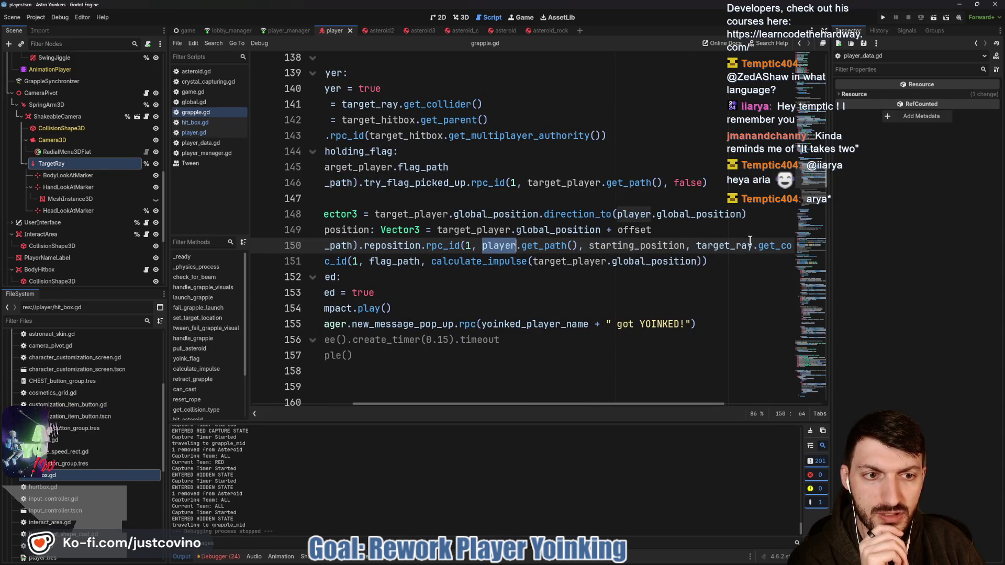
scroll(739, 245, right, 2)
mouse_move(682, 246)
mouse_down()
mouse_move(546, 244)
mouse_move(585, 246)
mouse_up()
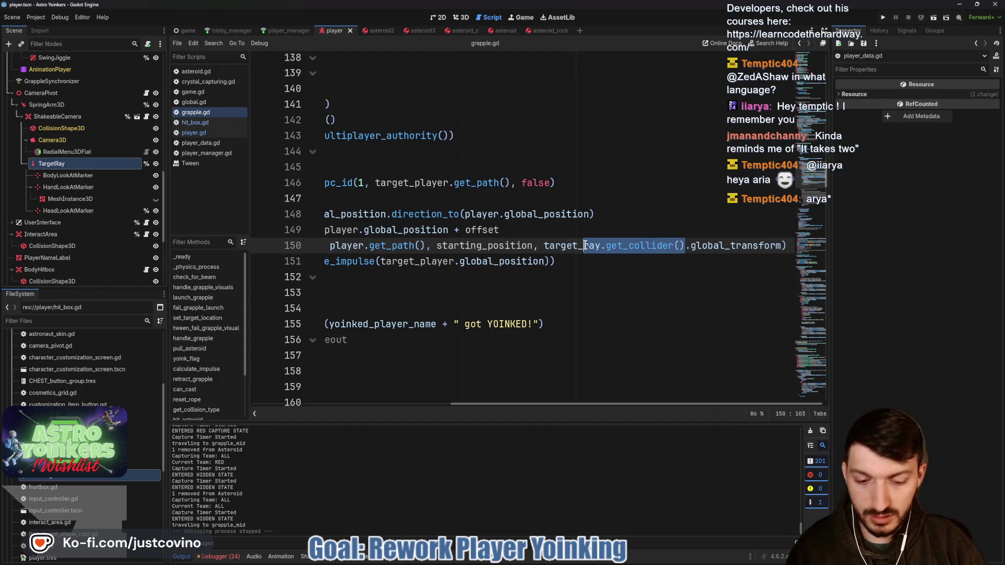
key(BackSpace)
text(player)
key(ctrl+s)
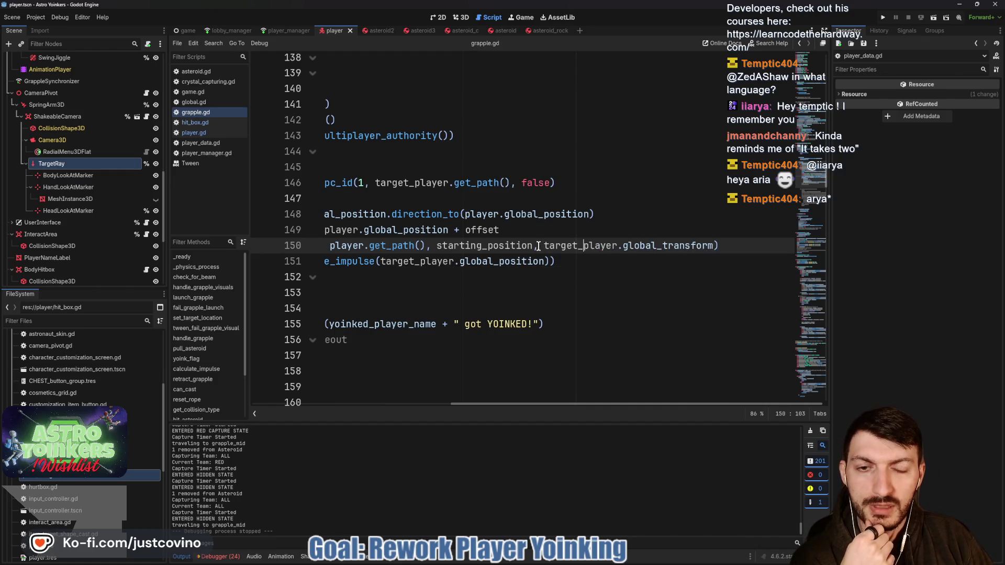
Review the yoink_flag rpc call on line 151 and yoinked_player_name on line 155
scroll(539, 247, left, 2)
scroll(538, 247, left, 3)
scroll(538, 247, left, 3)
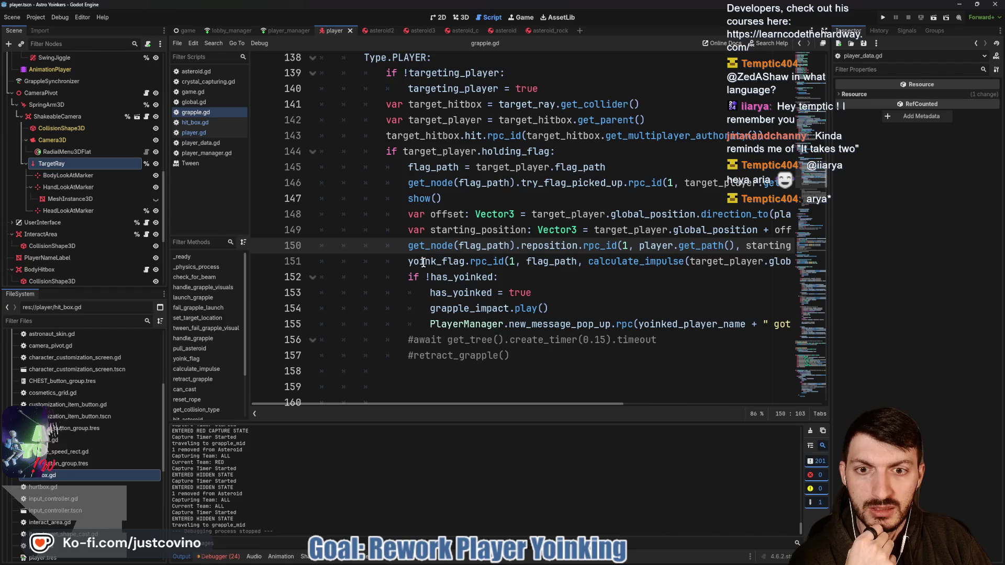
click(378, 263)
drag(378, 262, 476, 263)
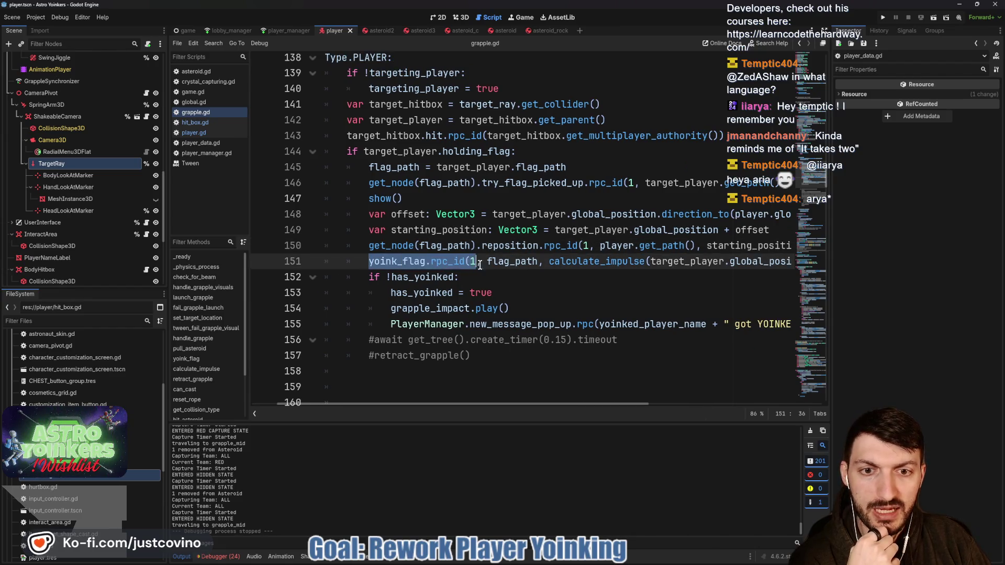
scroll(555, 265, right, 2)
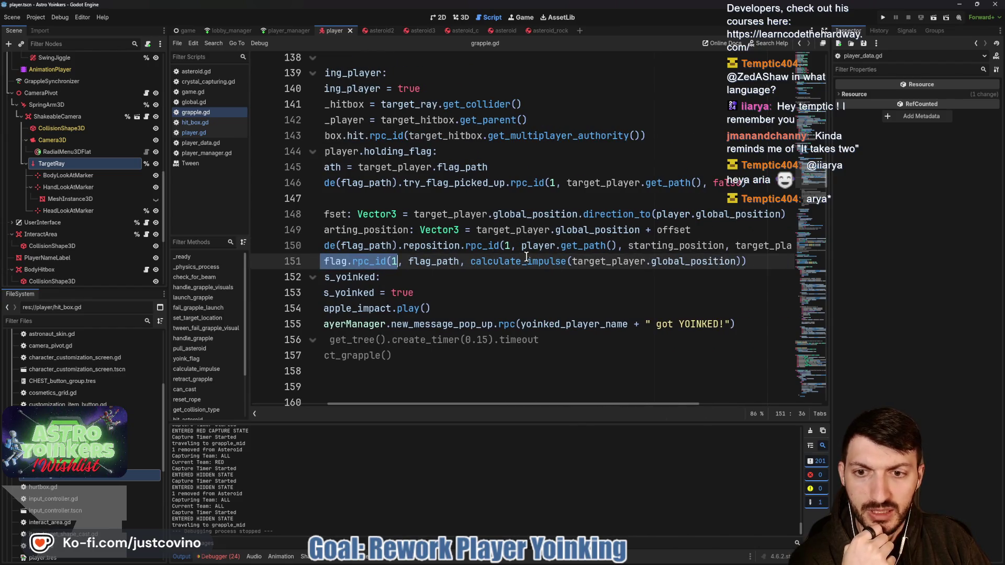
scroll(527, 257, left, 2)
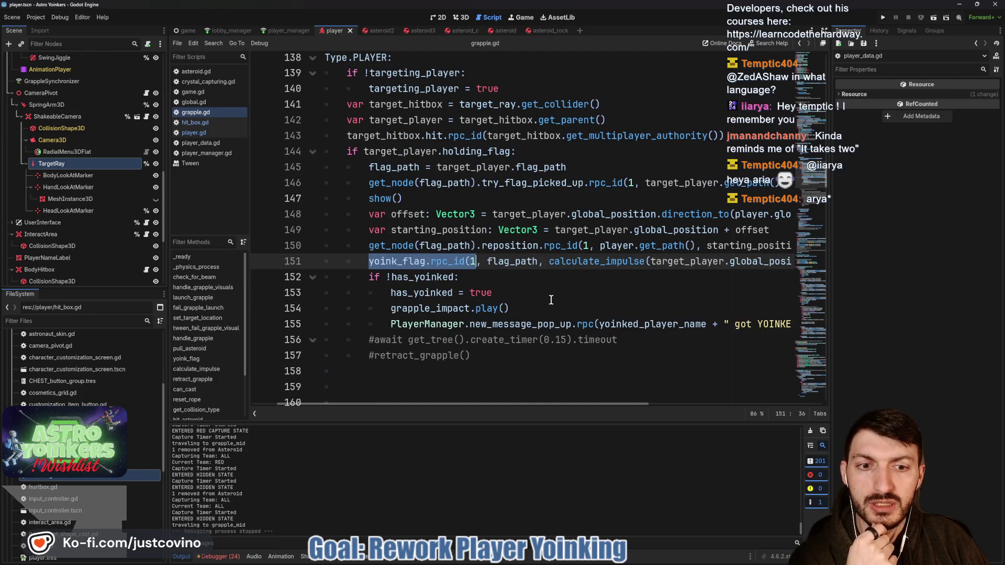
double_click(630, 324)
scroll(596, 307, right, 2)
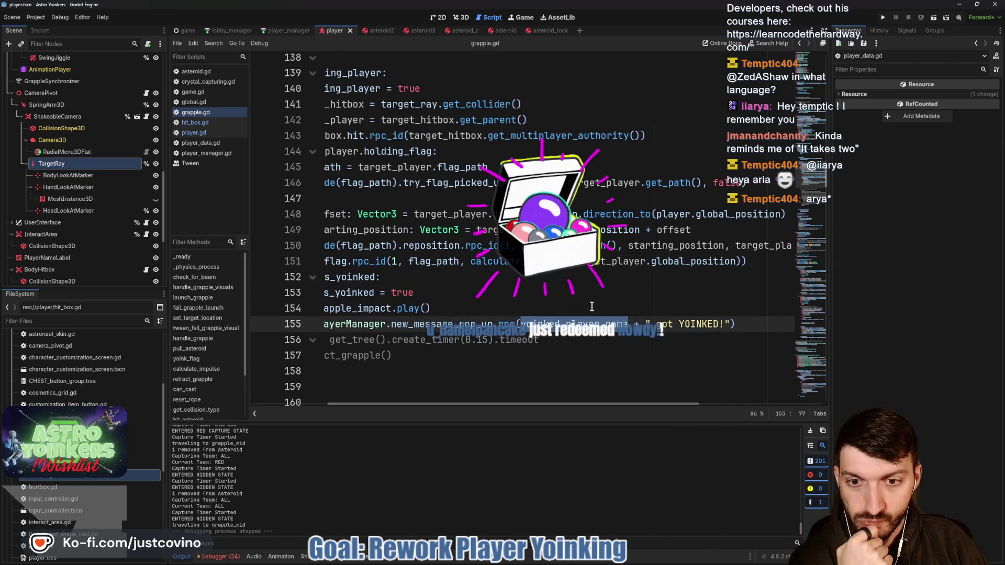
scroll(596, 307, left, 3)
Uncomment the 0.15 s await timer and retract_grapple() lines 156–157
click(414, 340)
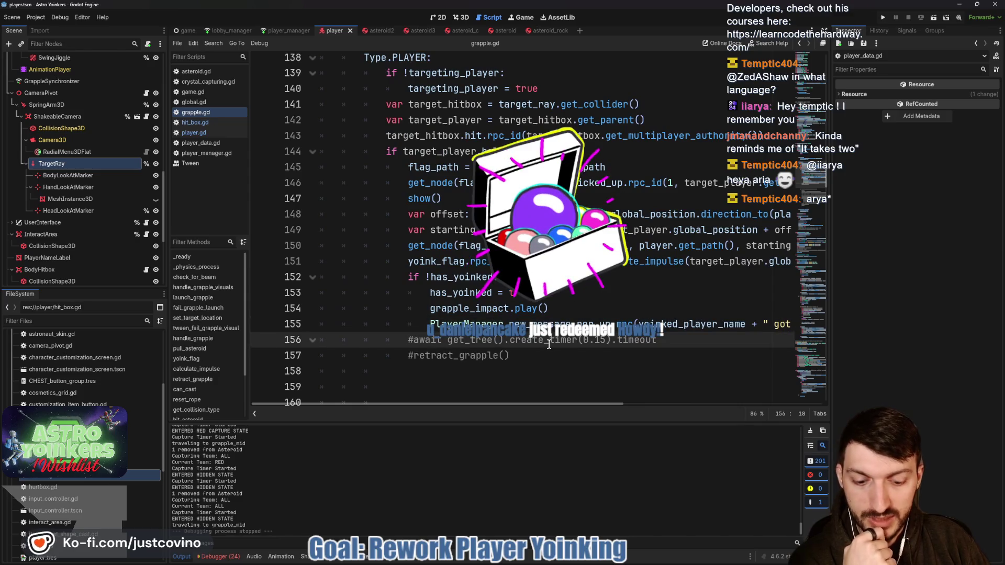
key(BackSpace)
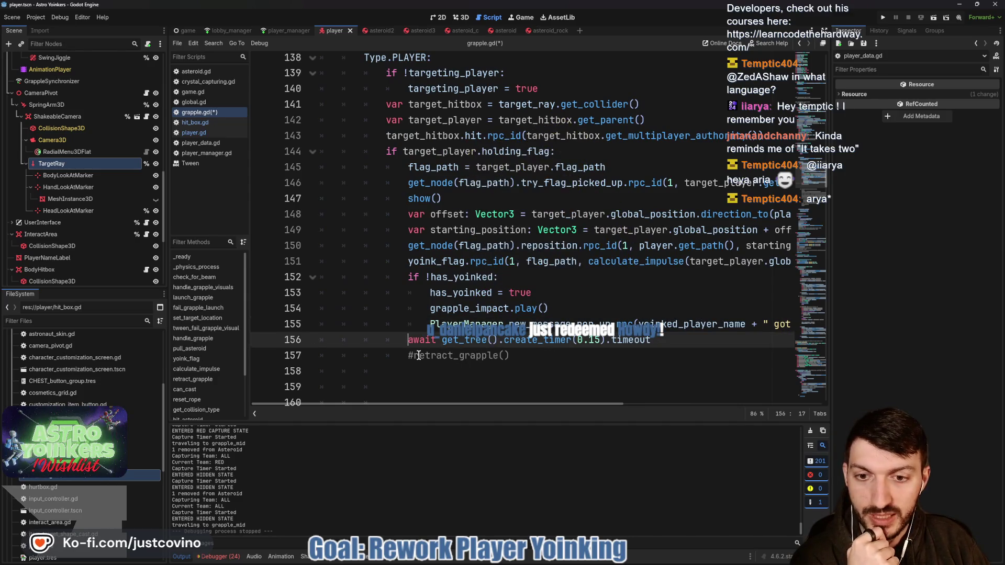
key(Down)
key(Delete)
Add a return line after retract_grapple() and save grapple.gd
scroll(436, 348, down, 1)
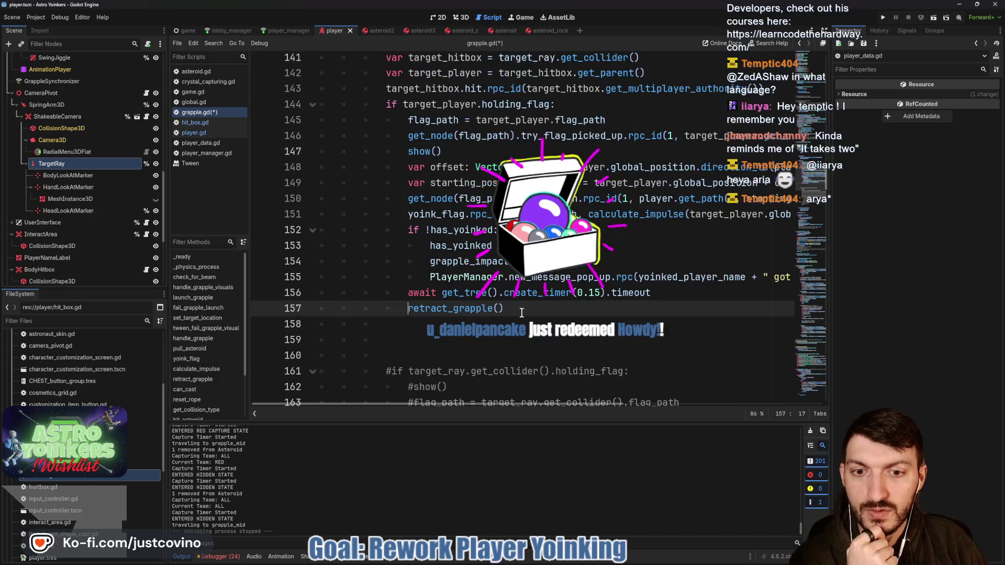
click(524, 308)
key(Return)
text(return)
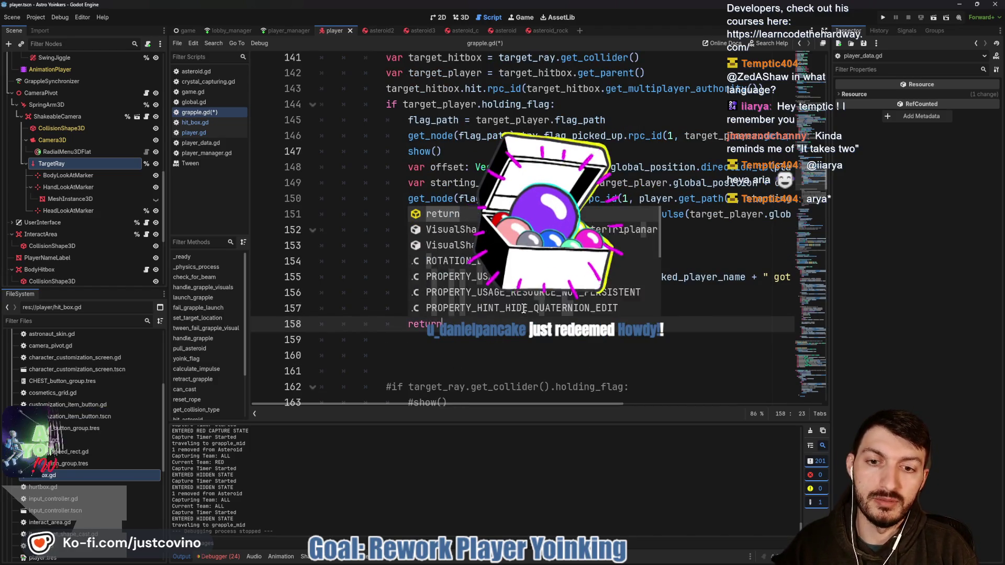
key(ctrl+s)
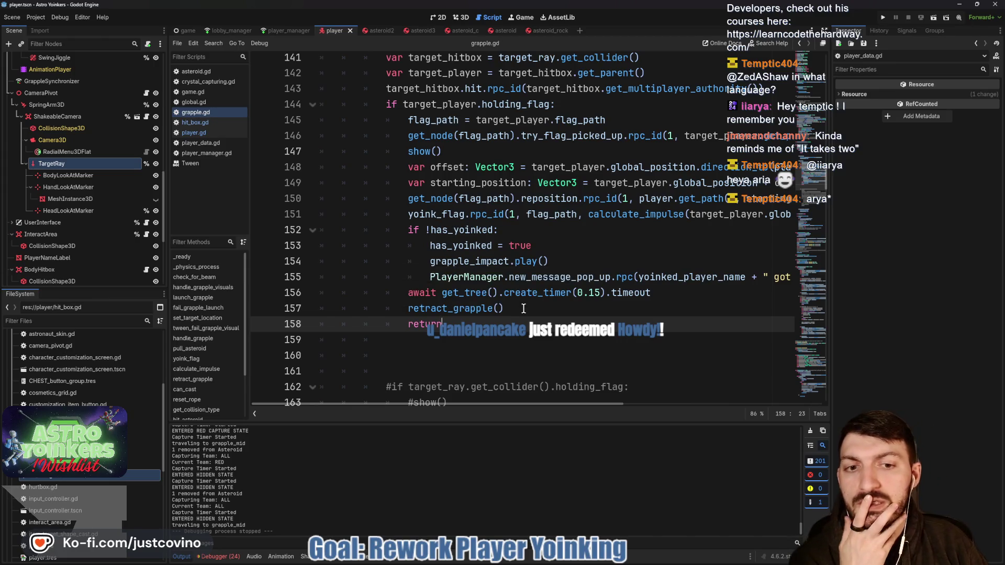
scroll(523, 308, down, 7)
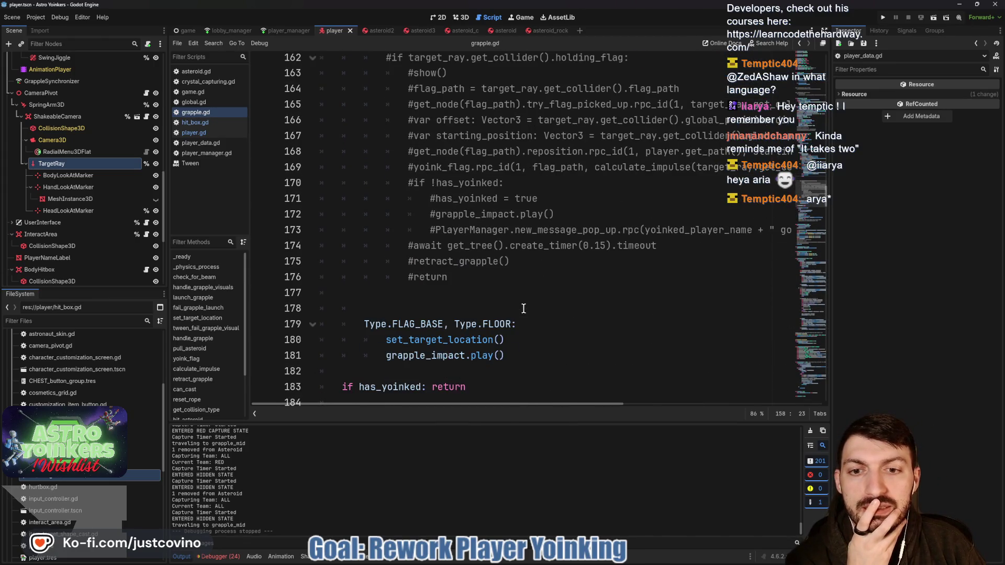
scroll(524, 309, up, 11)
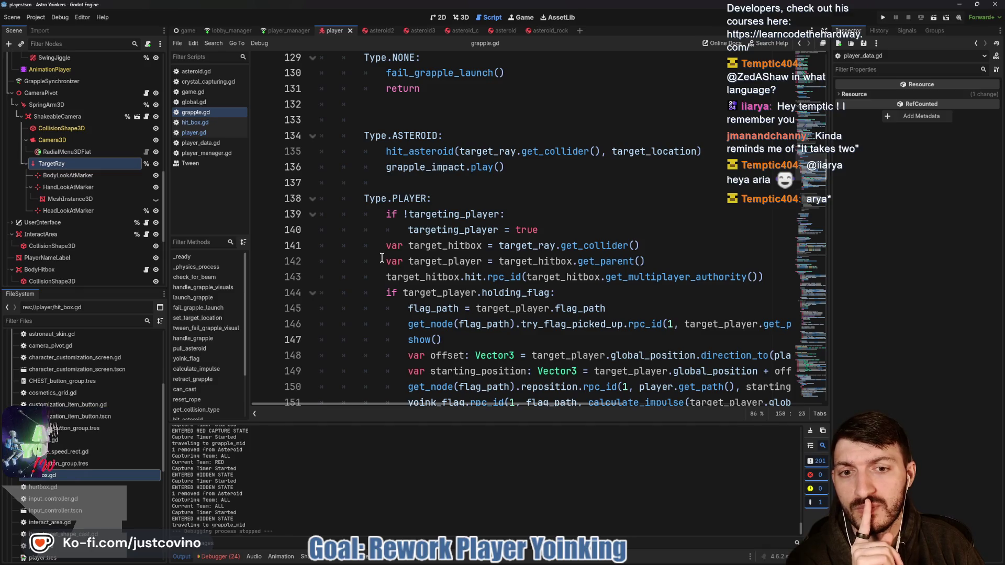
Insert a '## If Holding Flag ##' comment above the holding_flag check and save grapple.gd
click(385, 293)
drag(385, 293, 554, 295)
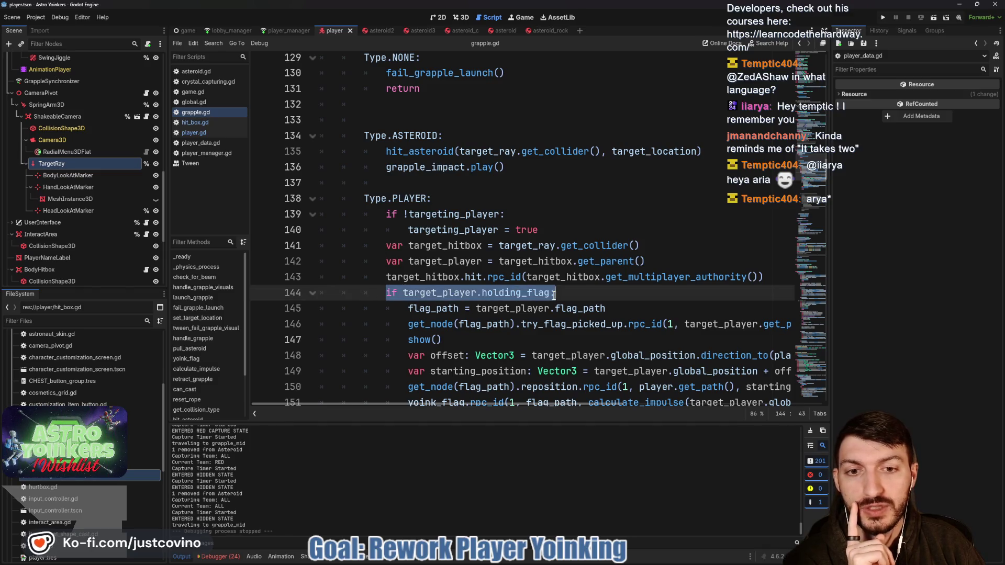
click(377, 291)
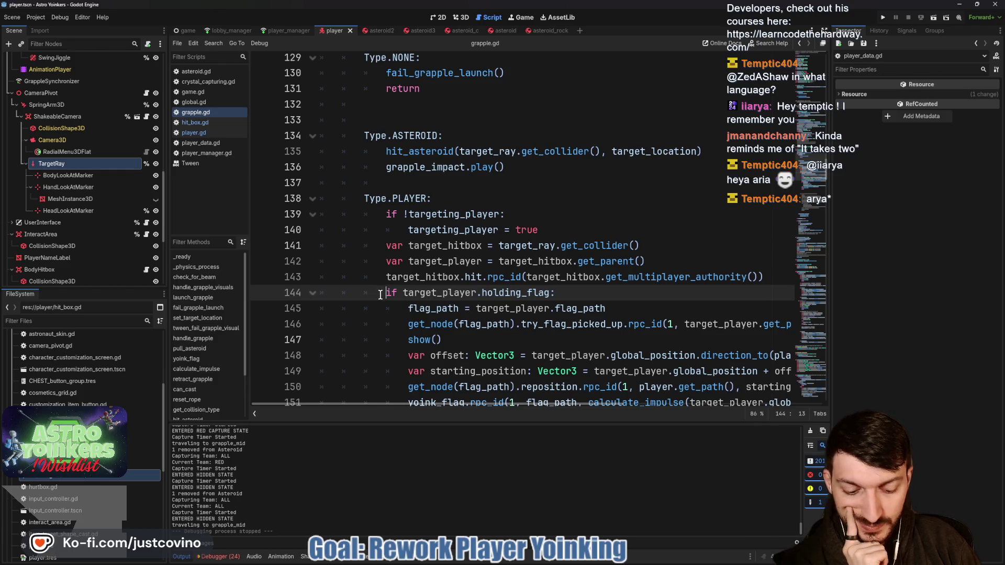
key(Return)
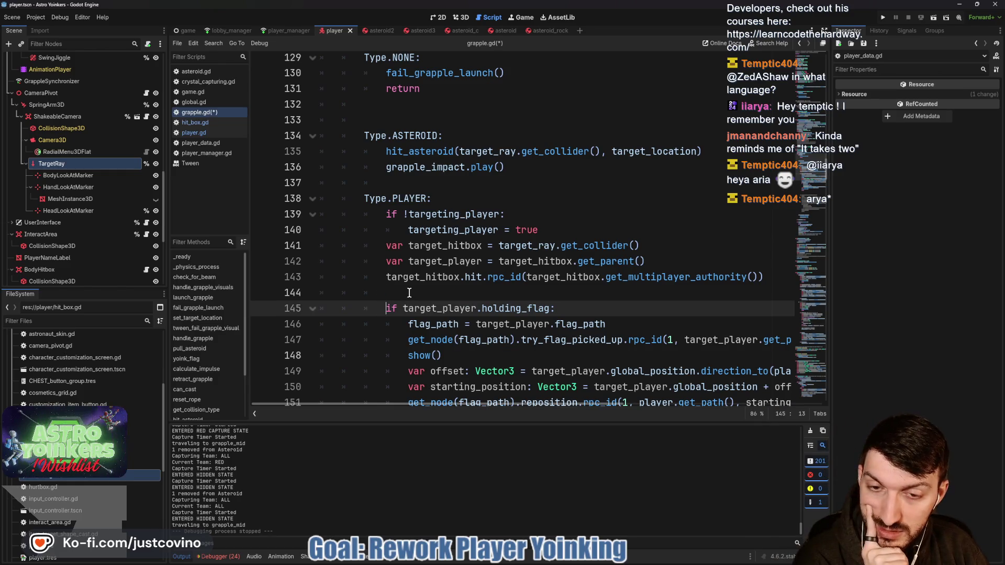
key(Up)
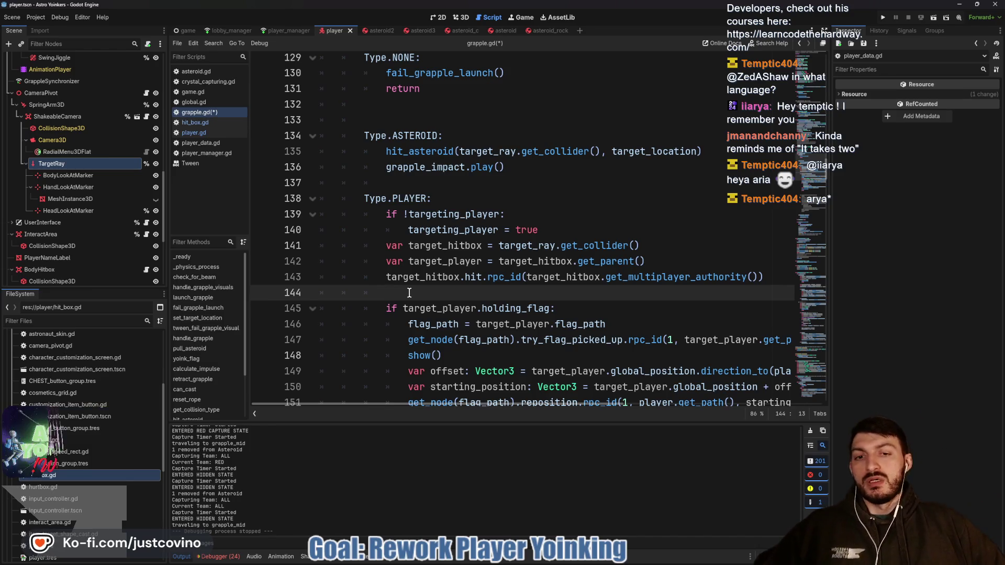
key(Return)
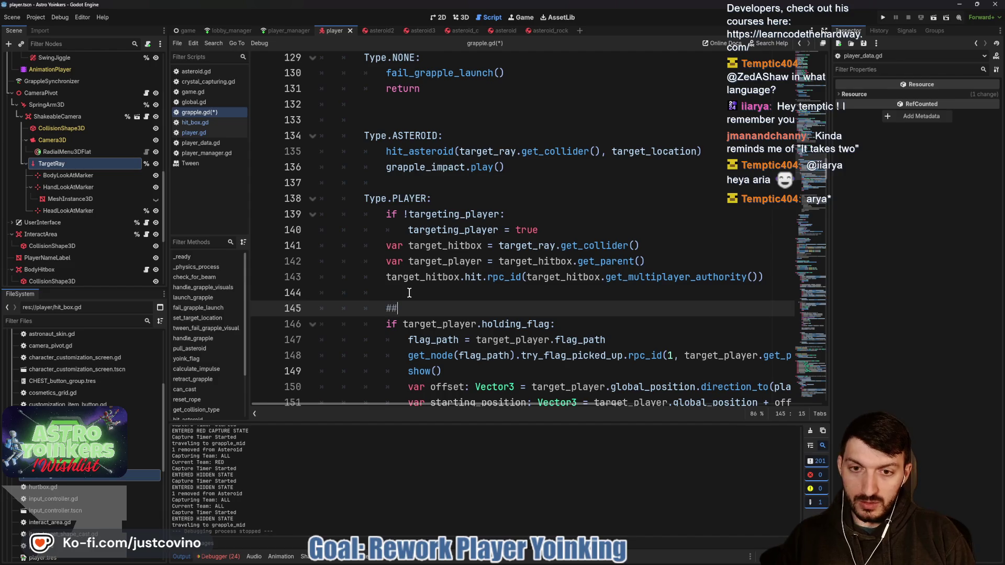
text(Holding Flag ##)
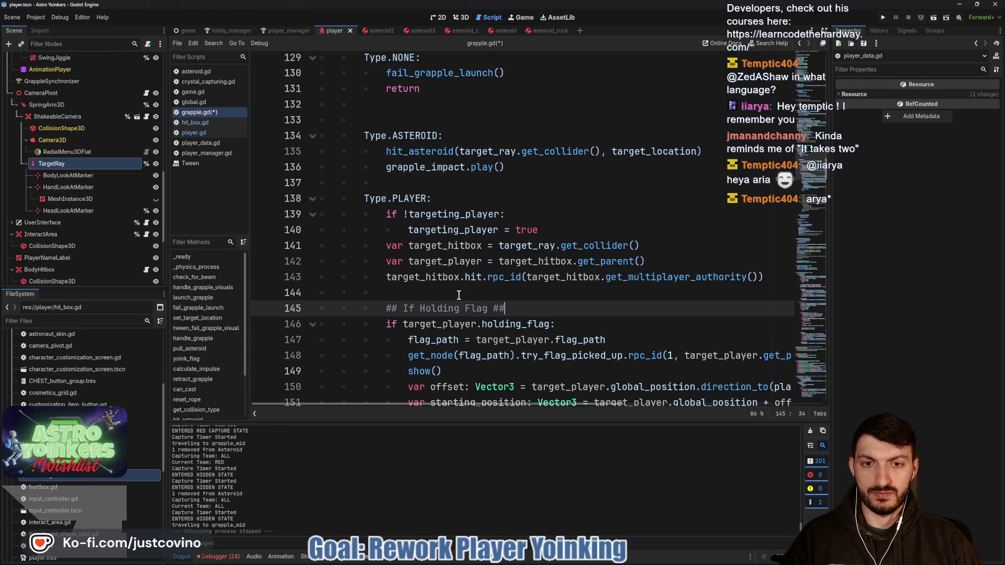
key(ctrl+s)
Collapse the Output panel to show more of the grapple.gd code
scroll(523, 296, down, 3)
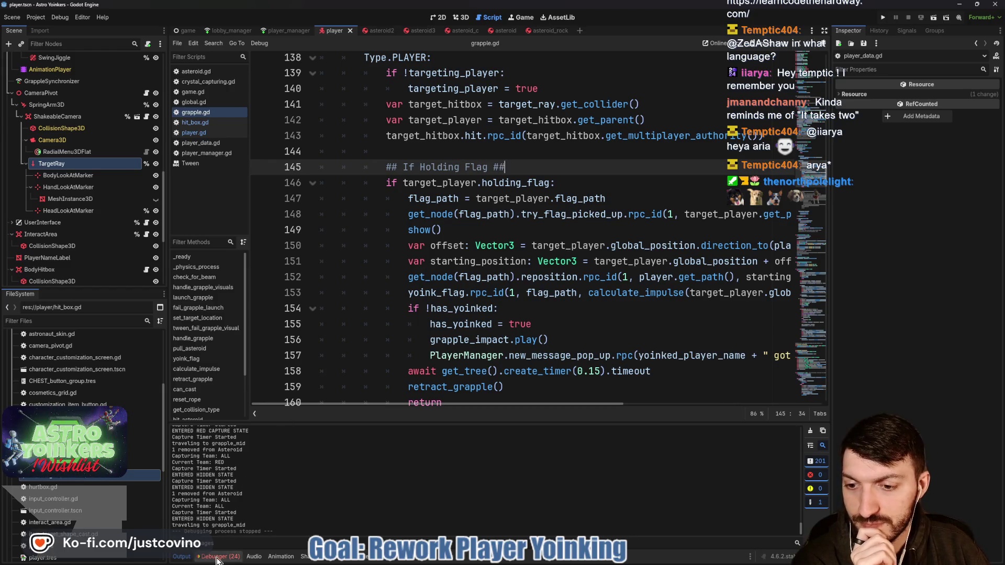
click(181, 557)
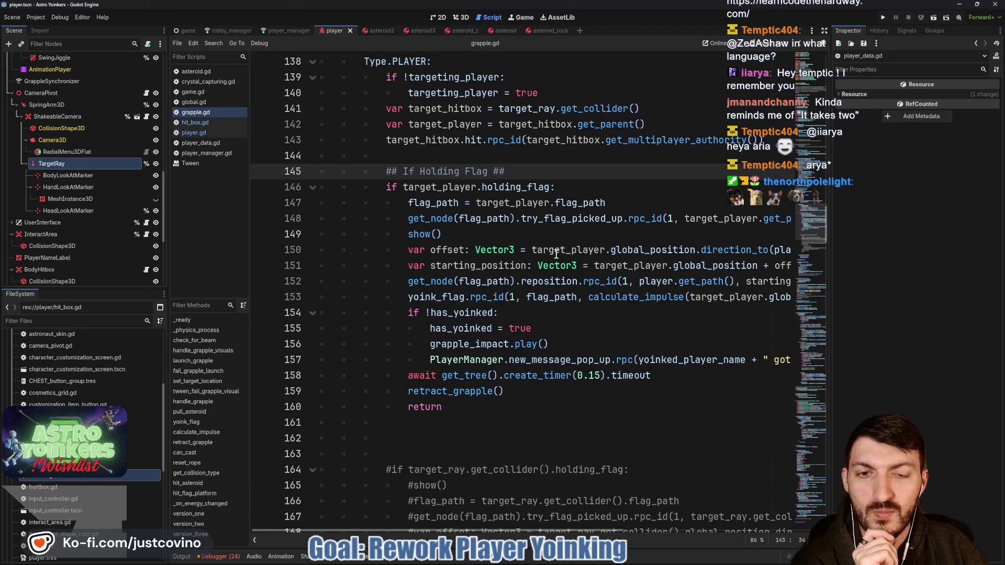
scroll(550, 255, down, 7)
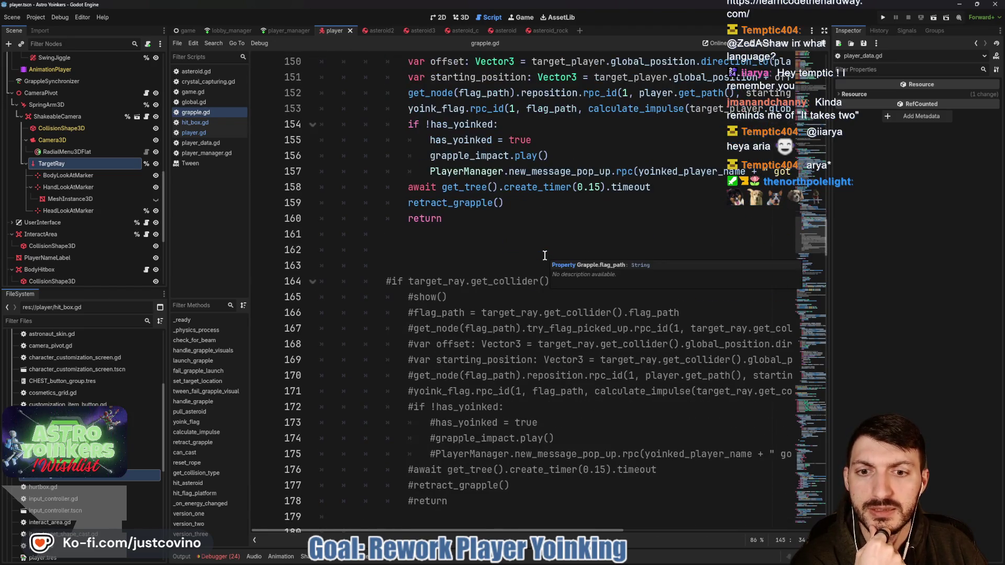
scroll(543, 255, down, 2)
scroll(542, 256, up, 12)
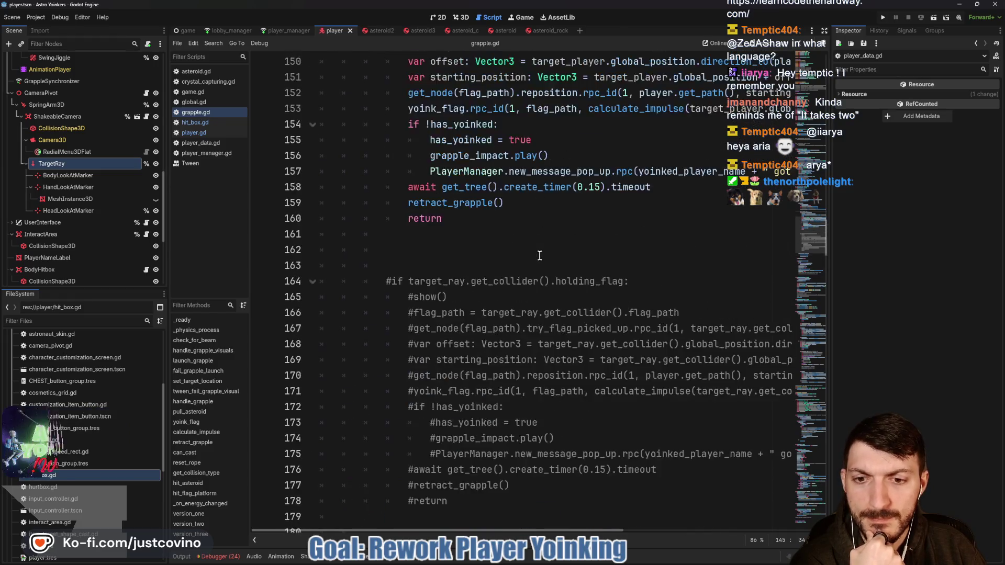
Select the hitbox hit statement on line 143 and briefly check the chat window
scroll(540, 255, down, 1)
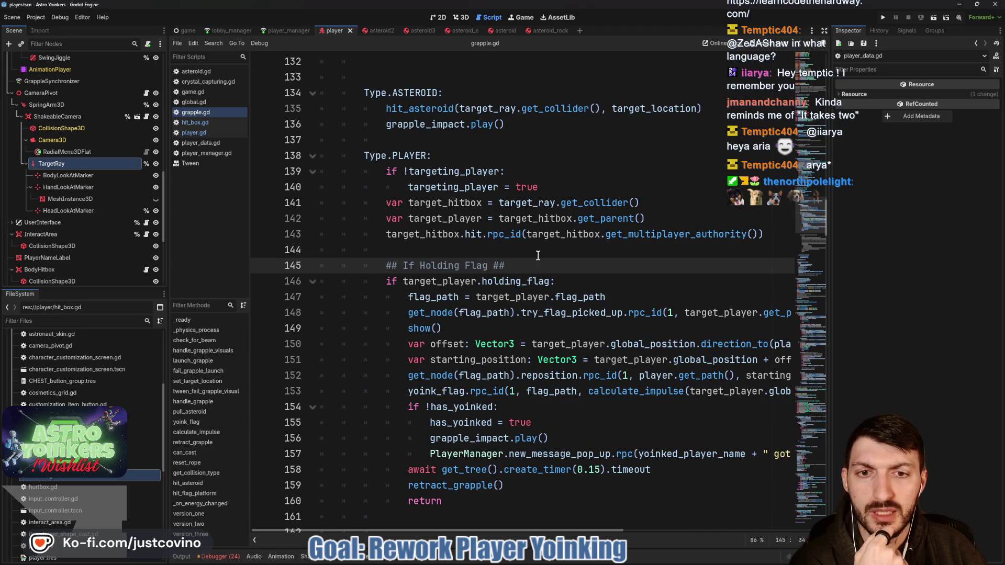
click(467, 235)
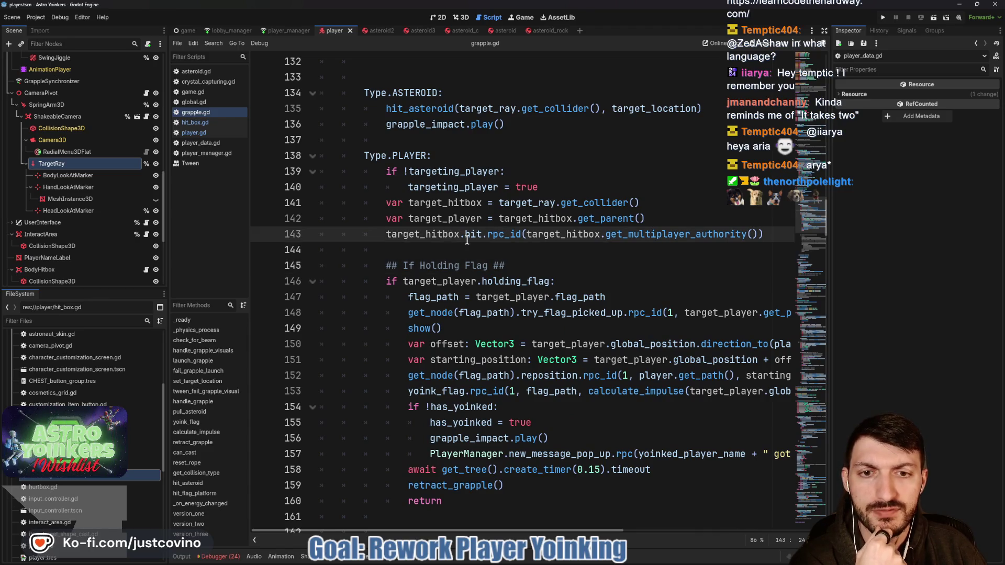
drag(378, 232, 764, 233)
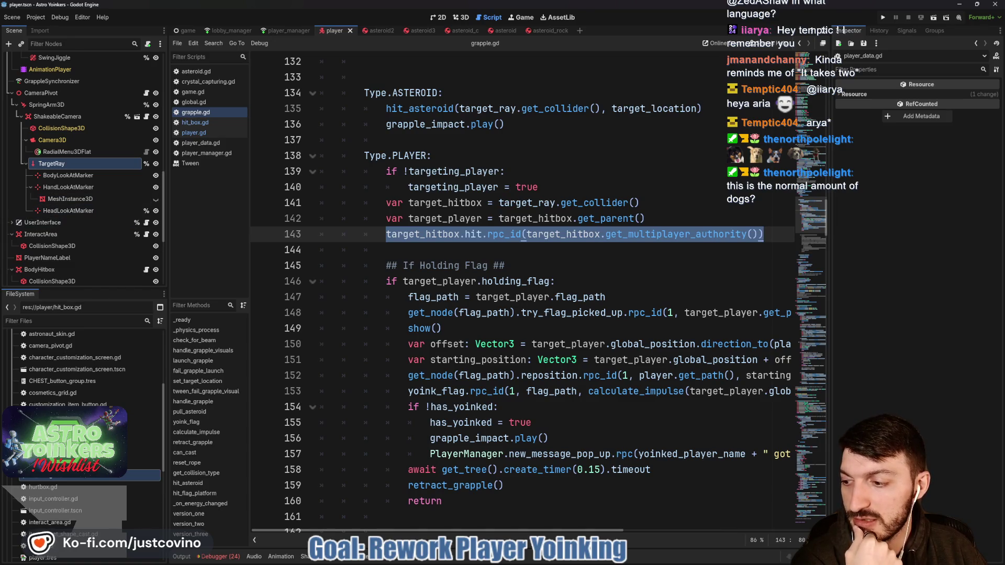
key(alt+Tab)
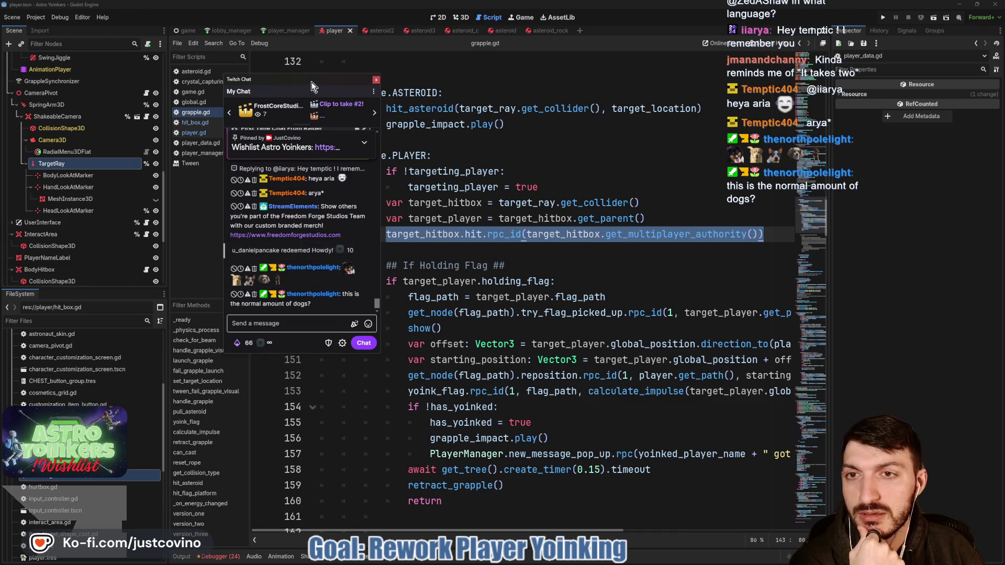
key(alt+Tab)
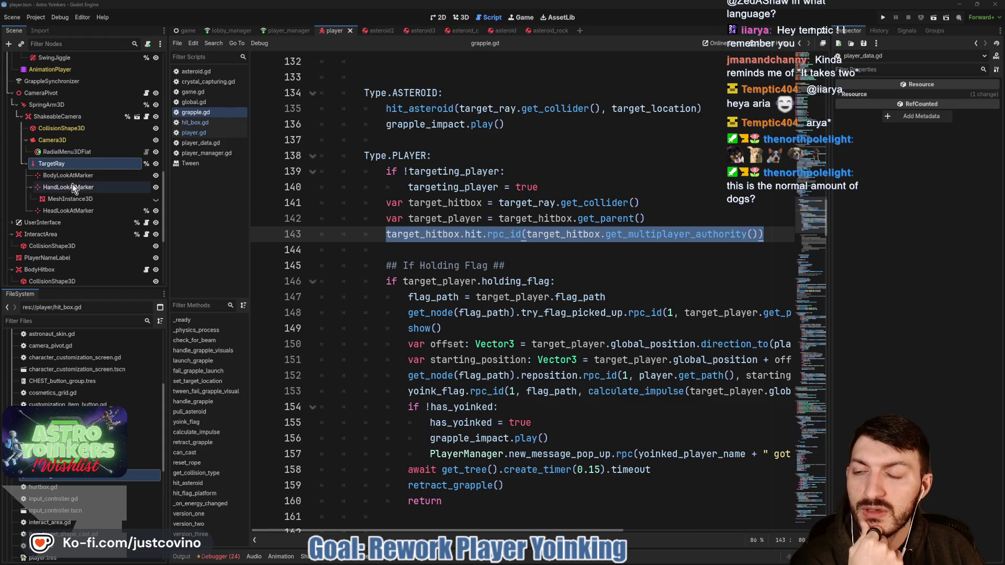
Switch to hit_box.gd from the Scripts list
scroll(84, 202, down, 2)
scroll(77, 223, down, 3)
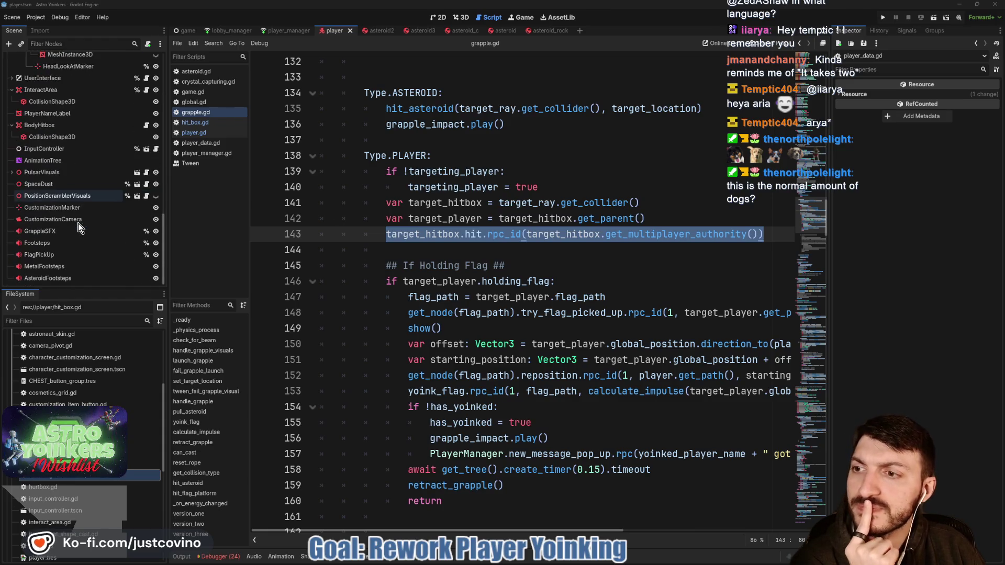
click(146, 126)
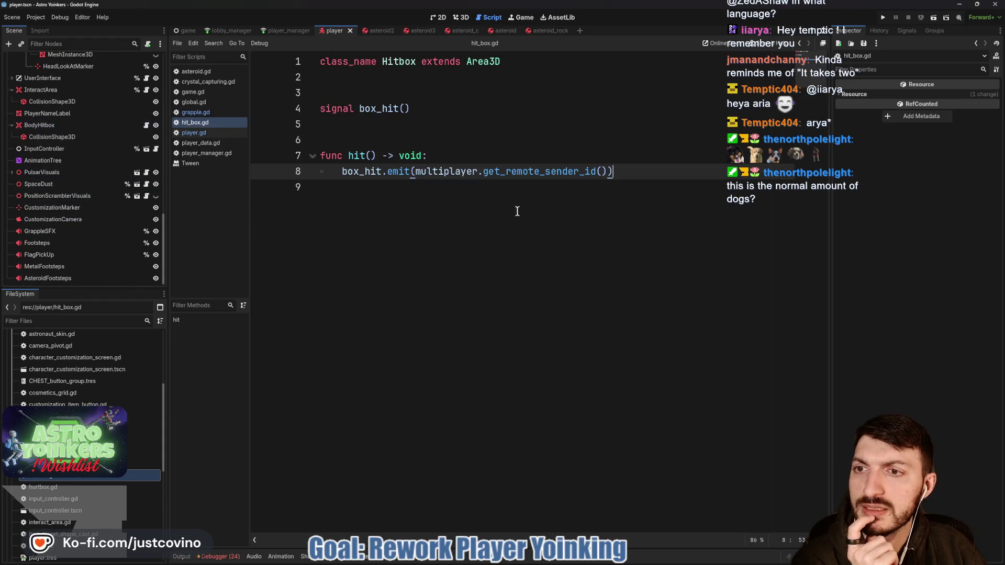
click(370, 144)
key(Return)
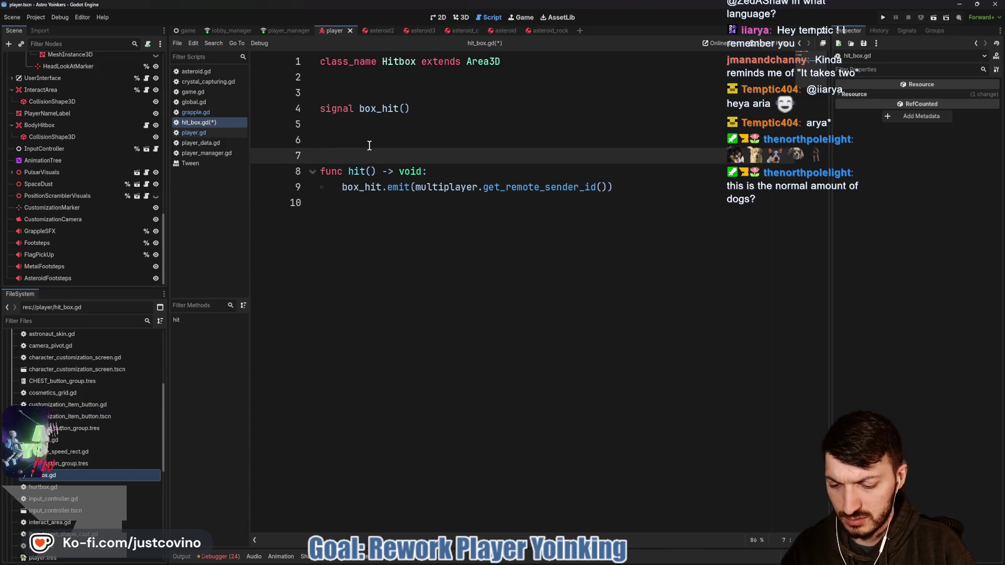
text(@rpc()
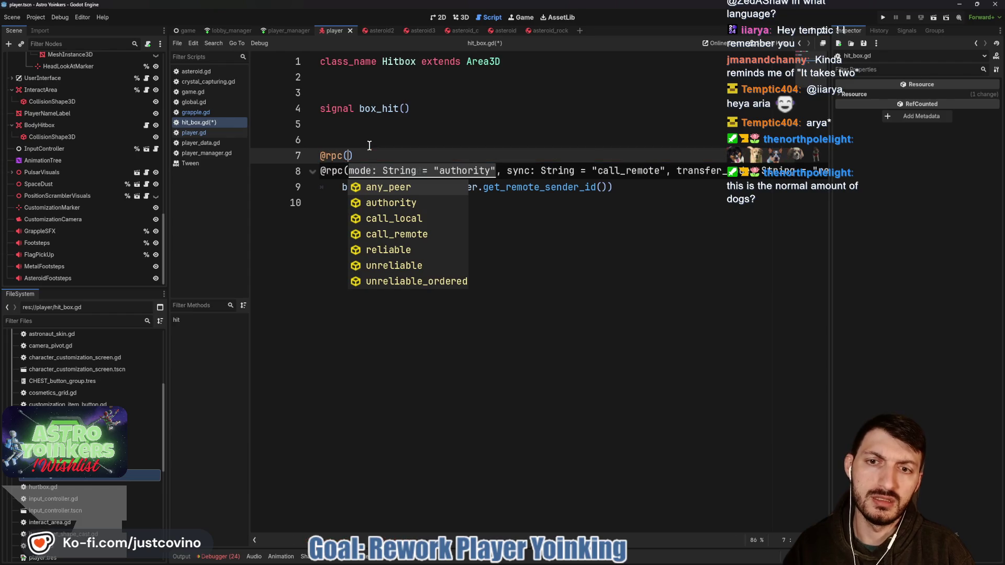
key(Return)
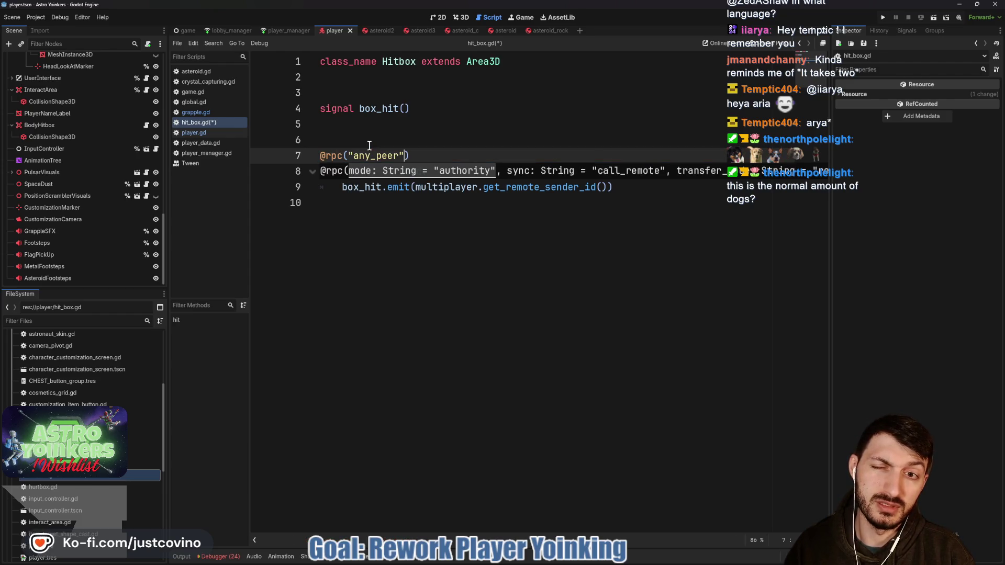
text(,)
key(Down)
key(Return)
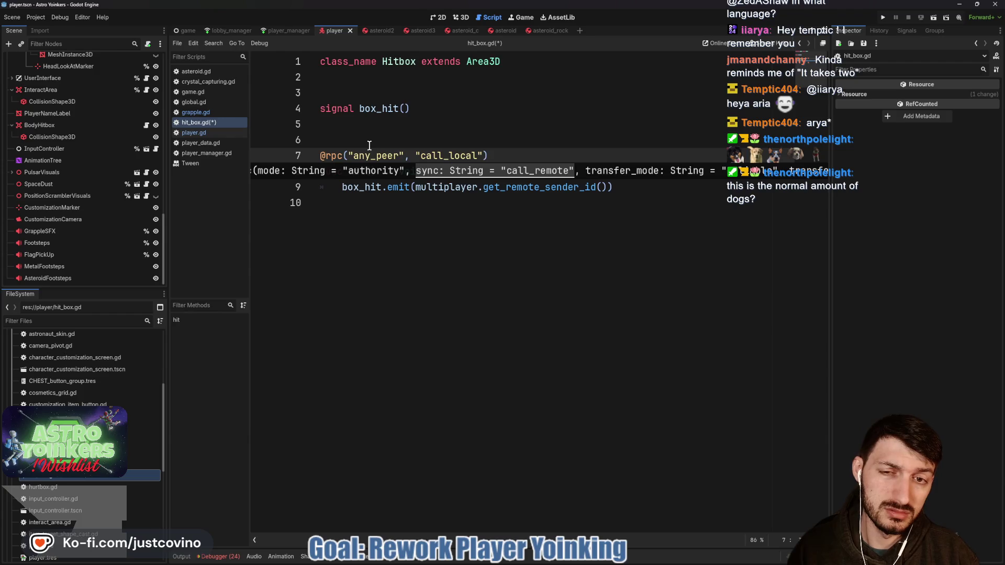
key(ctrl+s)
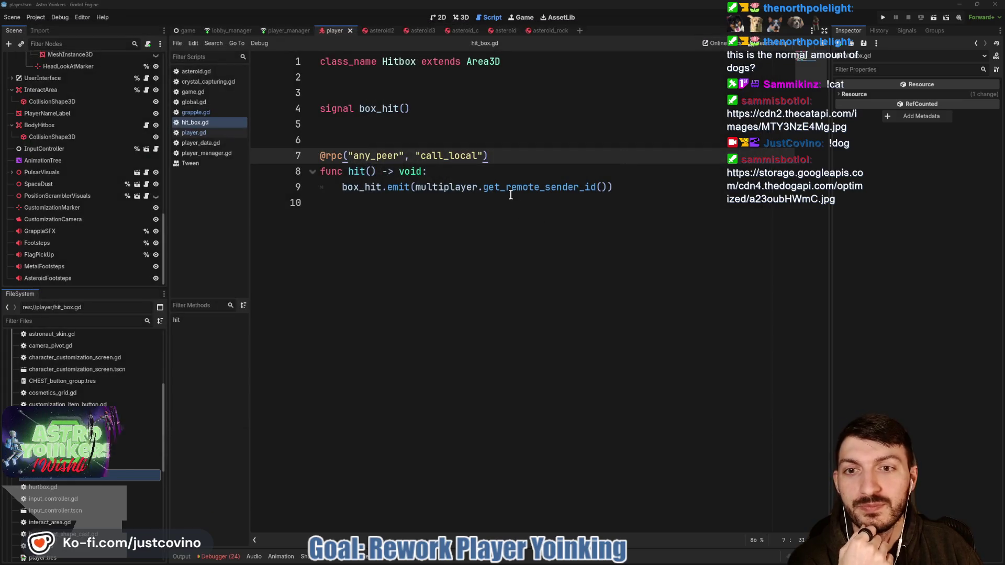
Close the dog picture and put the caret on hit_box.gd's empty last line
click(509, 192)
click(471, 210)
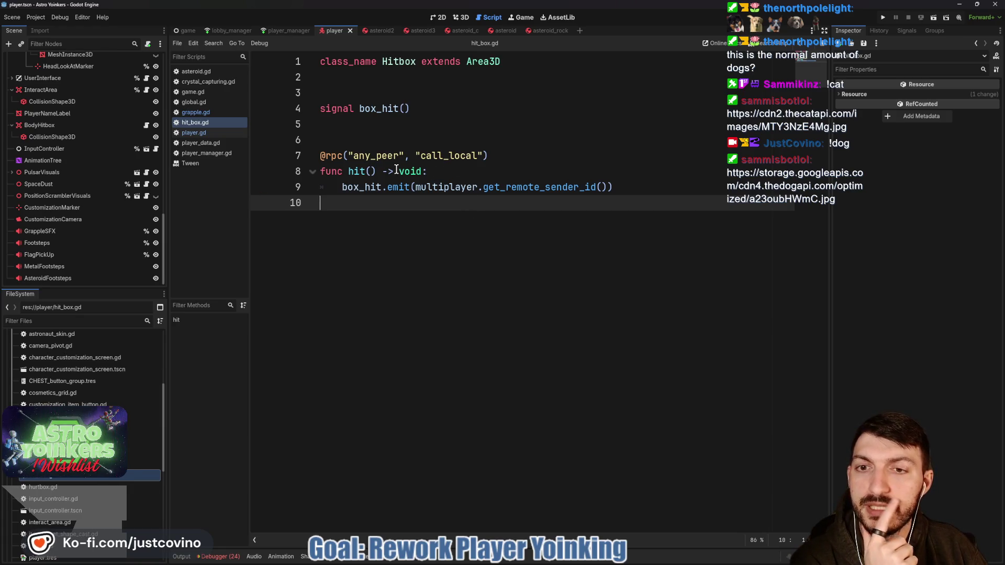
scroll(108, 178, up, 3)
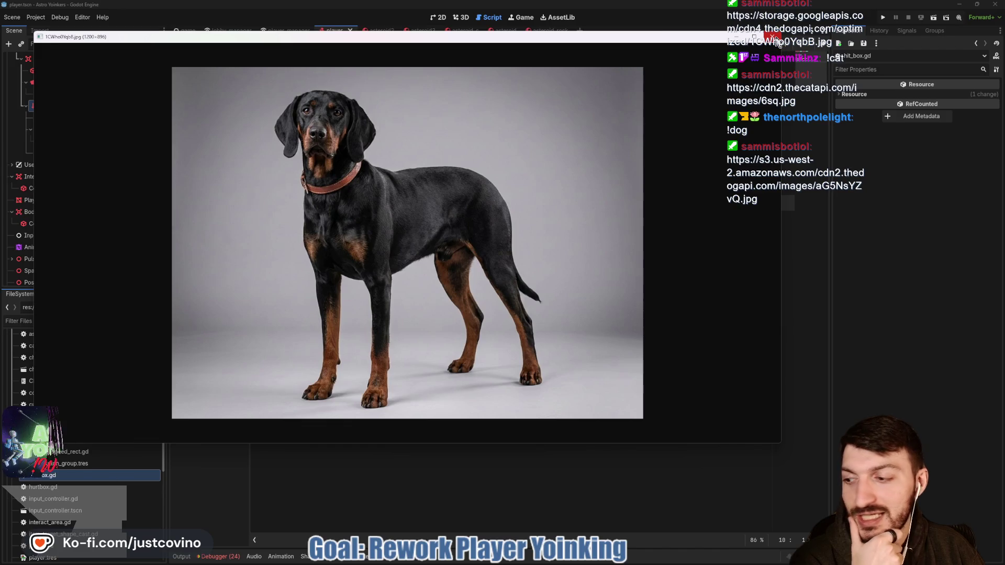
Draw an arrow at the dog's tail, clear it, and close the dog photo window
click(777, 40)
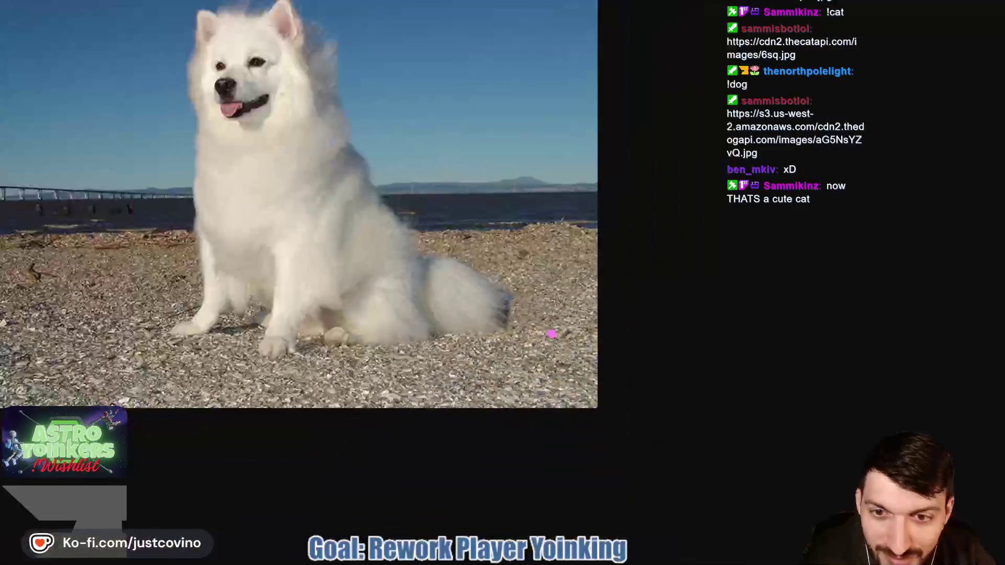
drag(519, 308, 627, 297)
drag(523, 326, 620, 340)
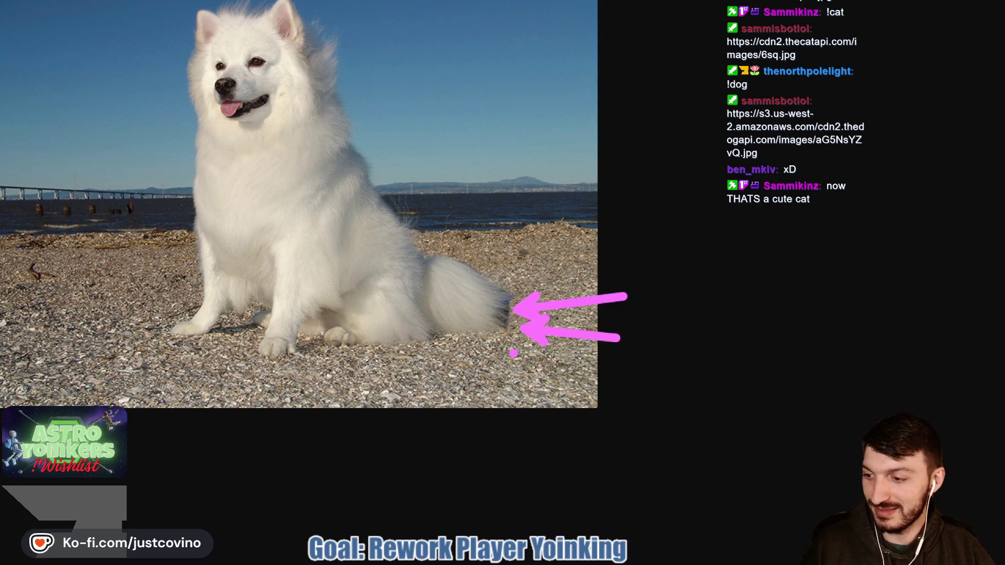
key(Escape)
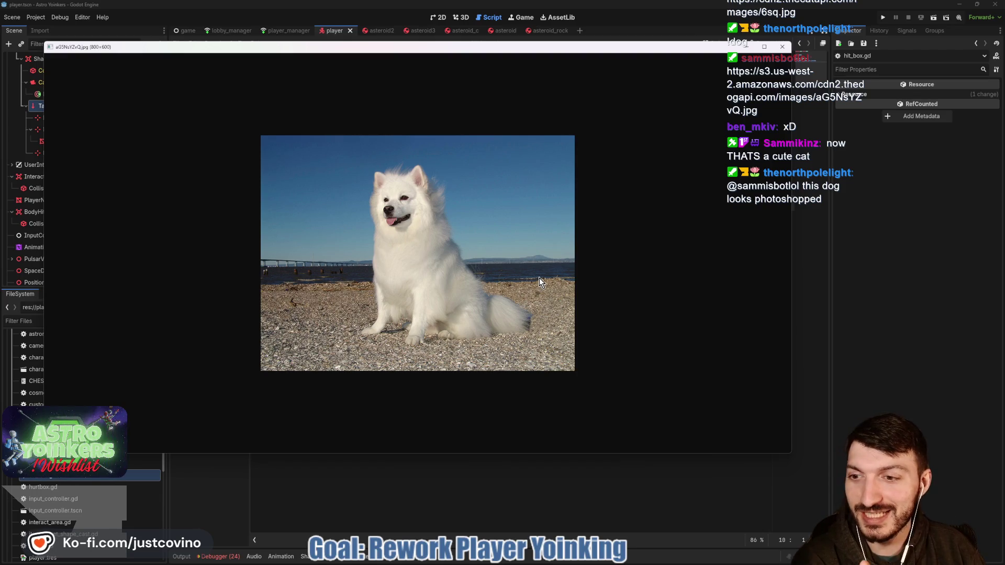
click(783, 46)
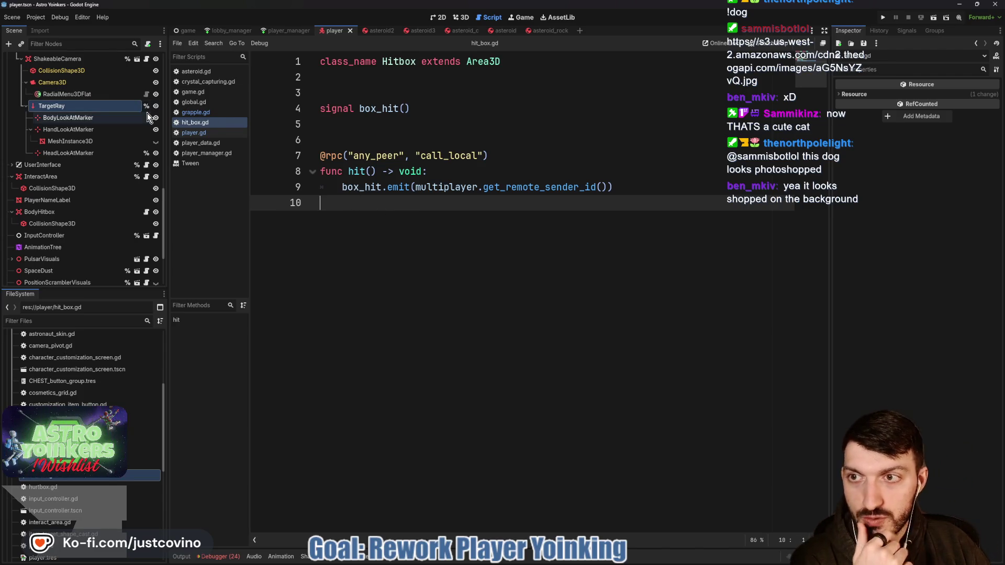
Open grapple.gd and place the caret after the holding-flag block
scroll(137, 90, up, 2)
scroll(137, 90, up, 6)
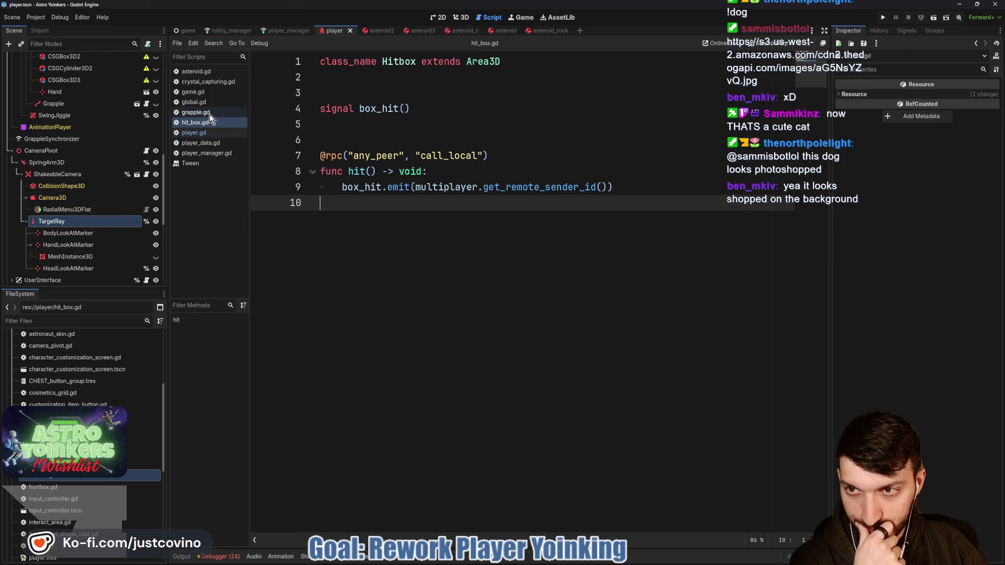
click(209, 112)
click(532, 255)
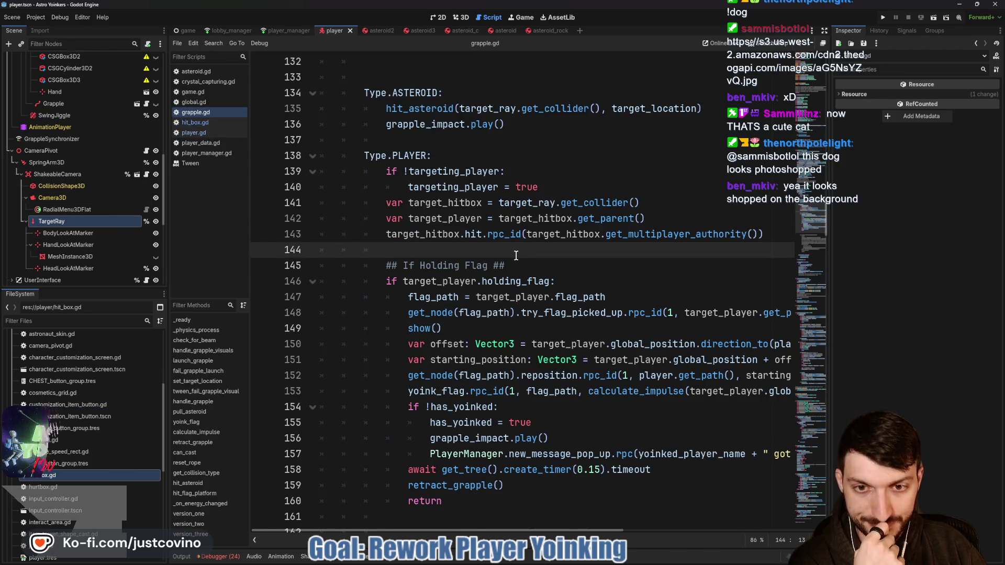
scroll(510, 256, down, 1)
scroll(511, 256, down, 2)
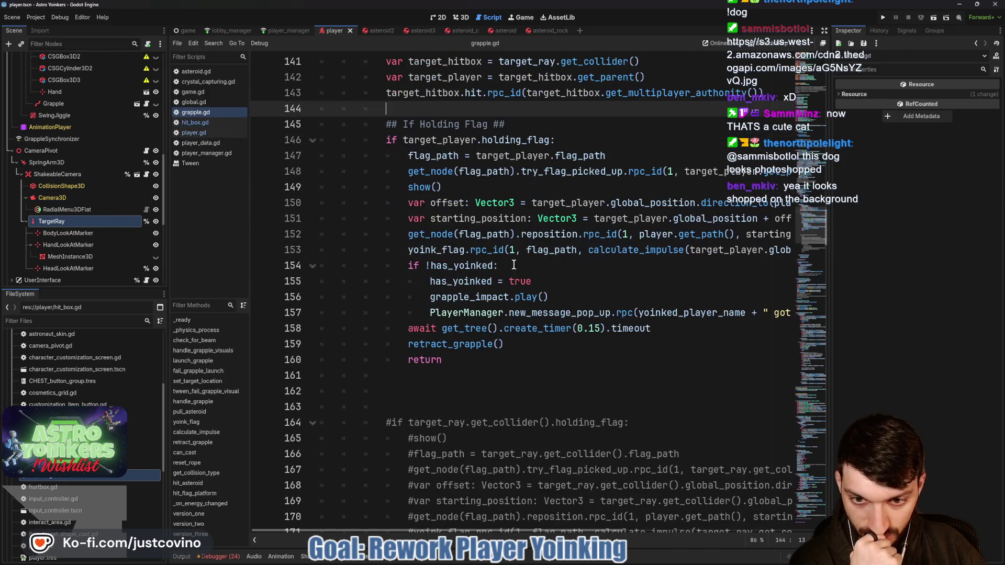
click(423, 376)
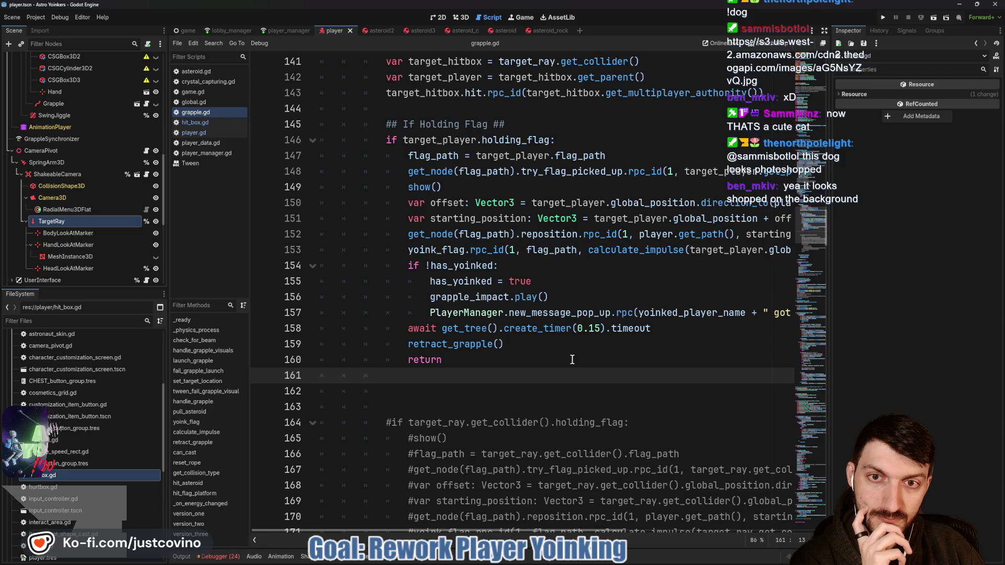
scroll(572, 360, up, 1)
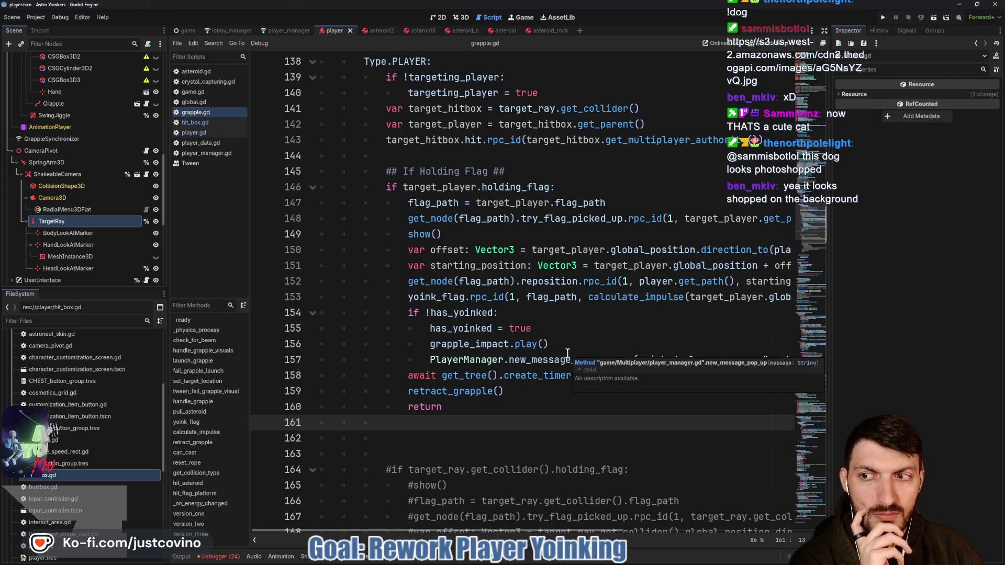
Add an else: pass branch after the holding-flag return, save, and return to hit_box.gd
key(Return)
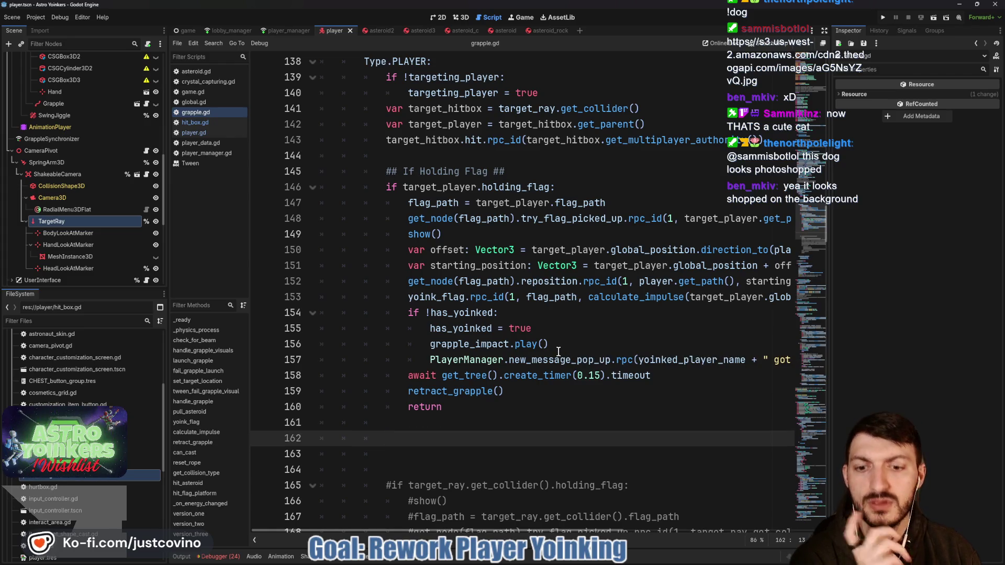
text(lse:)
key(Return)
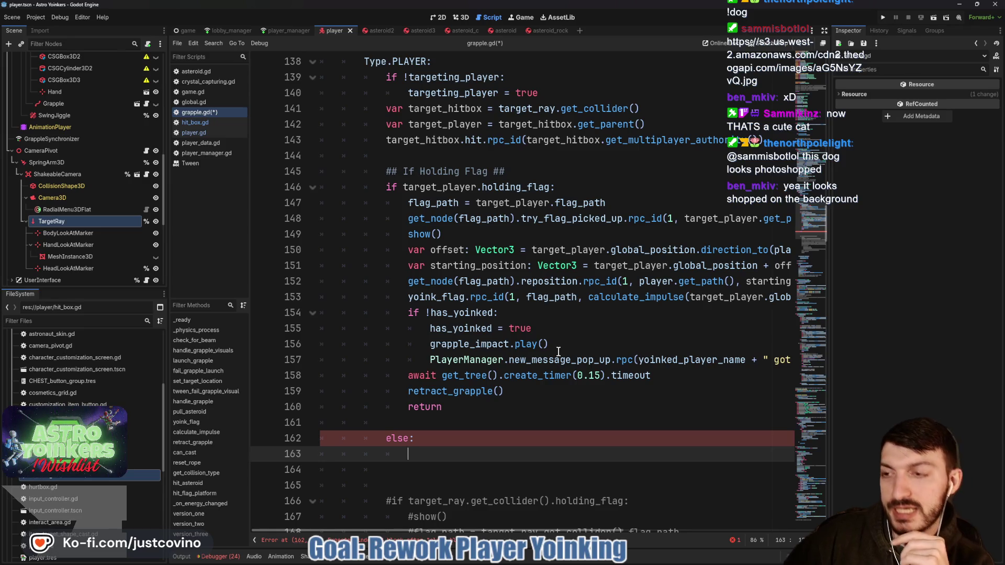
text(pass)
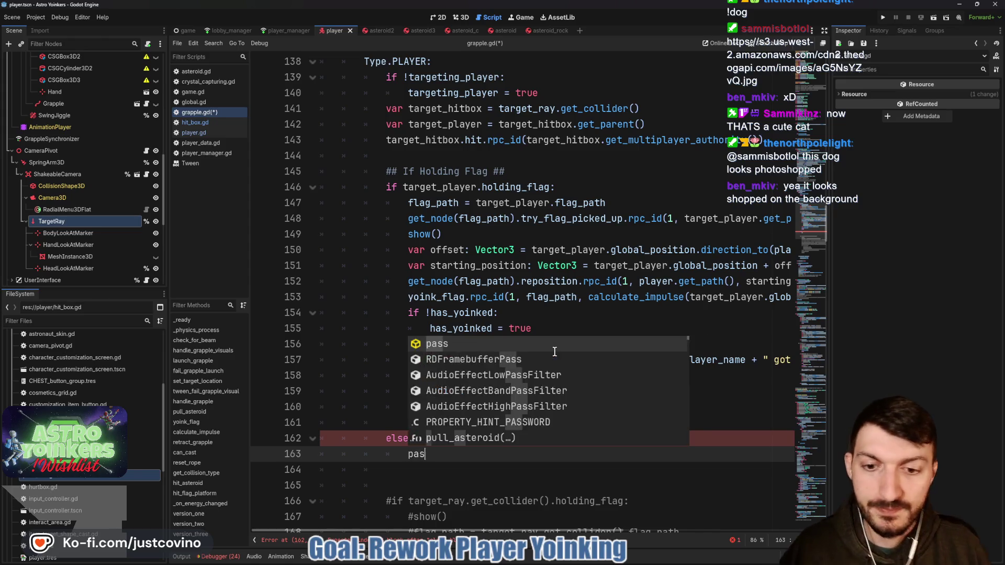
key(ctrl+s)
scroll(97, 233, down, 5)
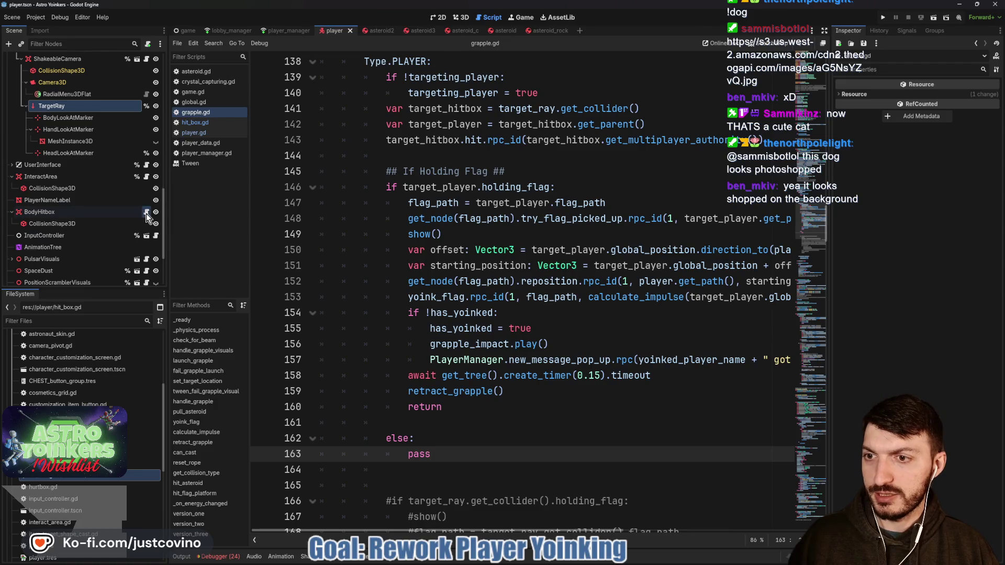
click(146, 212)
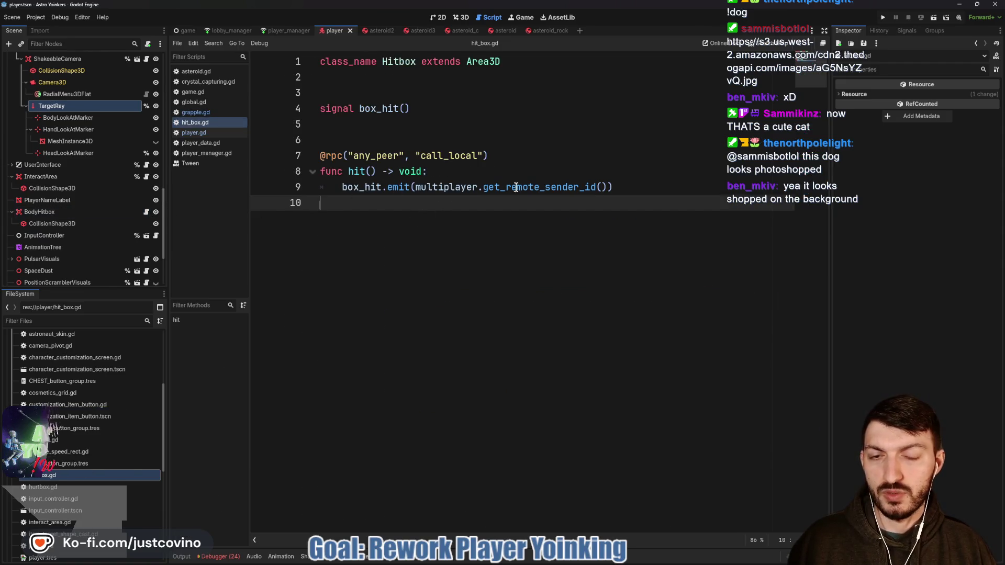
Switch from hit_box.gd to player.gd in the script list
ctrl+click(364, 190)
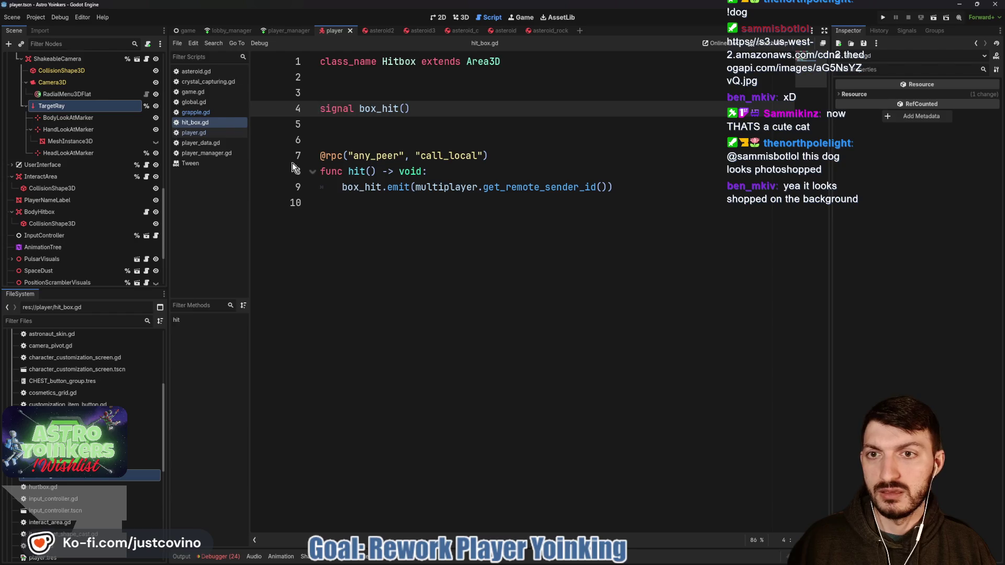
scroll(93, 140, up, 4)
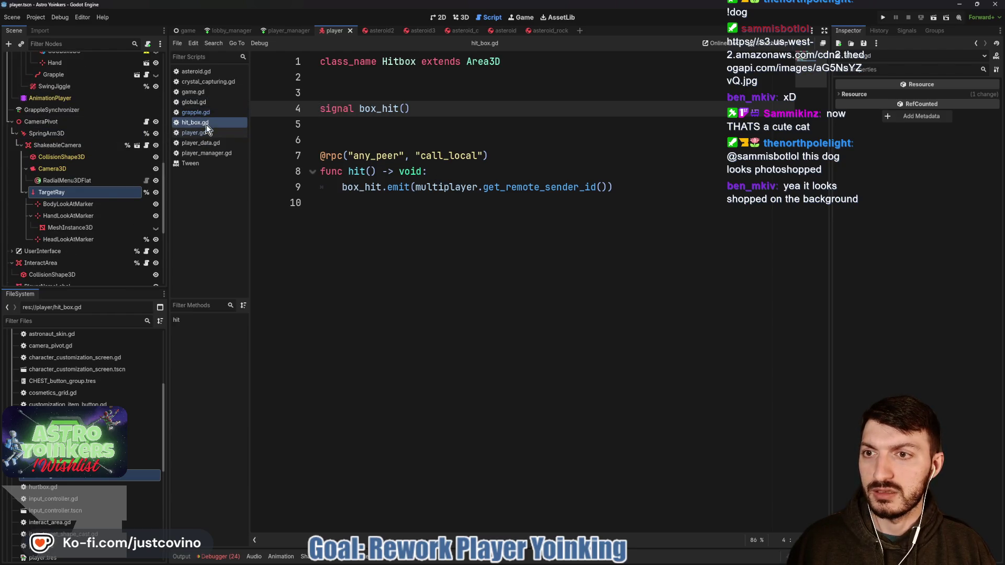
click(202, 132)
Replace the pass in _on_hitbox_box_hit with 'if holding_flag: return' followed by blank lines
drag(404, 265, 333, 225)
key(BackSpace)
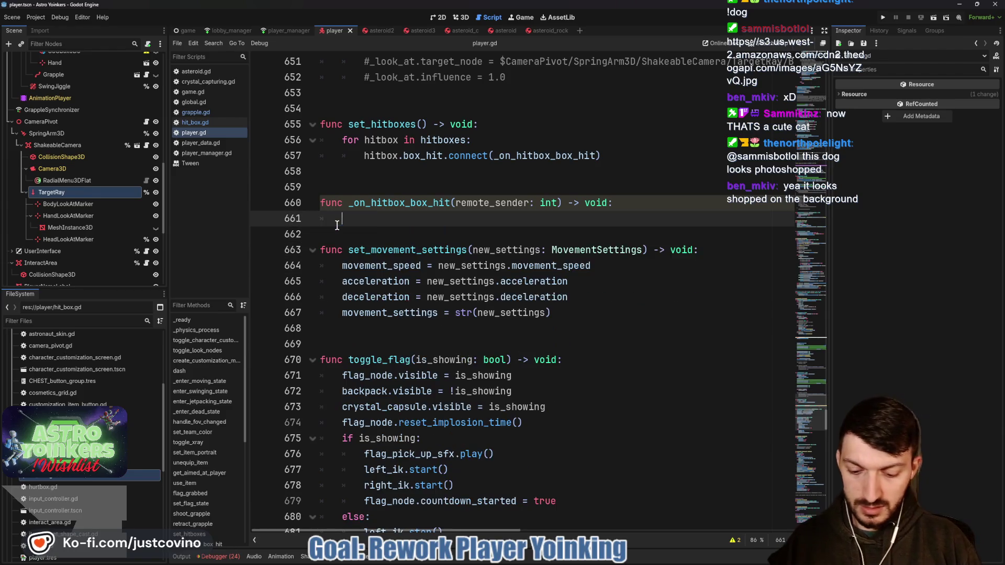
text(if_)
key(BackSpace)
text(holding_flag: )
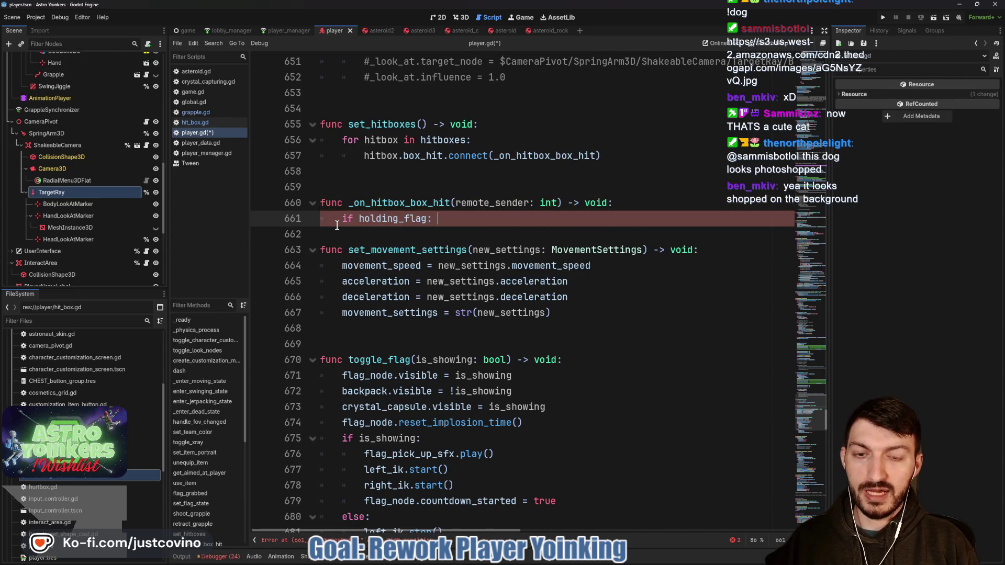
text(return)
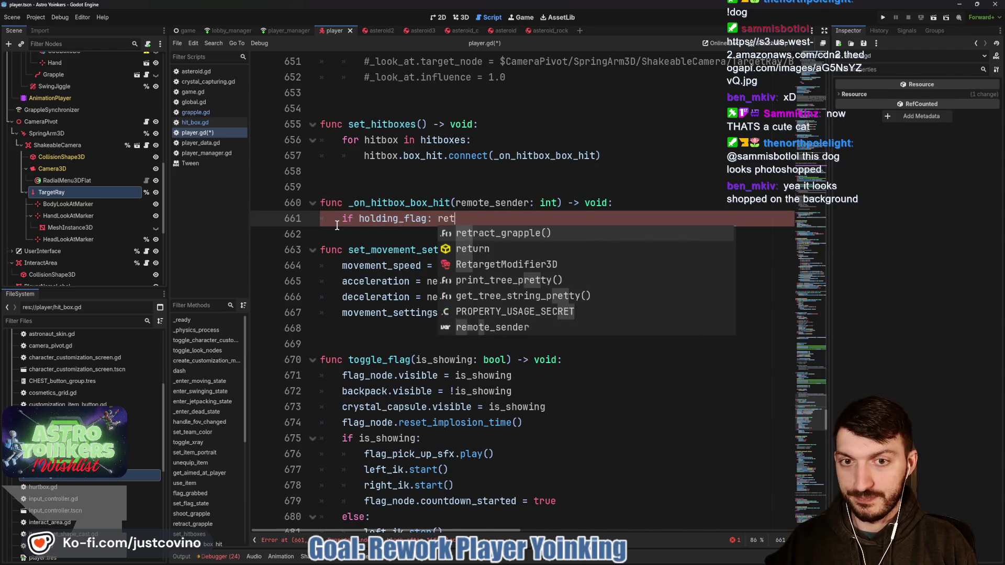
key(Return)
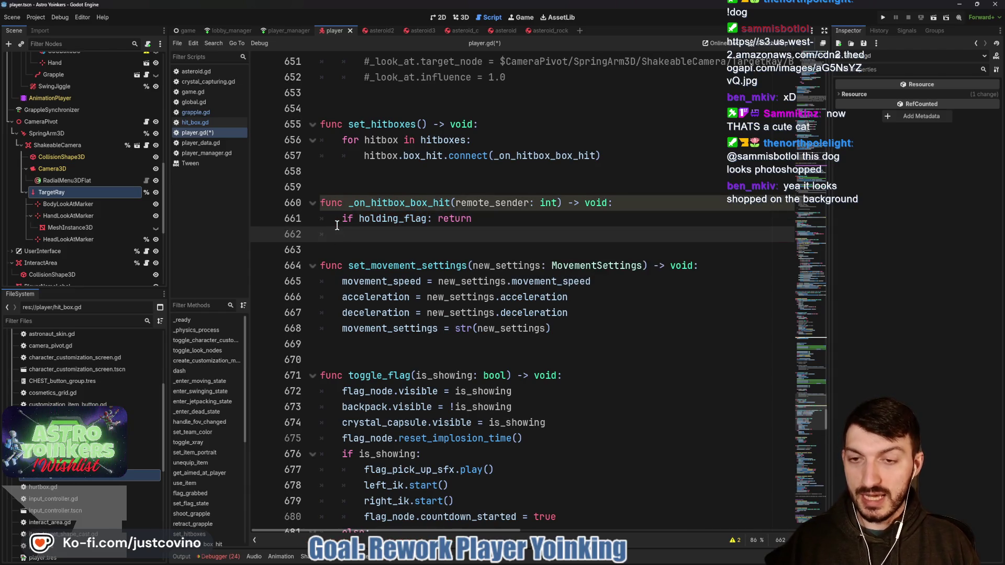
key(Return)
key(Return)
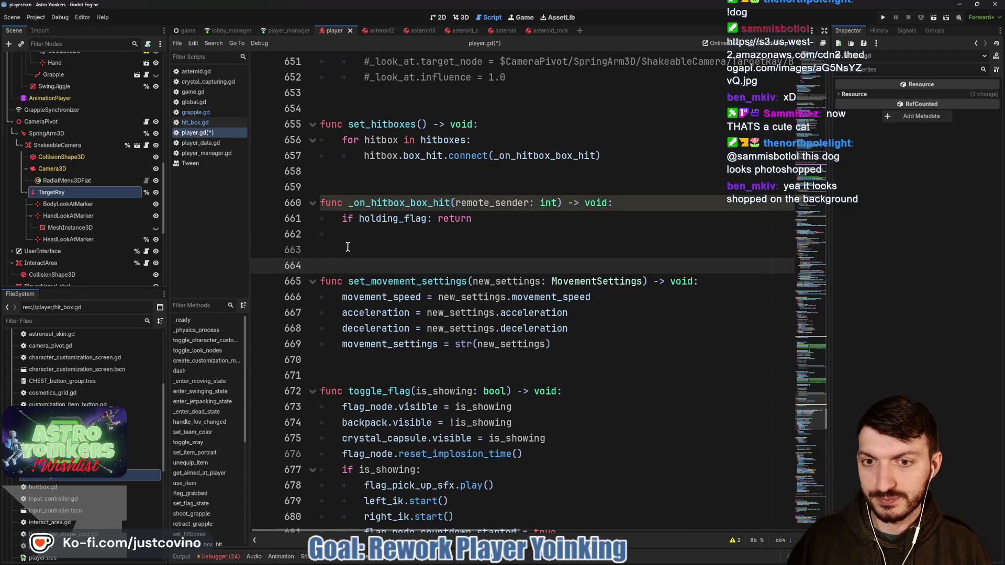
click(375, 235)
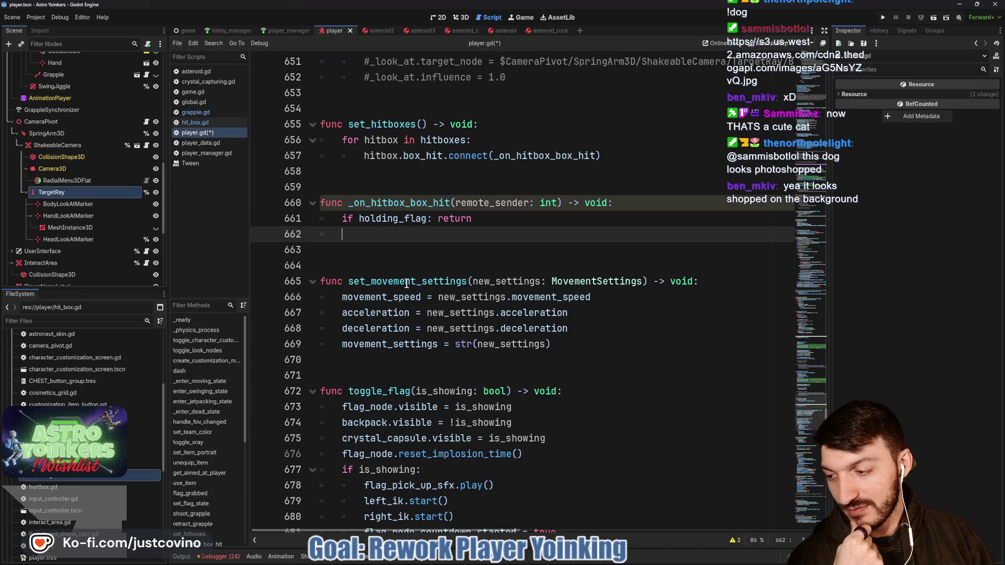
scroll(374, 314, up, 15)
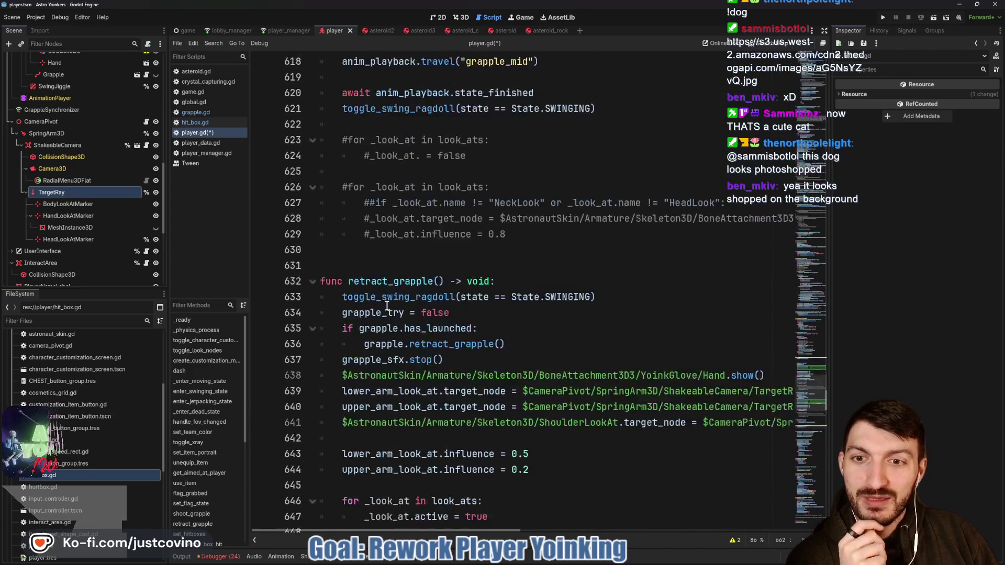
Fold the Nodes region of exported variables at the top of player.gd and save
scroll(386, 303, up, 20)
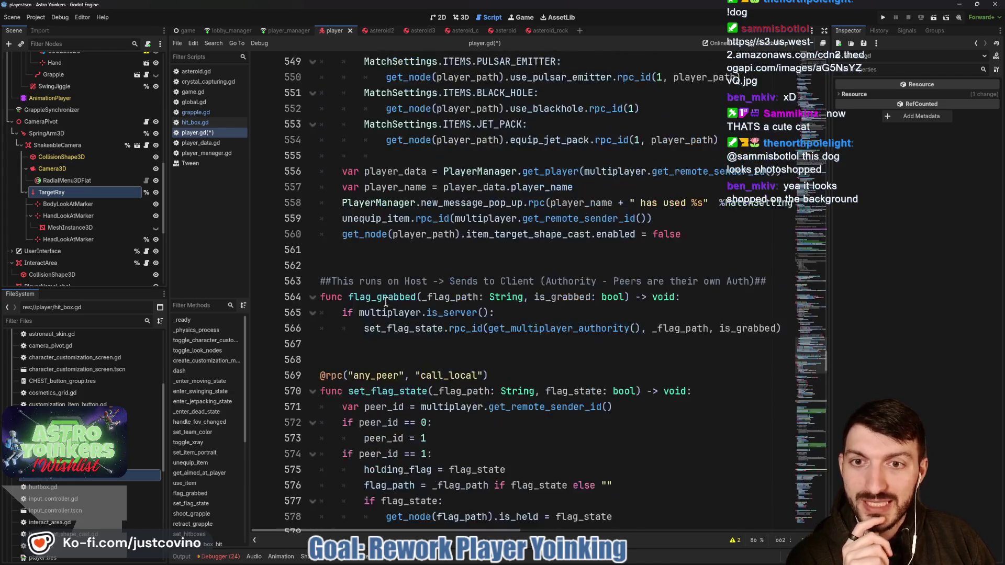
scroll(386, 302, up, 14)
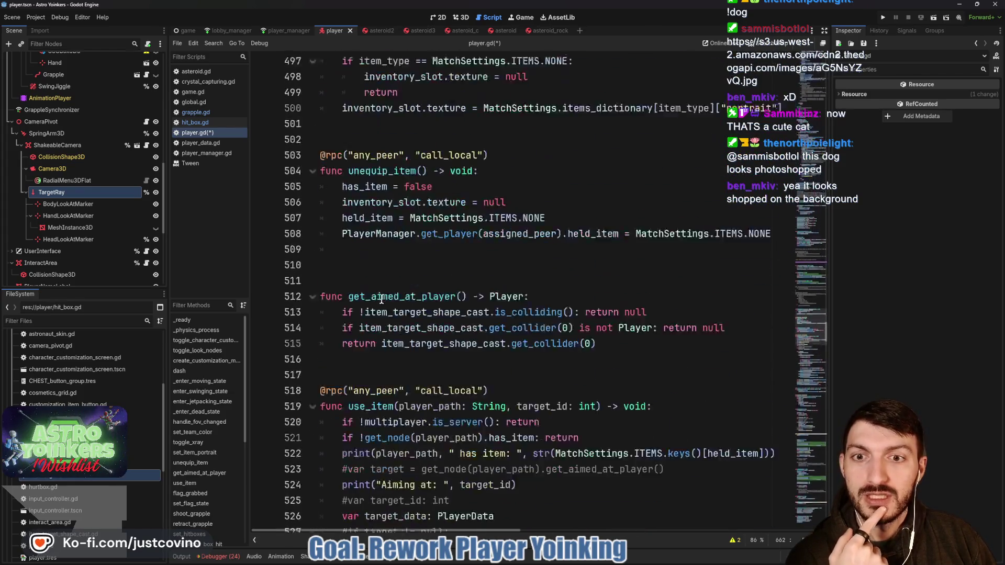
scroll(381, 299, up, 15)
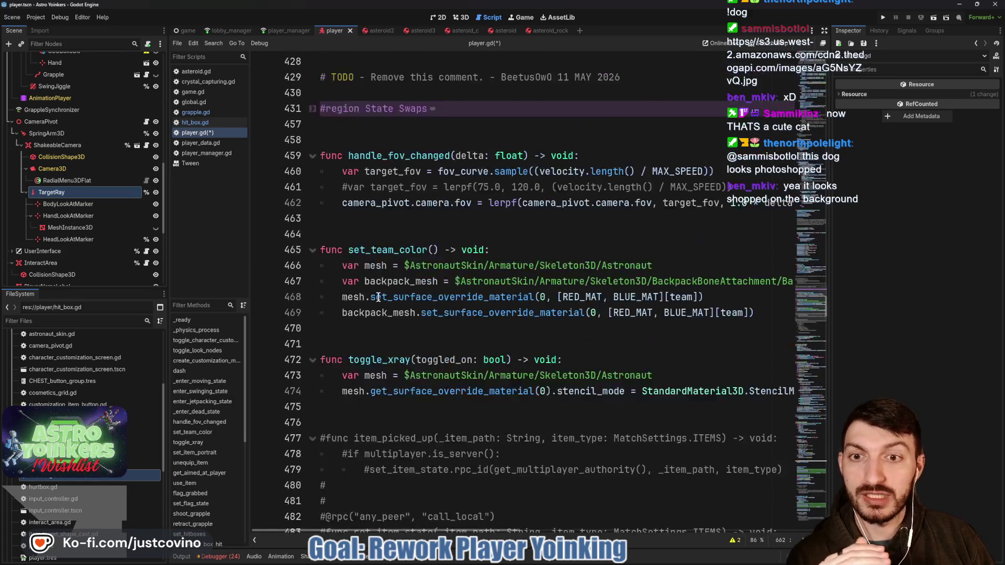
scroll(372, 293, up, 12)
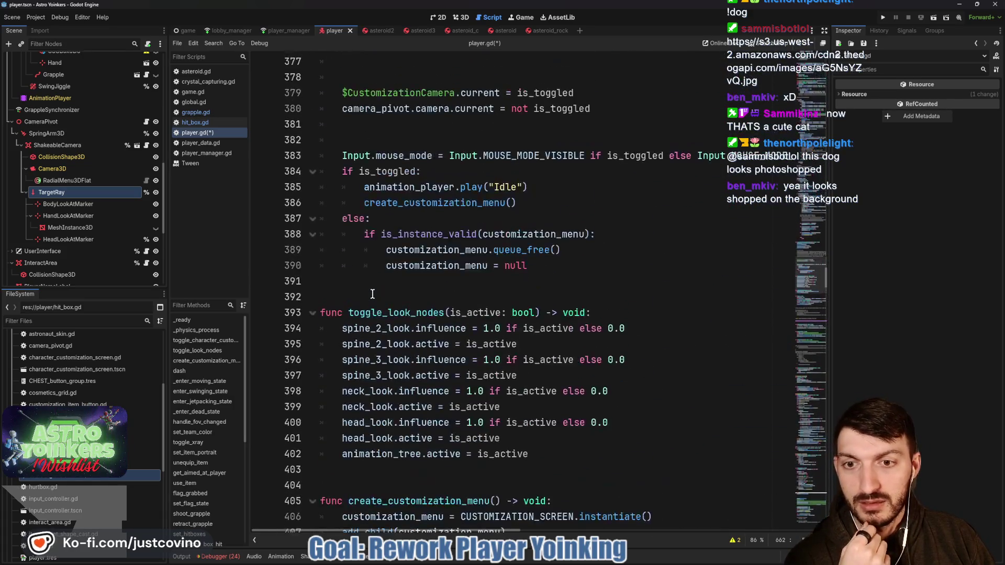
scroll(372, 294, up, 14)
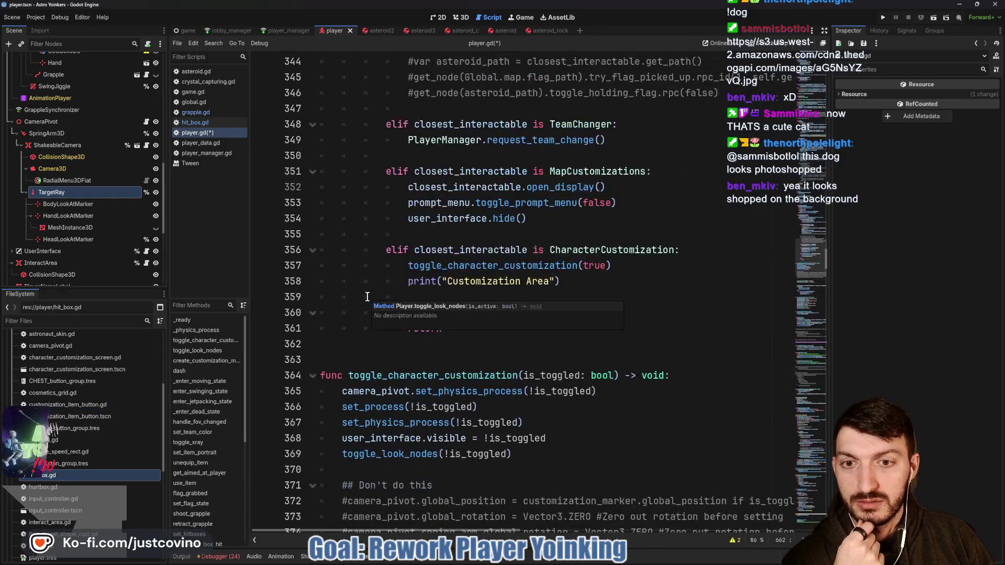
scroll(367, 297, up, 20)
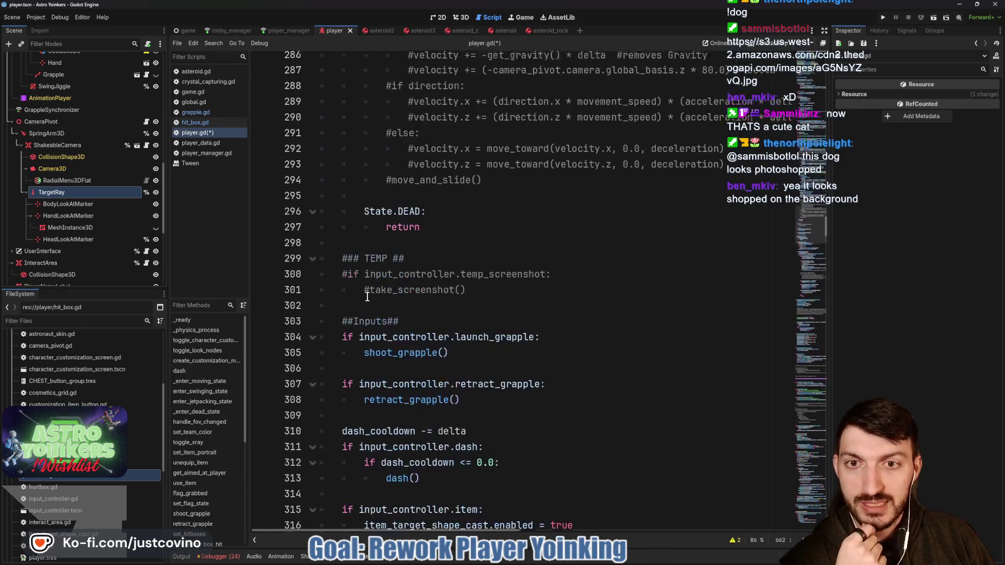
scroll(368, 297, up, 1)
scroll(367, 296, up, 5)
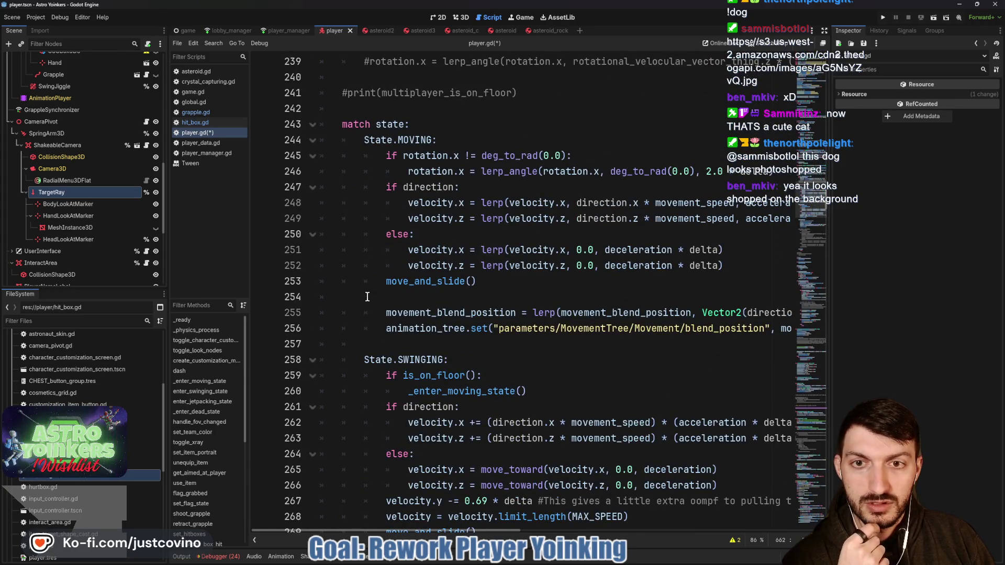
scroll(368, 297, down, 8)
scroll(367, 297, down, 7)
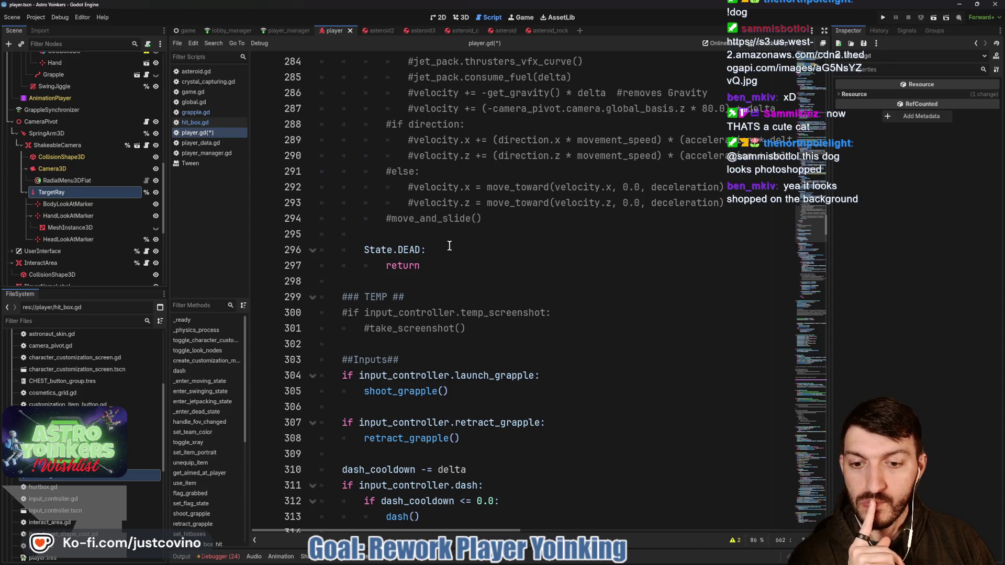
scroll(450, 245, down, 4)
scroll(449, 246, up, 20)
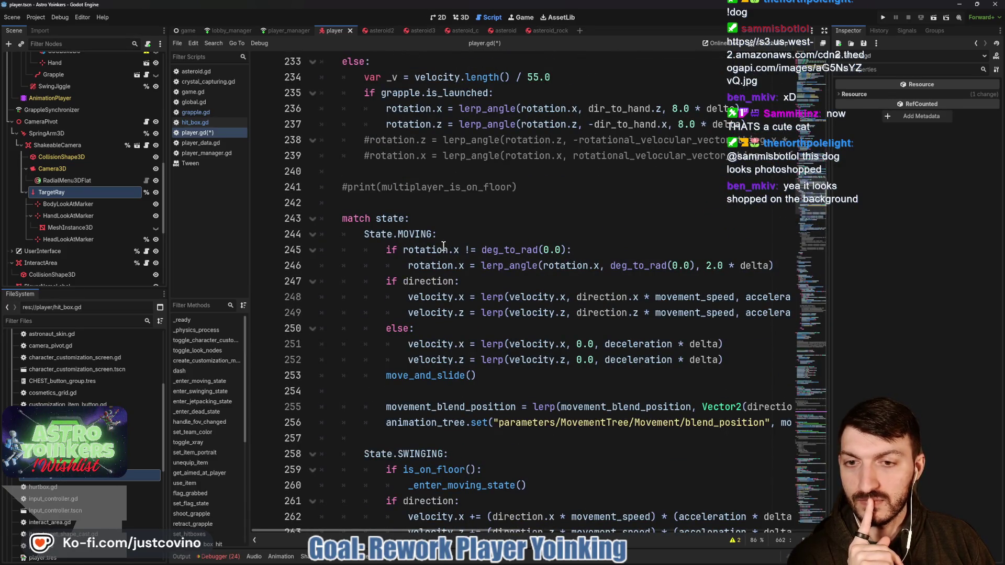
scroll(443, 246, down, 1)
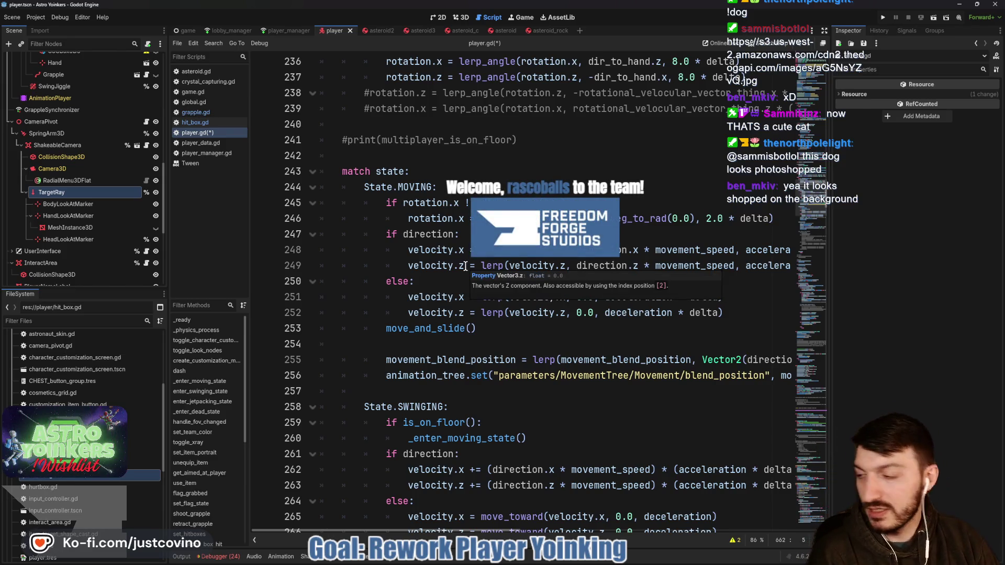
scroll(464, 266, up, 7)
scroll(465, 266, up, 20)
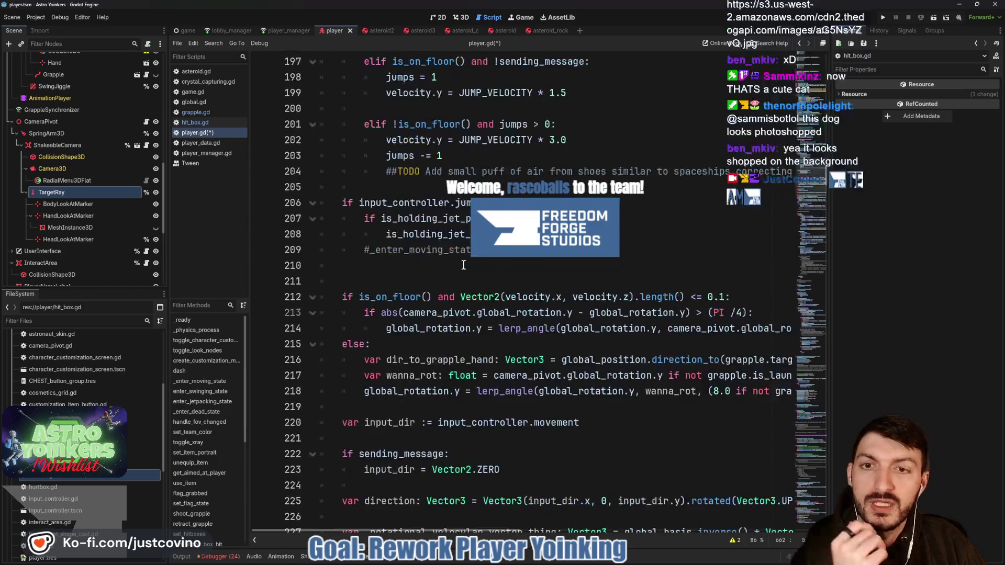
scroll(458, 265, up, 20)
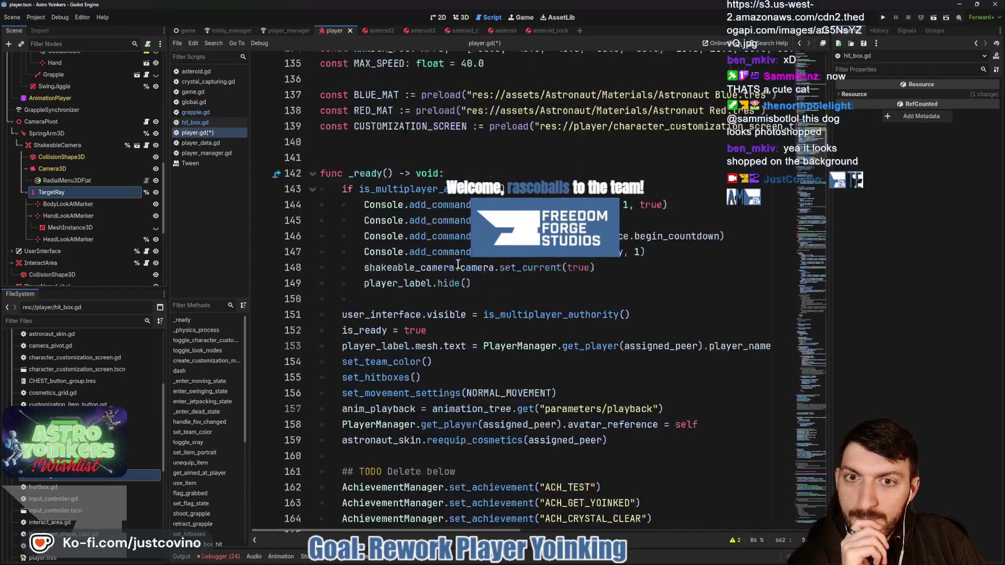
scroll(458, 264, down, 7)
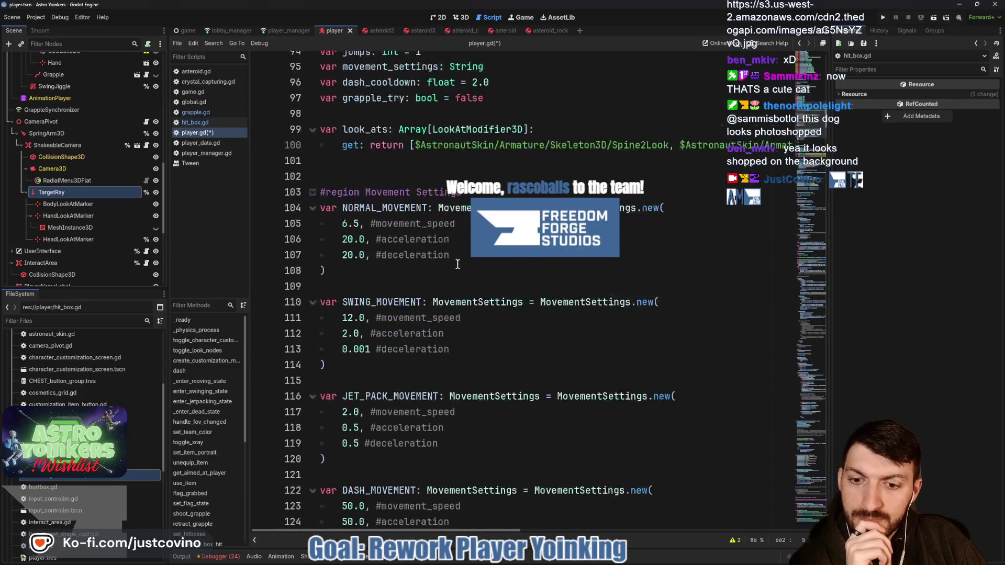
scroll(455, 263, up, 10)
scroll(455, 263, up, 8)
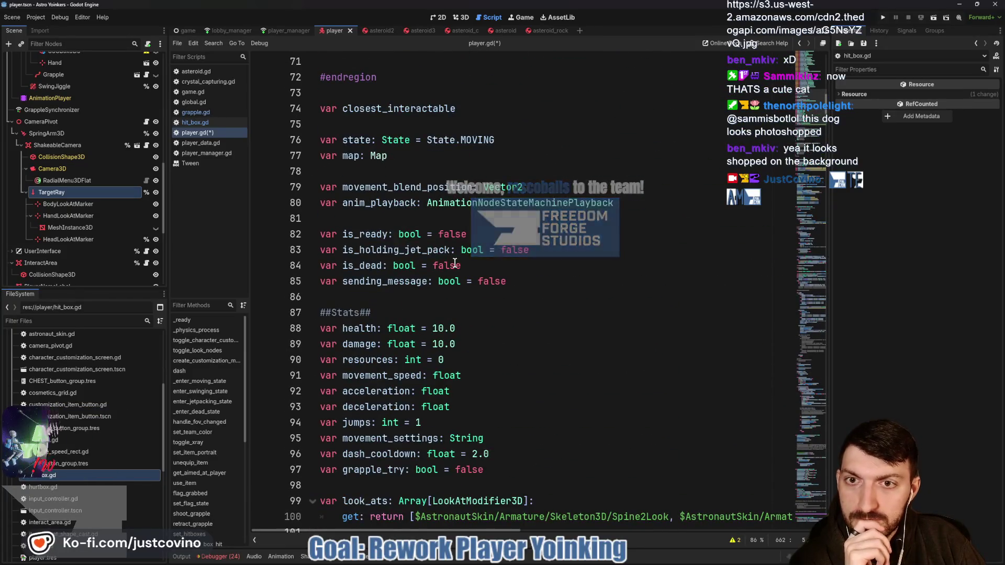
scroll(455, 263, up, 2)
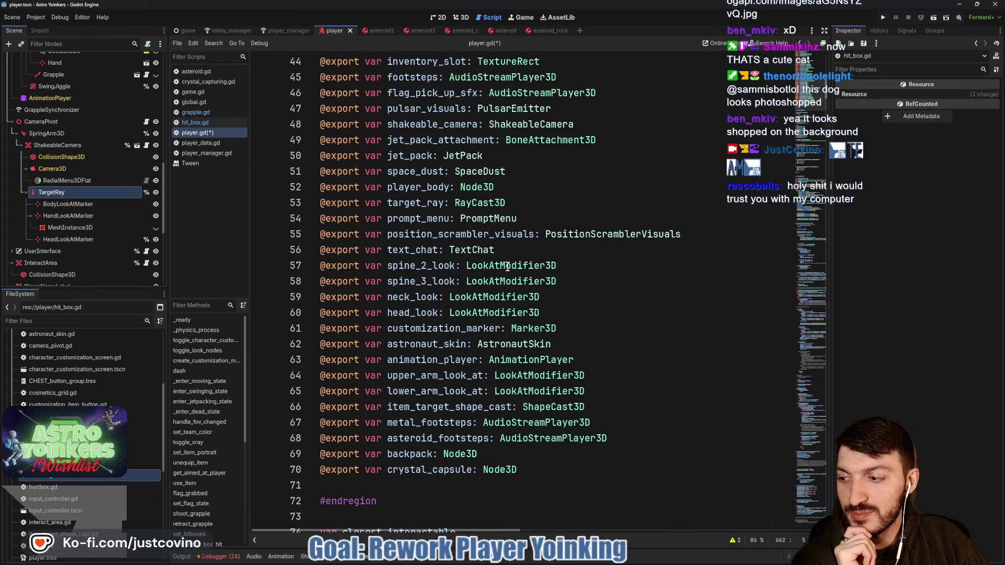
scroll(562, 237, up, 4)
scroll(562, 236, up, 1)
click(312, 85)
scroll(500, 200, up, 5)
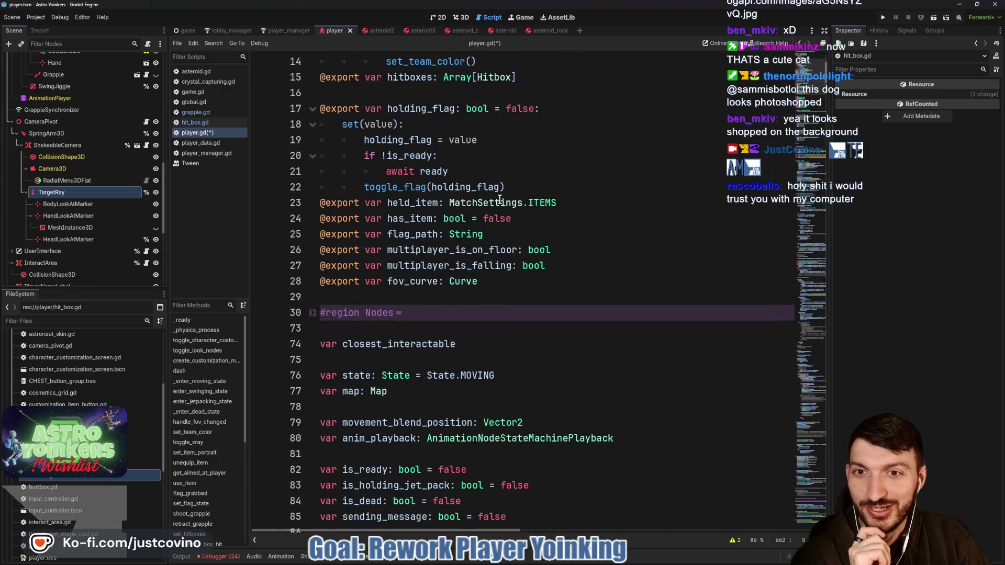
scroll(523, 217, up, 5)
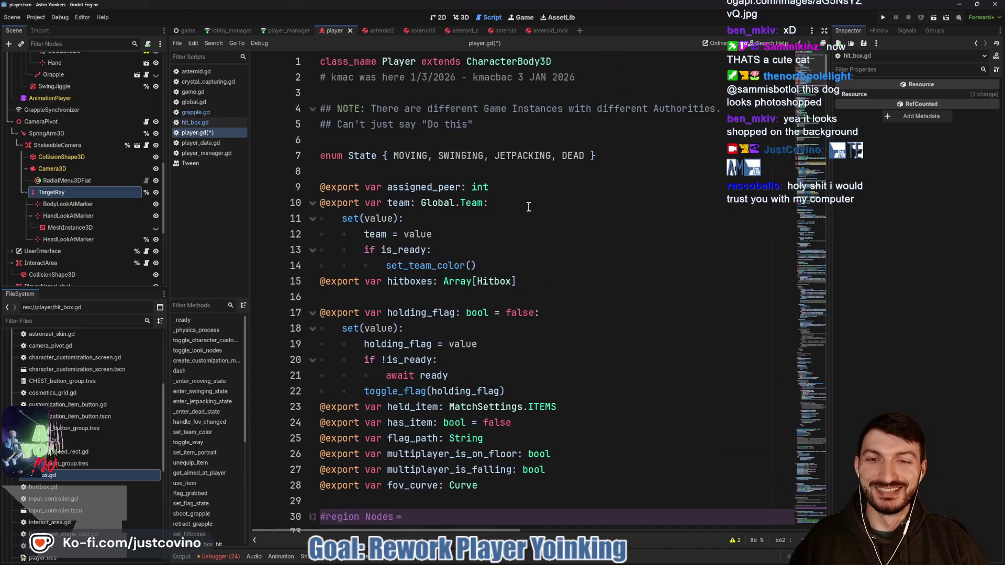
key(ctrl+s)
Insert STUNNED between JETPACKING and DEAD in the State enum on line 7
click(582, 155)
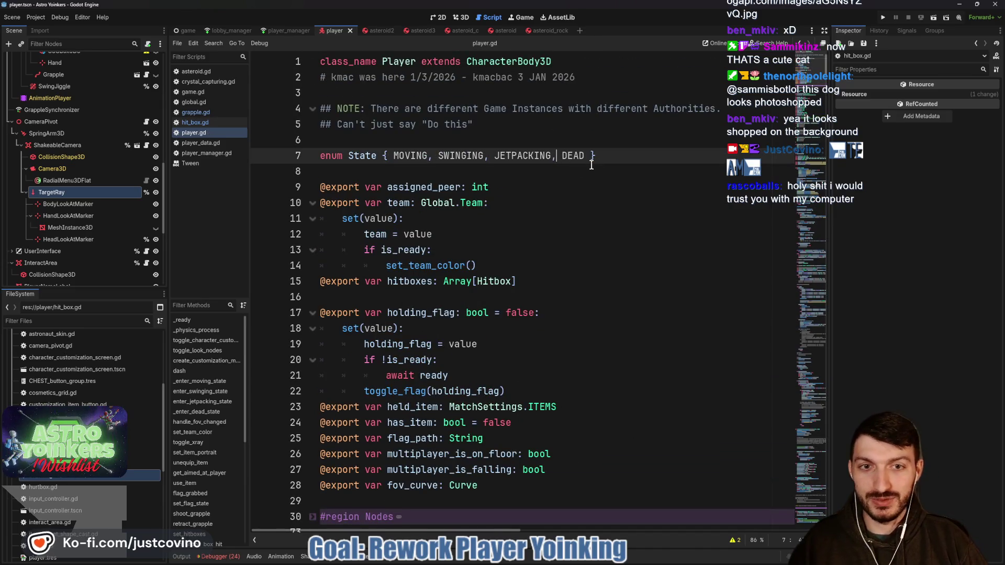
text(S )
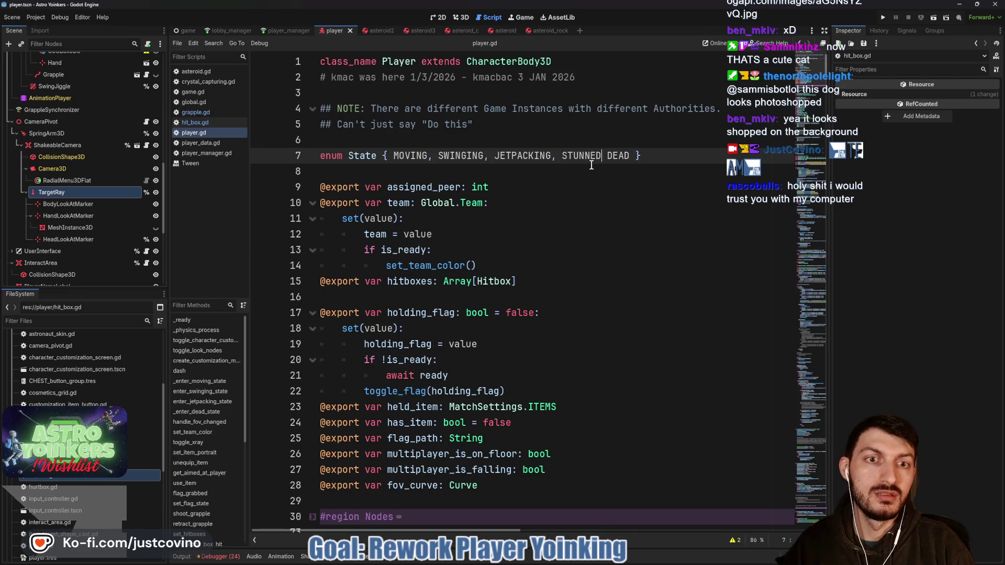
text(,)
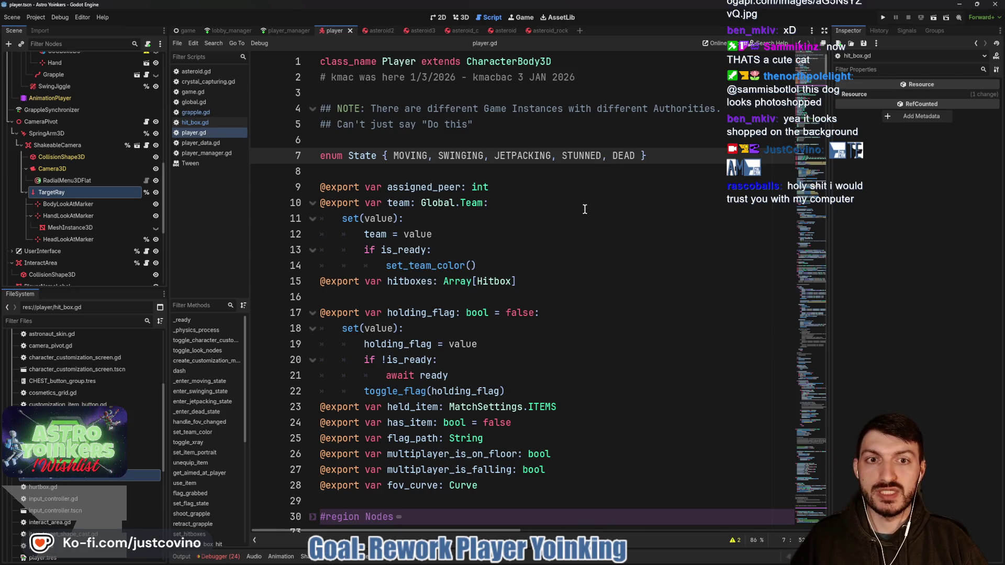
scroll(584, 209, down, 20)
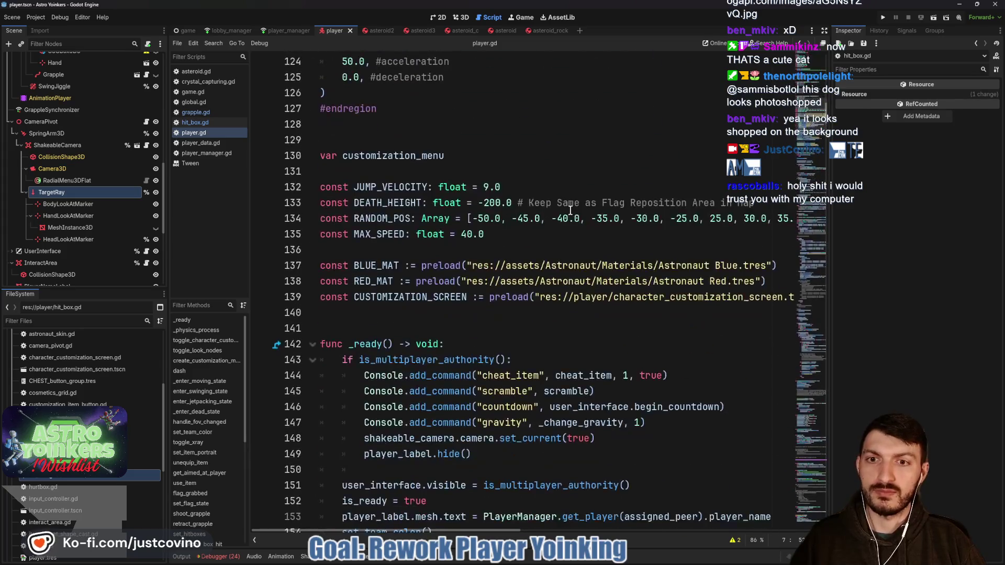
scroll(569, 210, down, 15)
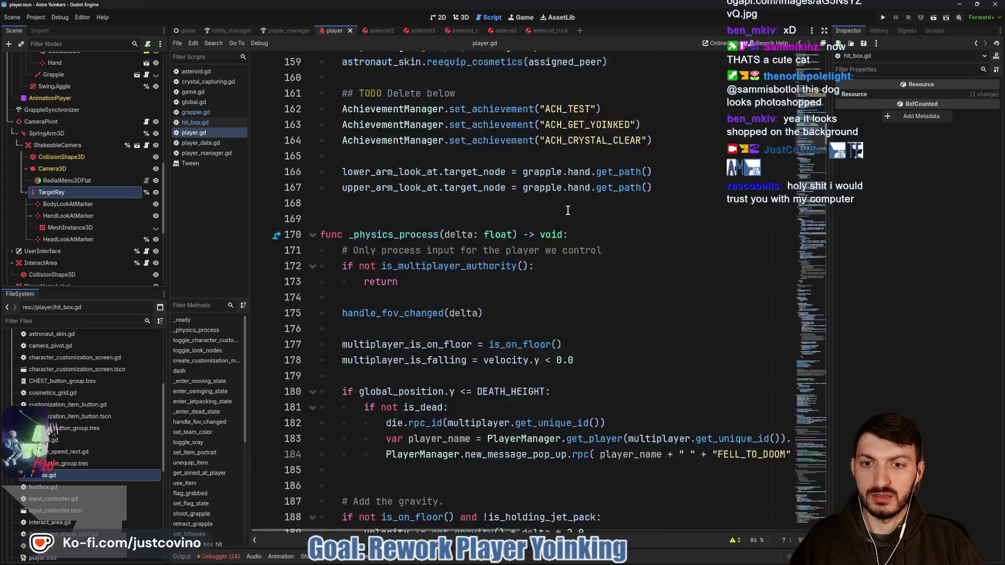
scroll(568, 210, down, 17)
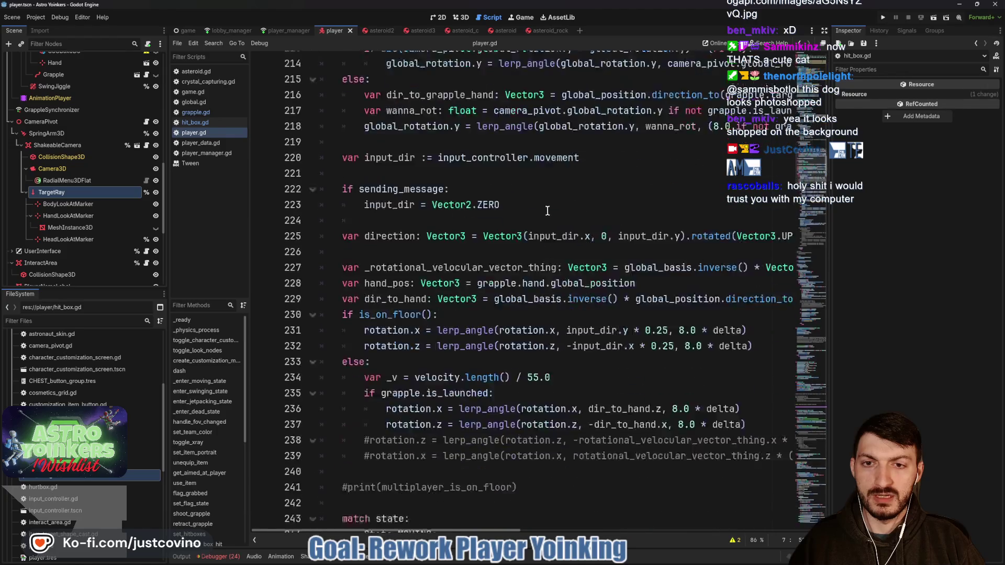
scroll(546, 210, down, 8)
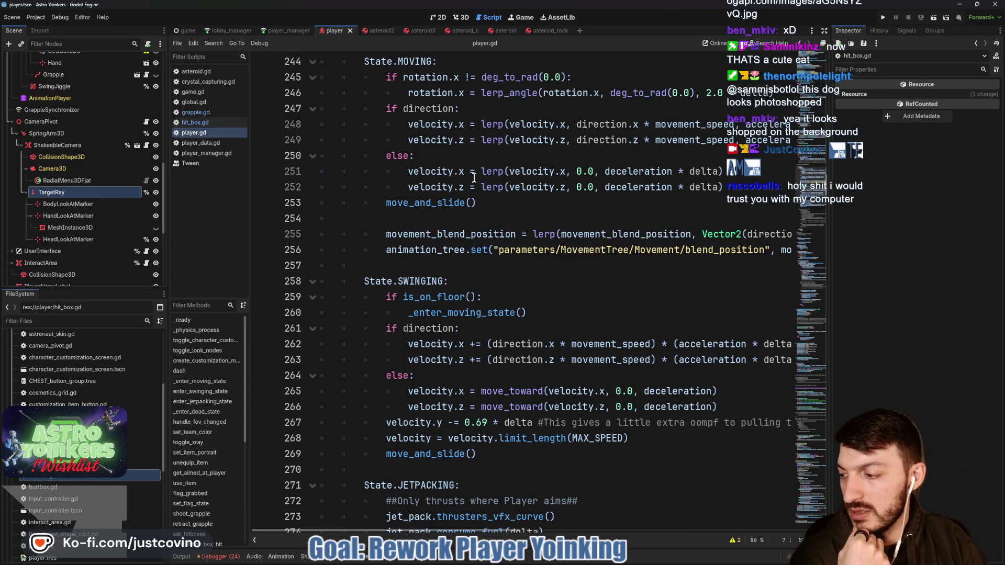
scroll(451, 210, down, 6)
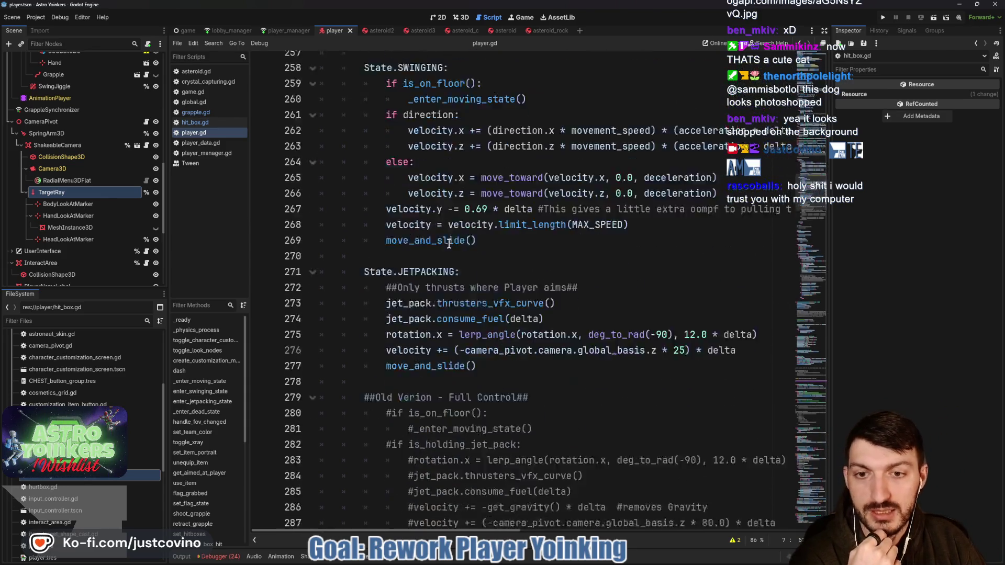
scroll(449, 243, down, 3)
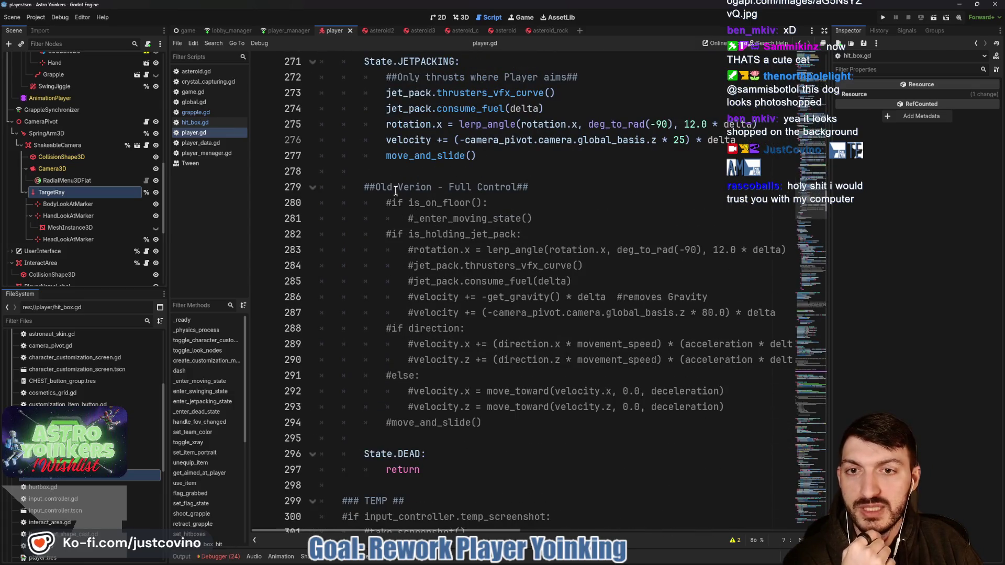
click(382, 440)
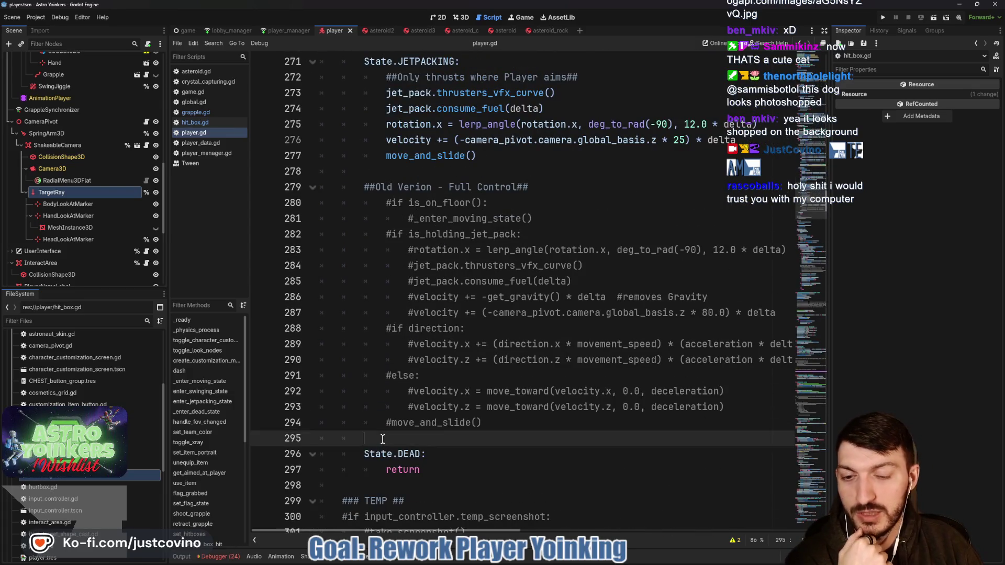
Open a blank line above the State.DEAD case and start a State.STUNNED branch from autocomplete
key(Return)
key(Return)
key(Return)
key(Up)
key(Up)
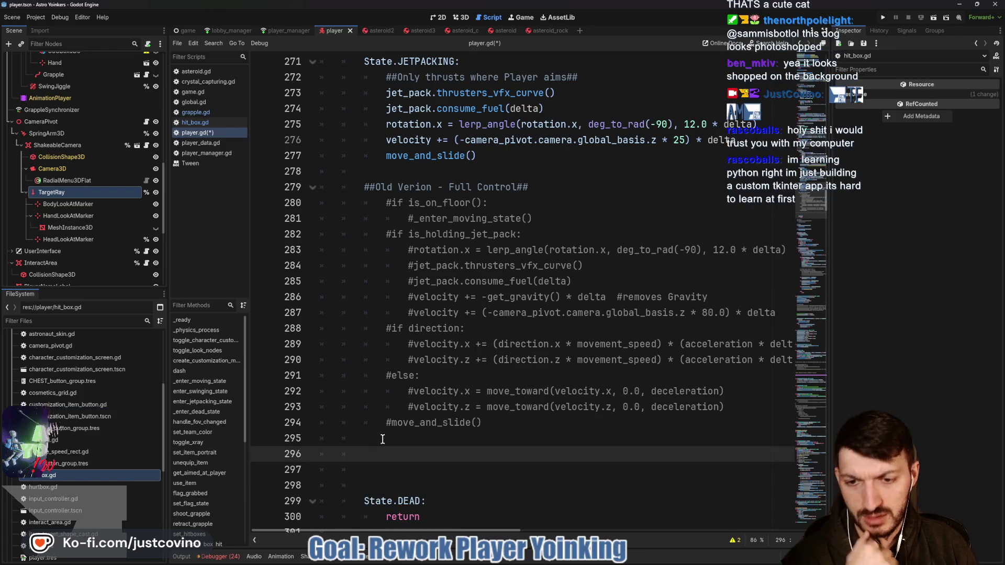
text(State.)
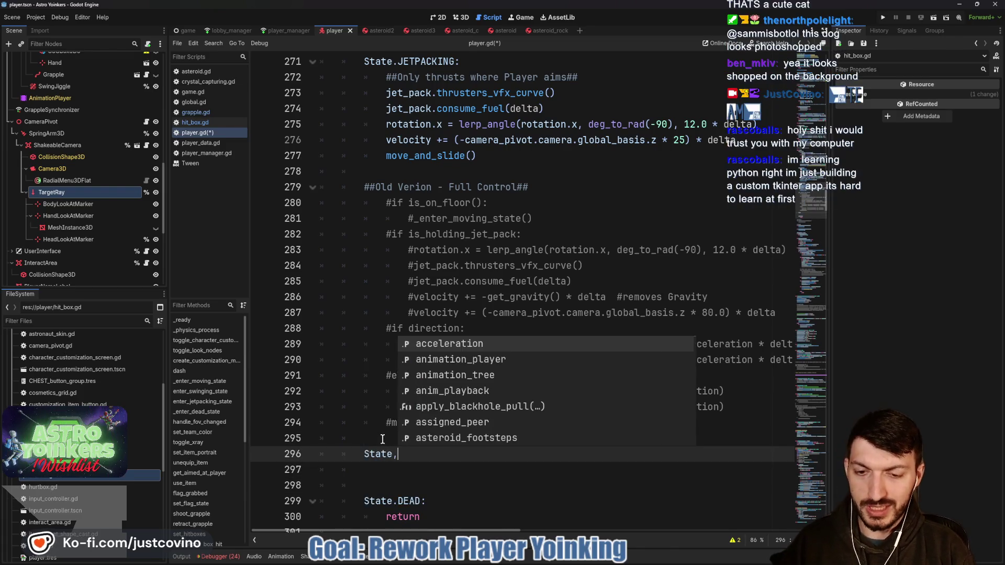
key(Down)
key(Down)
key(Down)
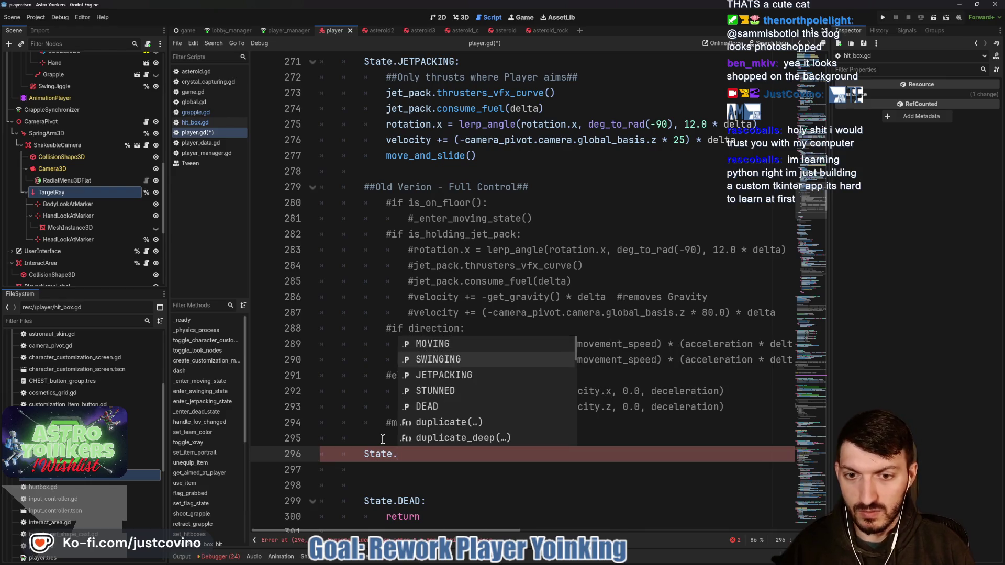